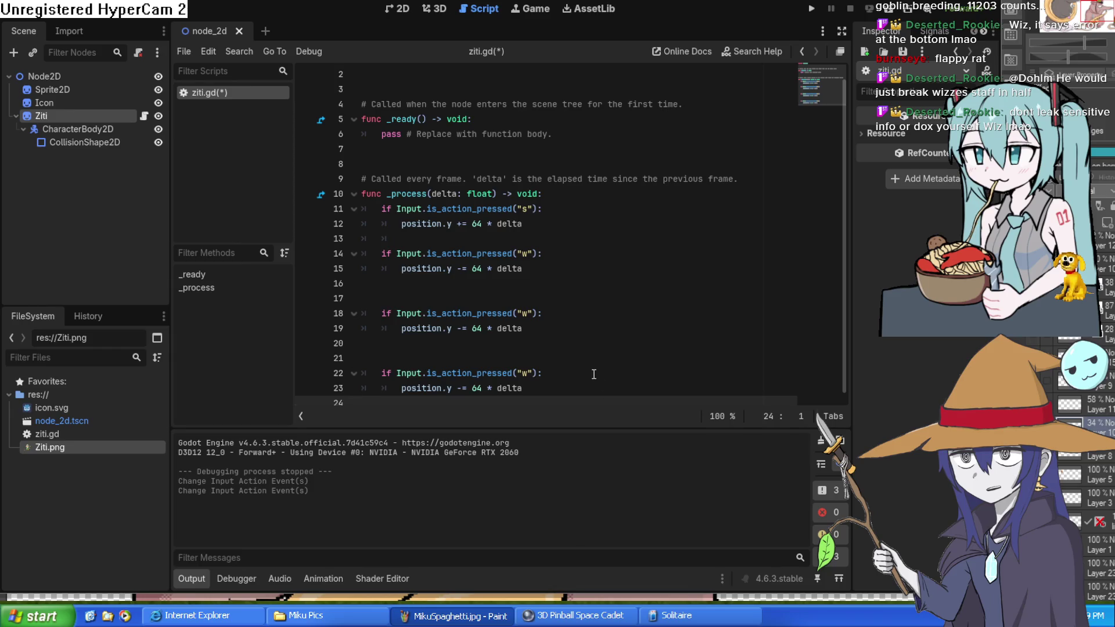
Step: Change the action names on lines 18 and 22 from "w" to "a" and "d"
{"action": "left_click", "coordinate": [529, 313]}
{"action": "type", "text": "a"}
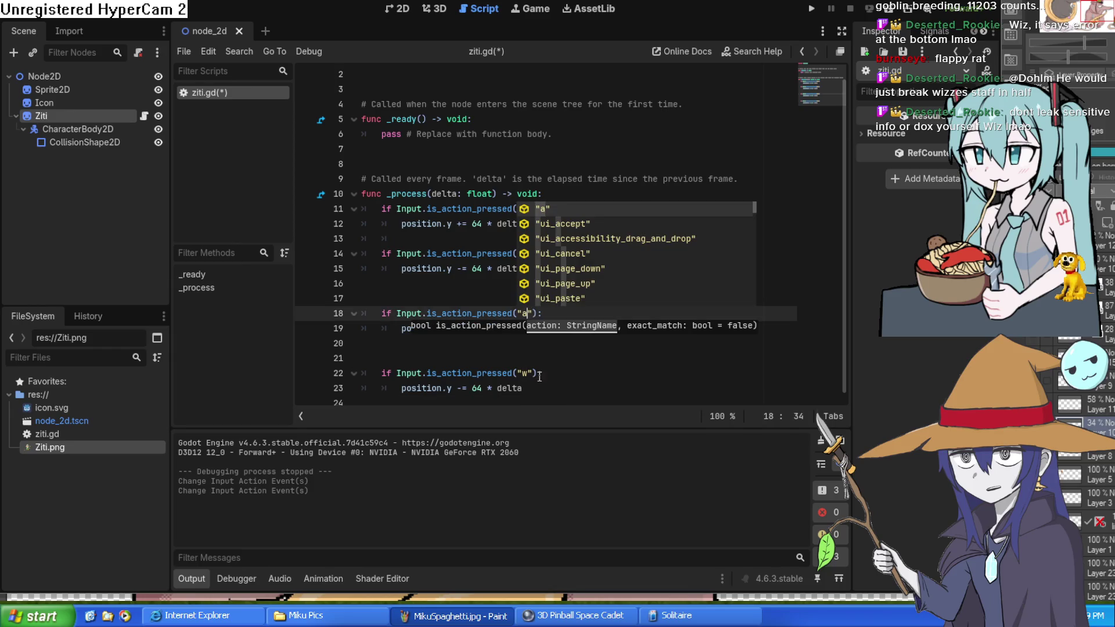
{"action": "double_click", "coordinate": [525, 373]}
{"action": "type", "text": "d"}
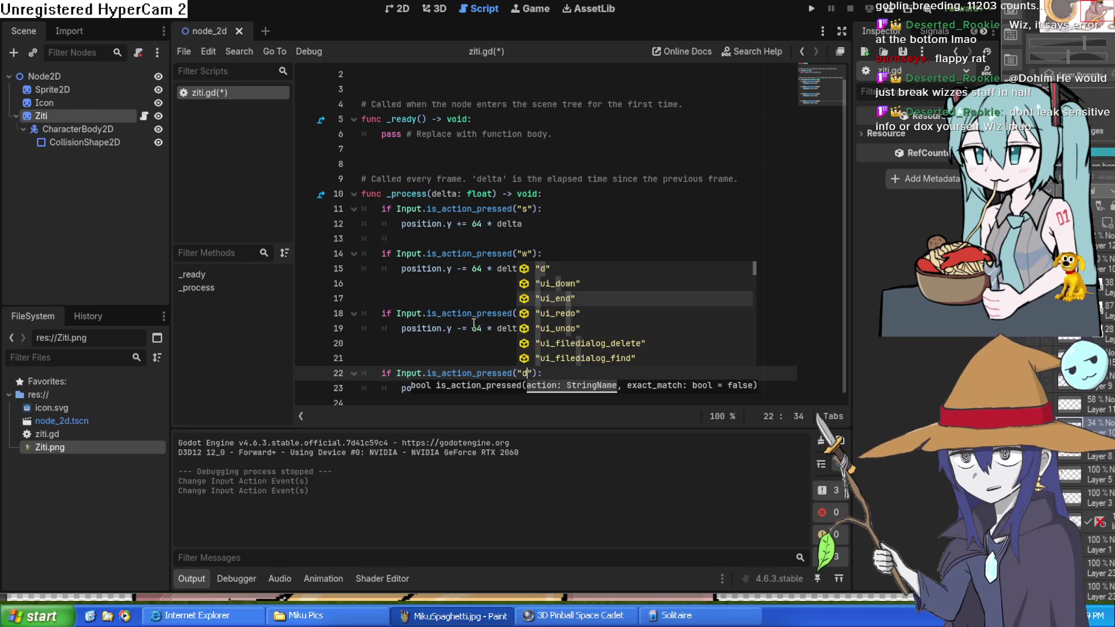
Step: Make line 19 use position.x and change line 23's -= to +=
{"action": "left_click", "coordinate": [474, 327]}
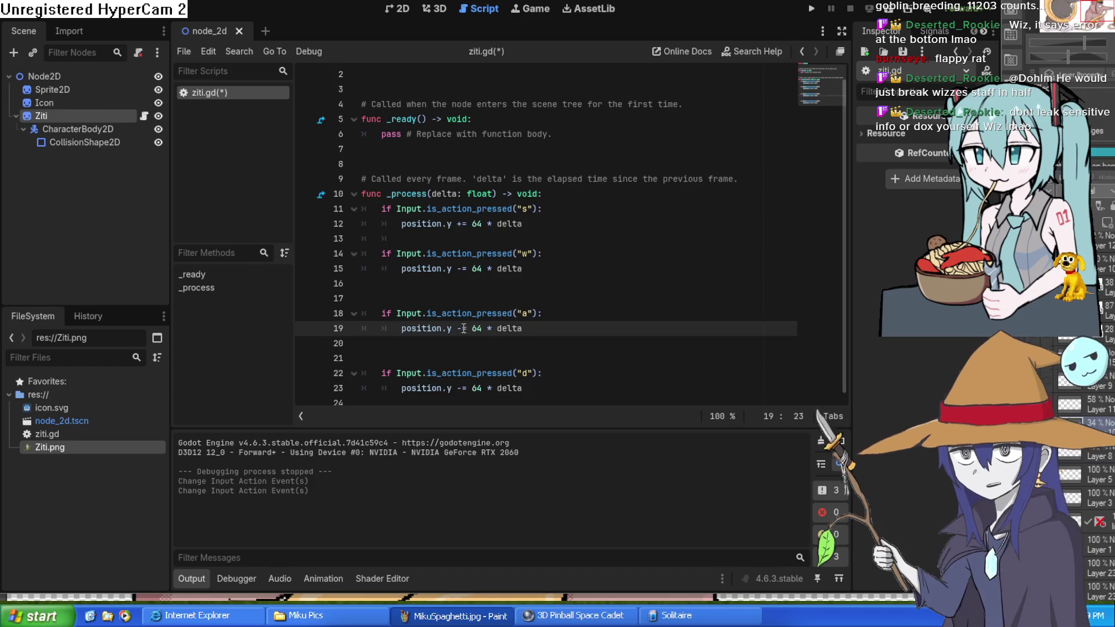
{"action": "left_click", "coordinate": [449, 328]}
{"action": "type", "text": "x"}
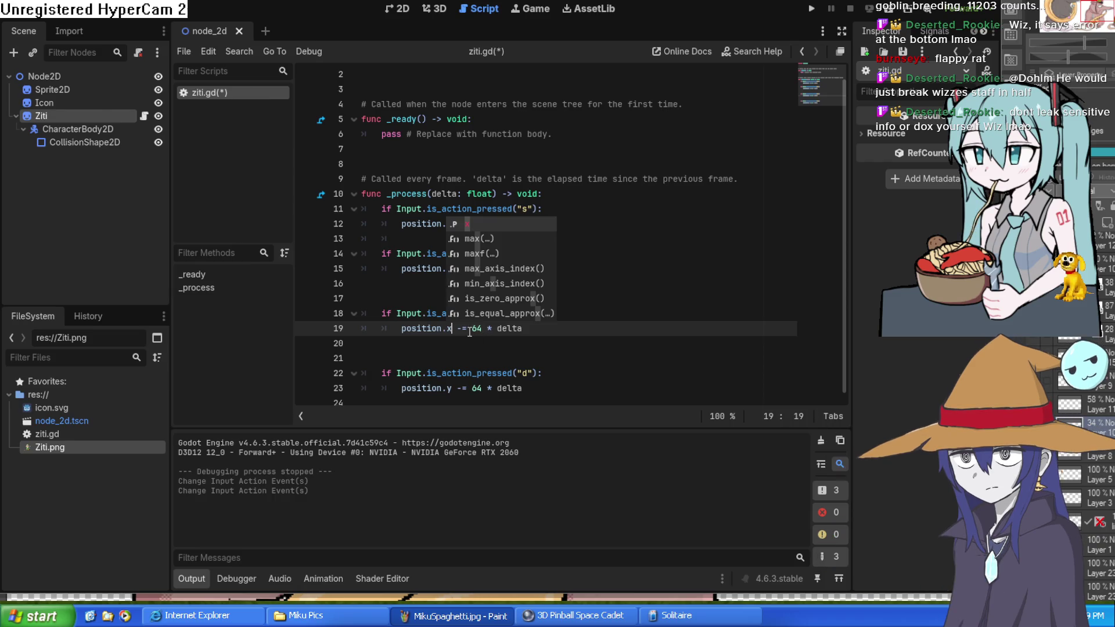
{"action": "left_click", "coordinate": [475, 338]}
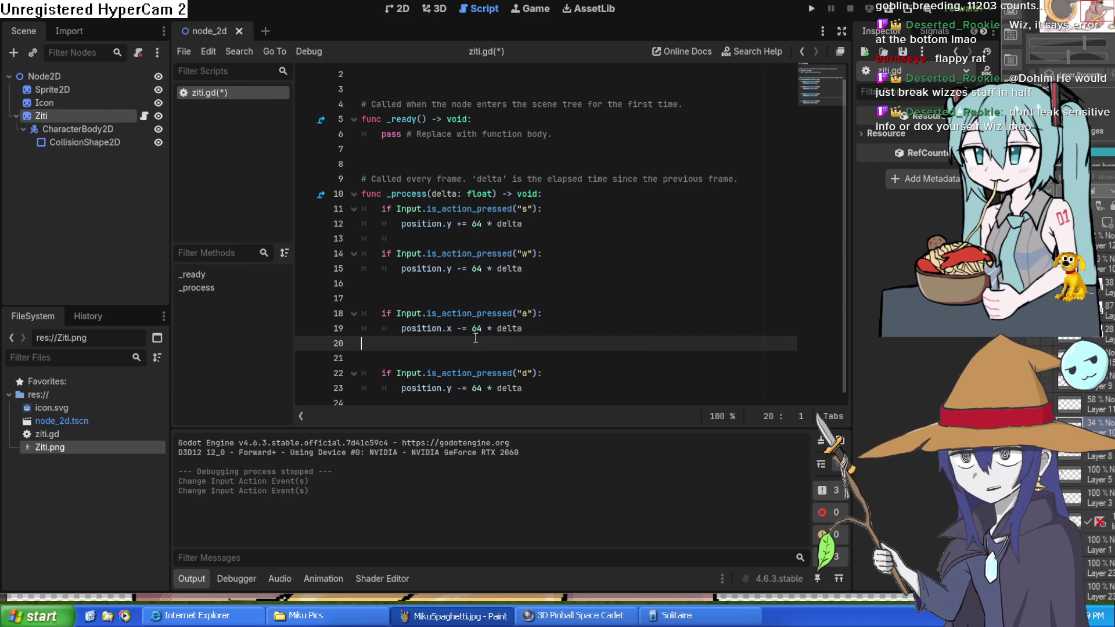
{"action": "left_click", "coordinate": [459, 388]}
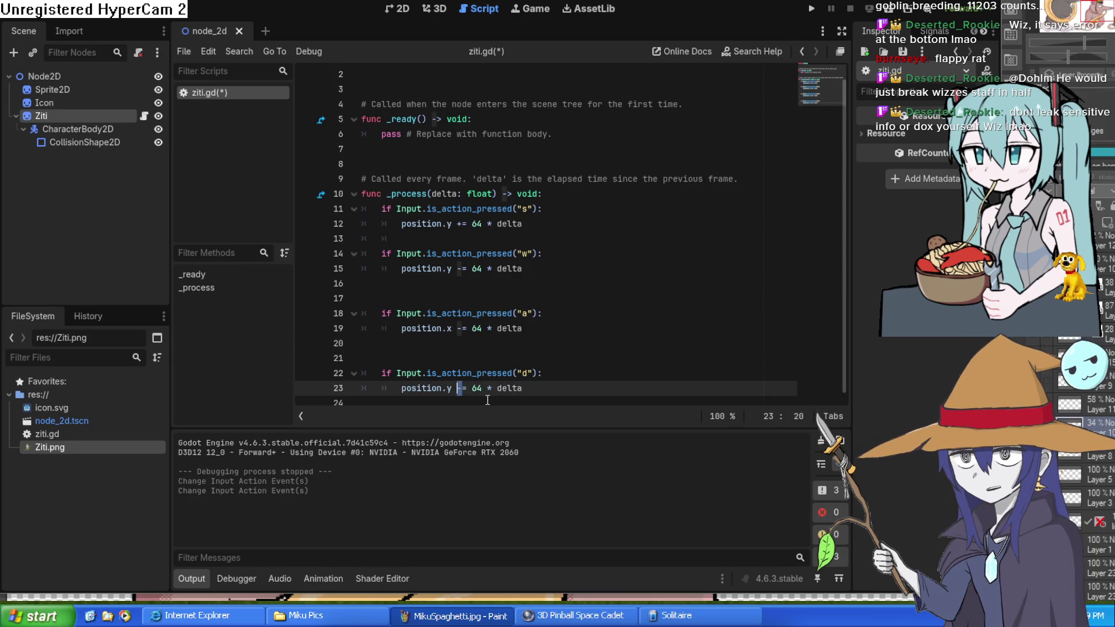
{"action": "type", "text": "+="}
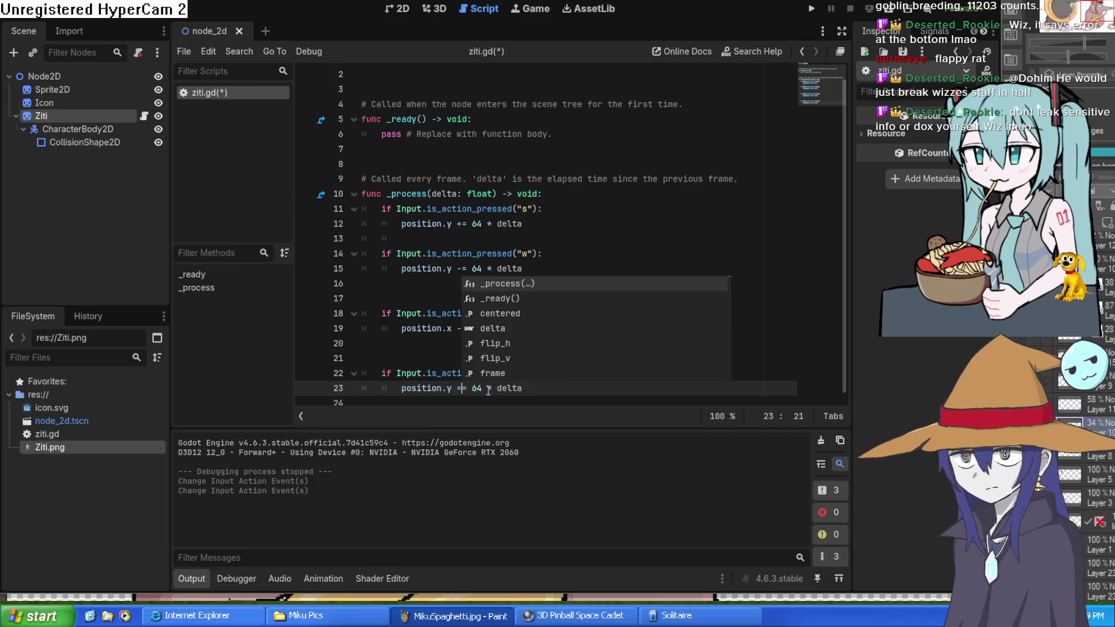
{"action": "key", "text": "BackSpace"}
{"action": "type", "text": "+"}
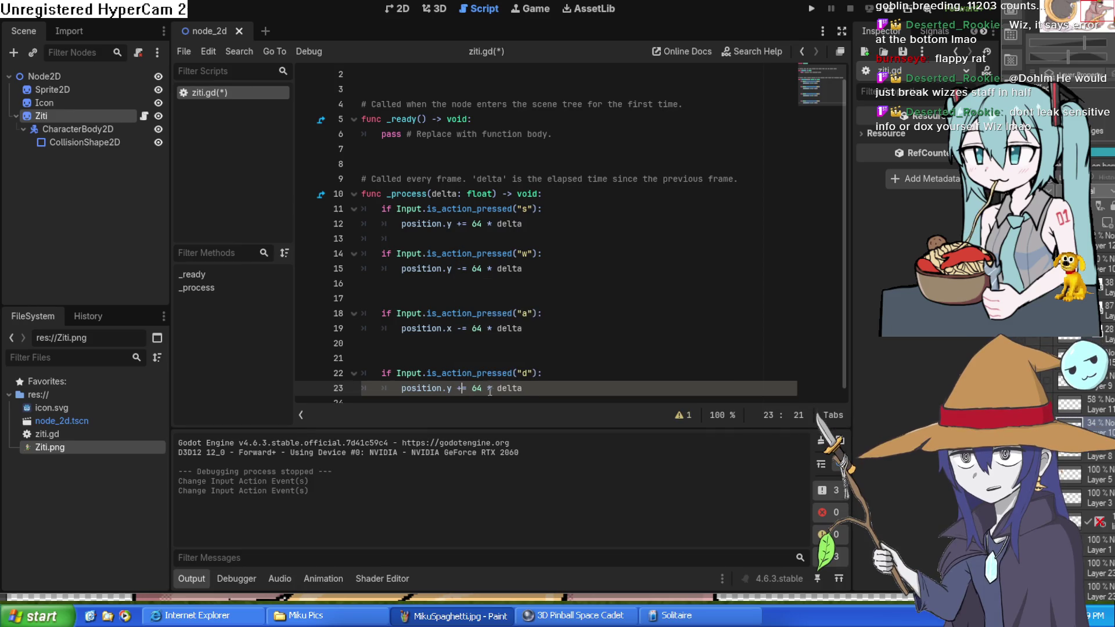
Step: Save ziti.gd and run the game
{"action": "left_click", "coordinate": [526, 374]}
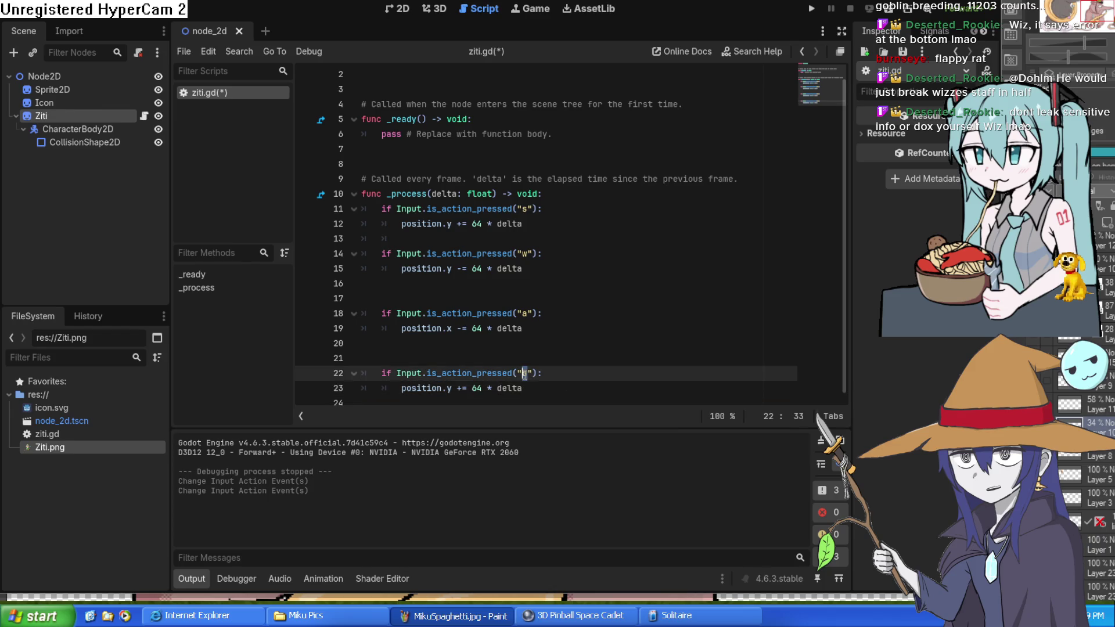
{"action": "left_click", "coordinate": [550, 389]}
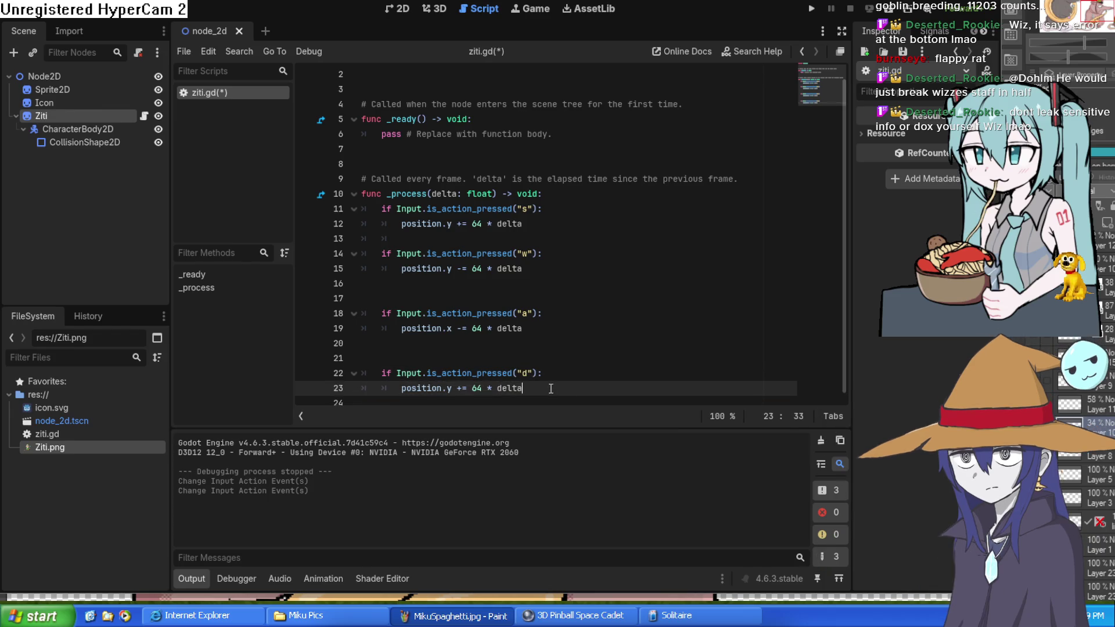
{"action": "left_click", "coordinate": [811, 9]}
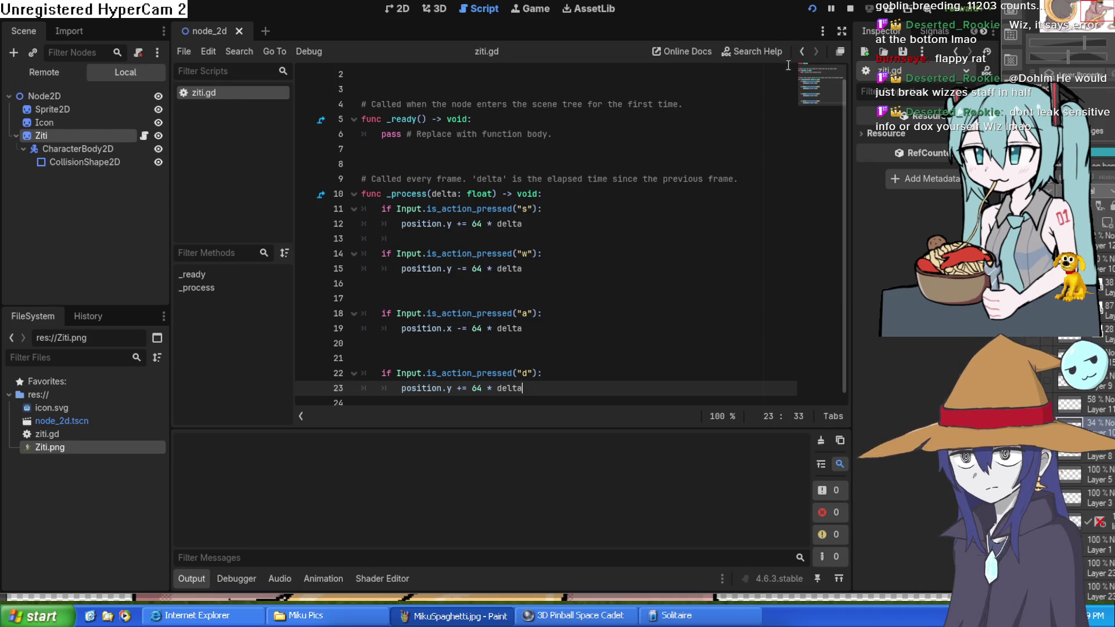
Step: Change line 23 from position.y to position.x and rerun the game to test it
{"action": "key", "text": "s"}
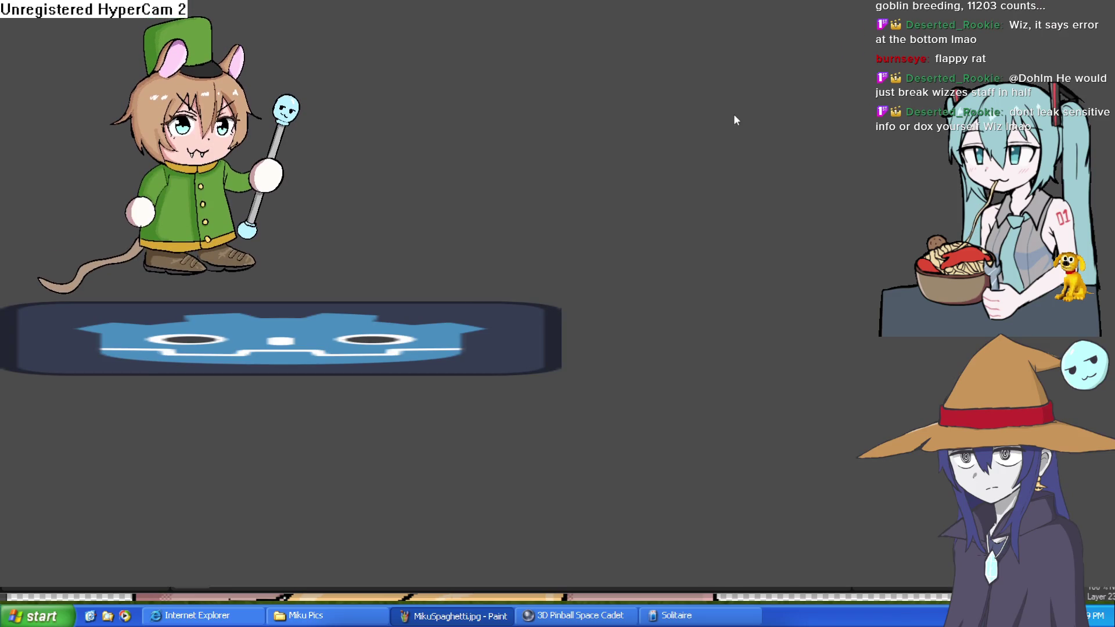
{"action": "key", "text": "alt+F4"}
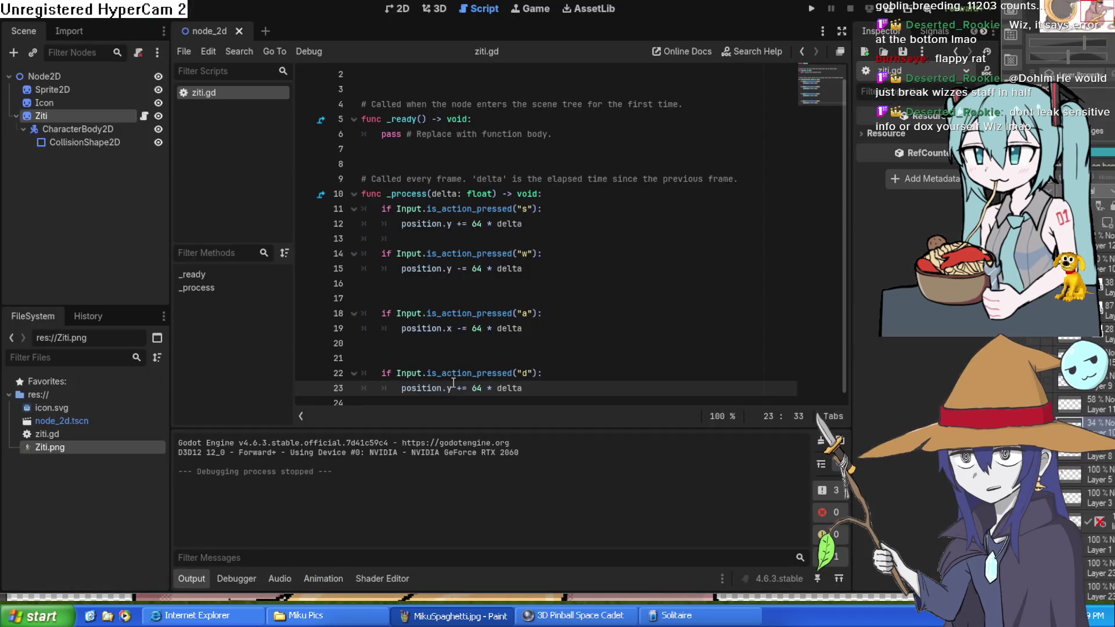
{"action": "double_click", "coordinate": [449, 388]}
{"action": "type", "text": "x"}
{"action": "left_click", "coordinate": [561, 394]}
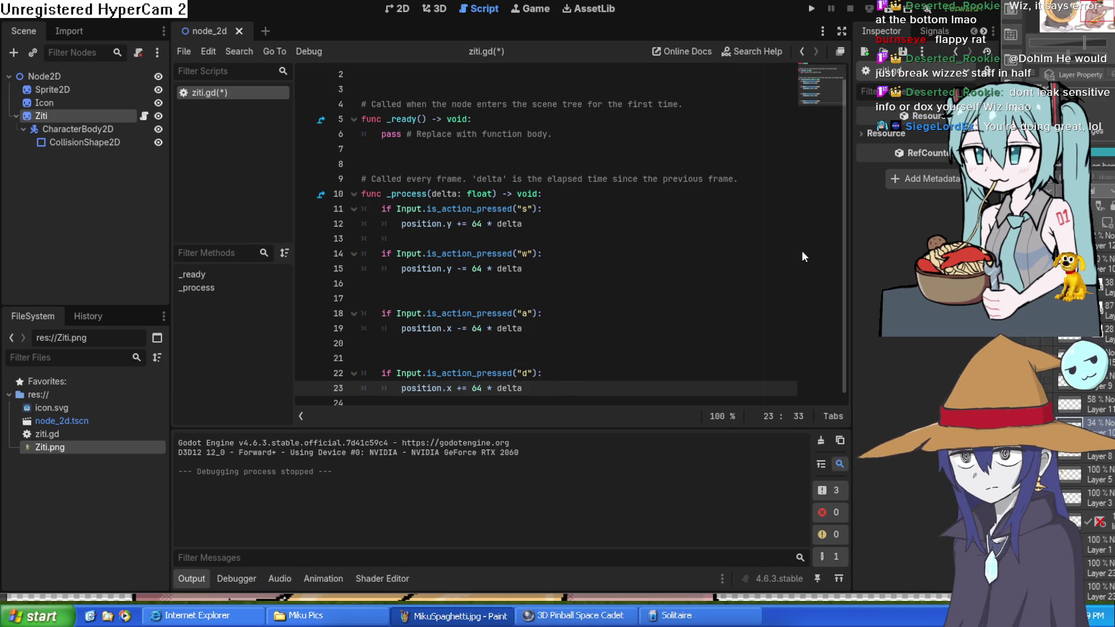
{"action": "left_click", "coordinate": [811, 8]}
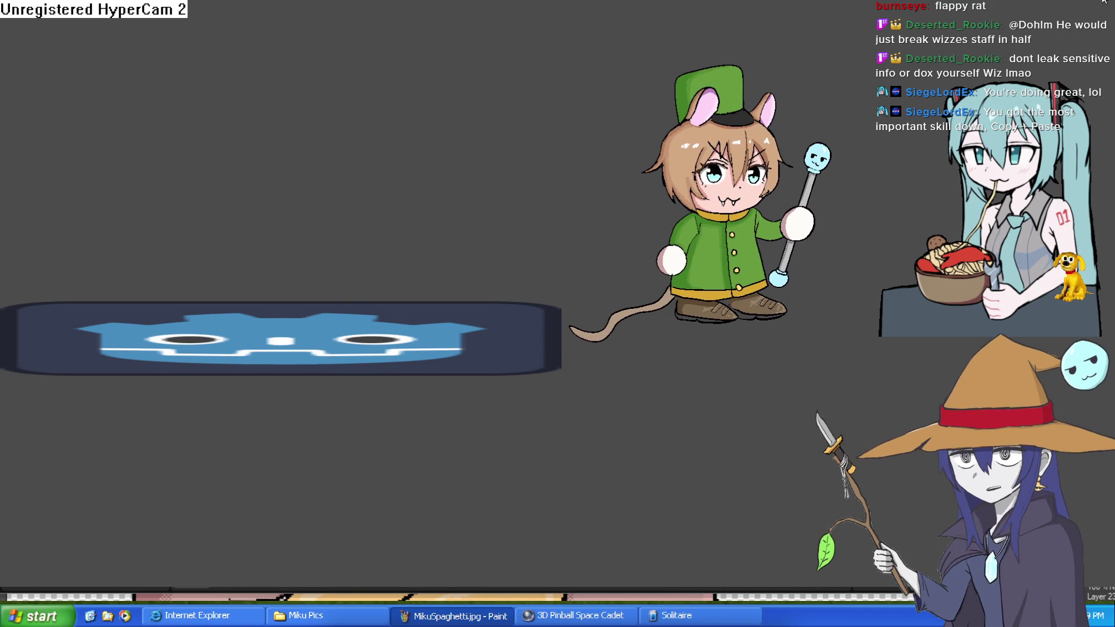
{"action": "left_click", "coordinate": [1104, 1]}
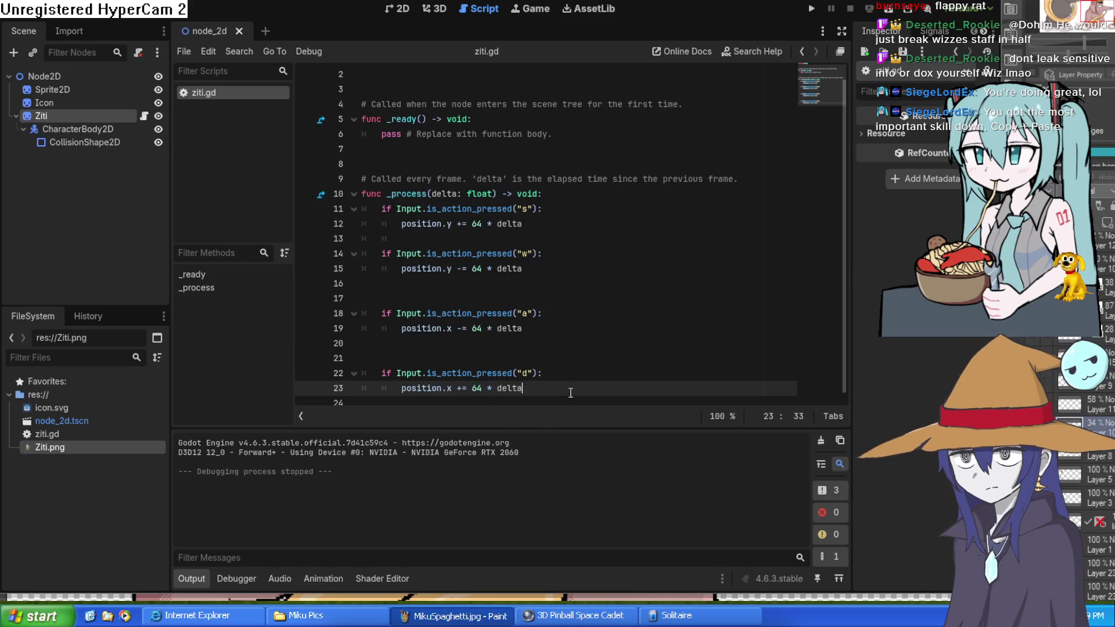
Step: Add indented blank lines after the d block and select its two lines
{"action": "key", "text": "Return"}
{"action": "key", "text": "Return"}
{"action": "key", "text": "Return"}
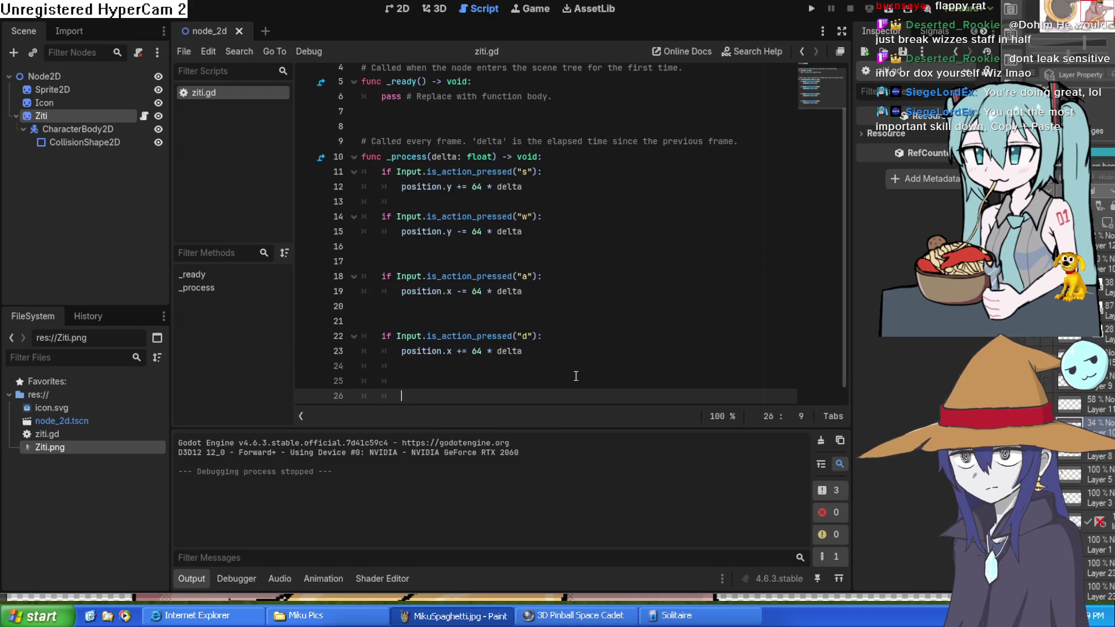
{"action": "key", "text": "BackSpace"}
{"action": "key", "text": "Tab"}
{"action": "key", "text": "Tab"}
{"action": "key", "text": "Return"}
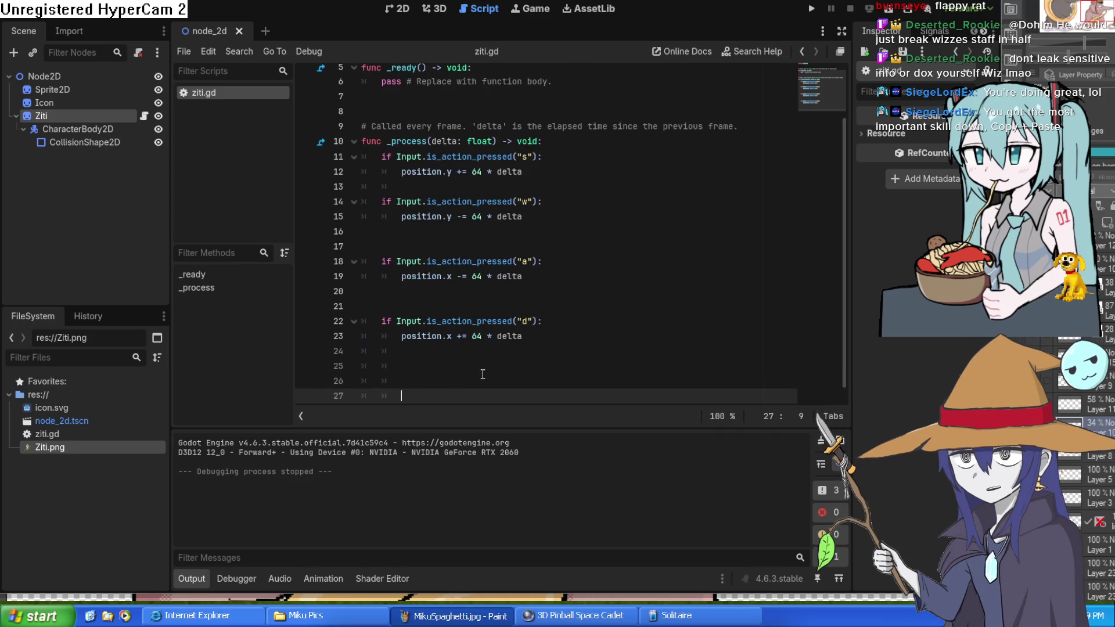
{"action": "mouse_move", "coordinate": [383, 320]}
{"action": "left_mouse_down"}
{"action": "mouse_move", "coordinate": [523, 322]}
{"action": "mouse_move", "coordinate": [523, 337]}
{"action": "mouse_move", "coordinate": [560, 336]}
{"action": "left_mouse_up"}
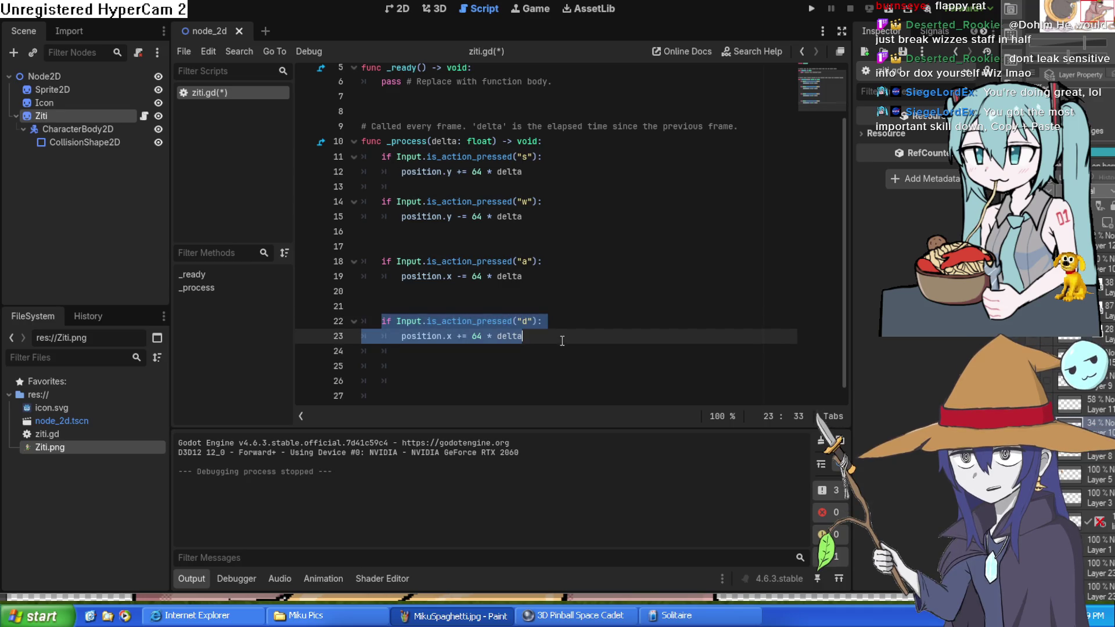
{"action": "key", "text": "alt+Tab"}
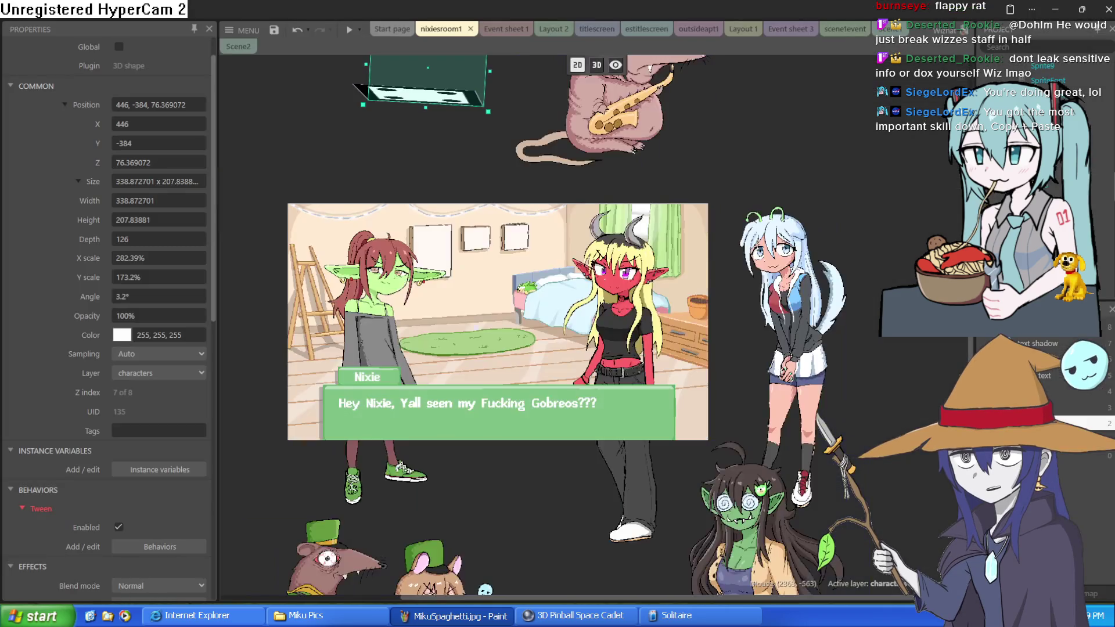
Step: Pan around the Nixie room layout and cancel the new-object dialog
{"action": "mouse_move", "coordinate": [771, 129]}
{"action": "left_mouse_down"}
{"action": "mouse_move", "coordinate": [762, 204]}
{"action": "mouse_move", "coordinate": [685, 234]}
{"action": "mouse_move", "coordinate": [715, 170]}
{"action": "left_mouse_up"}
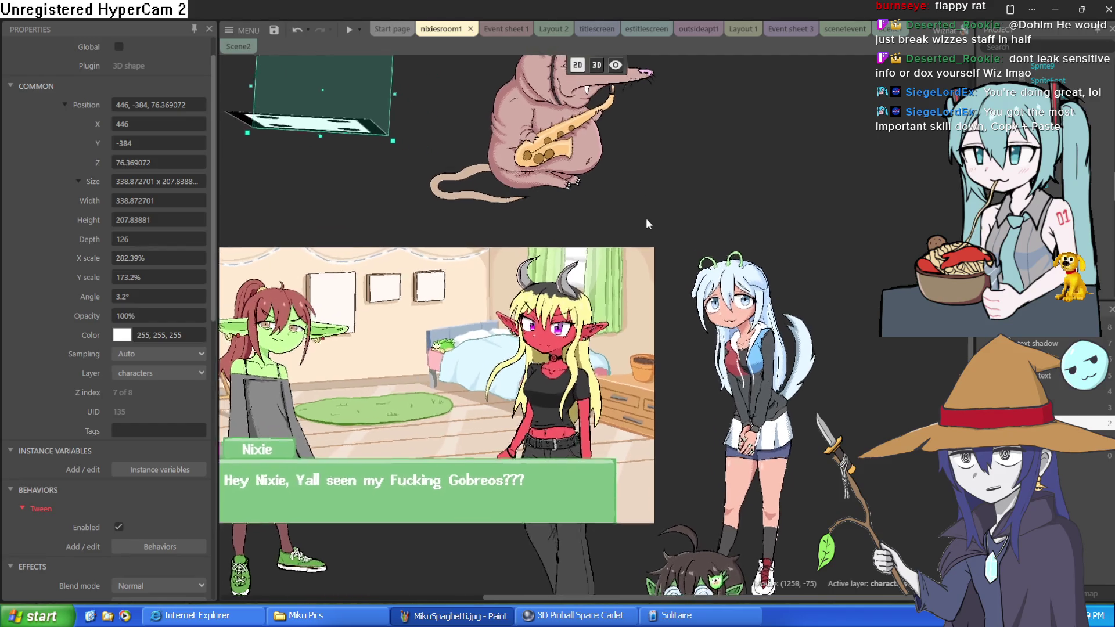
{"action": "scroll", "coordinate": [646, 217], "scroll_direction": "down", "scroll_amount": 2}
{"action": "left_click_drag", "start_coordinate": [647, 221], "coordinate": [707, 244]}
{"action": "scroll", "coordinate": [710, 220], "scroll_direction": "up", "scroll_amount": 2}
{"action": "scroll", "coordinate": [709, 220], "scroll_direction": "up", "scroll_amount": 2}
{"action": "mouse_move", "coordinate": [635, 174]}
{"action": "left_mouse_down"}
{"action": "mouse_move", "coordinate": [543, 214]}
{"action": "mouse_move", "coordinate": [717, 61]}
{"action": "mouse_move", "coordinate": [803, 86]}
{"action": "mouse_move", "coordinate": [611, 196]}
{"action": "left_mouse_up"}
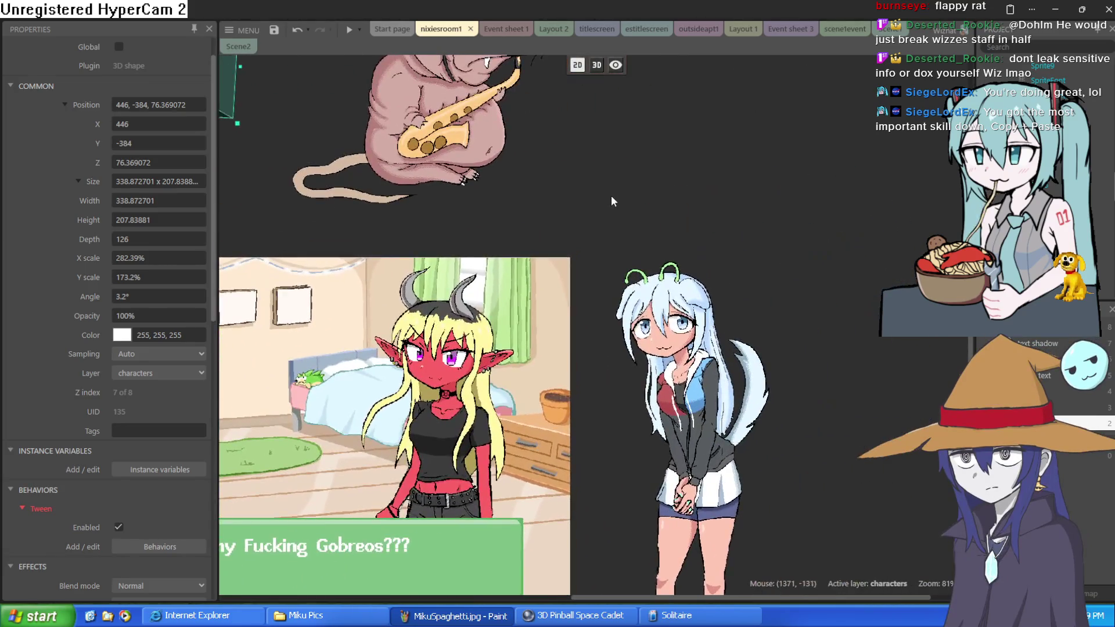
{"action": "double_click", "coordinate": [611, 196]}
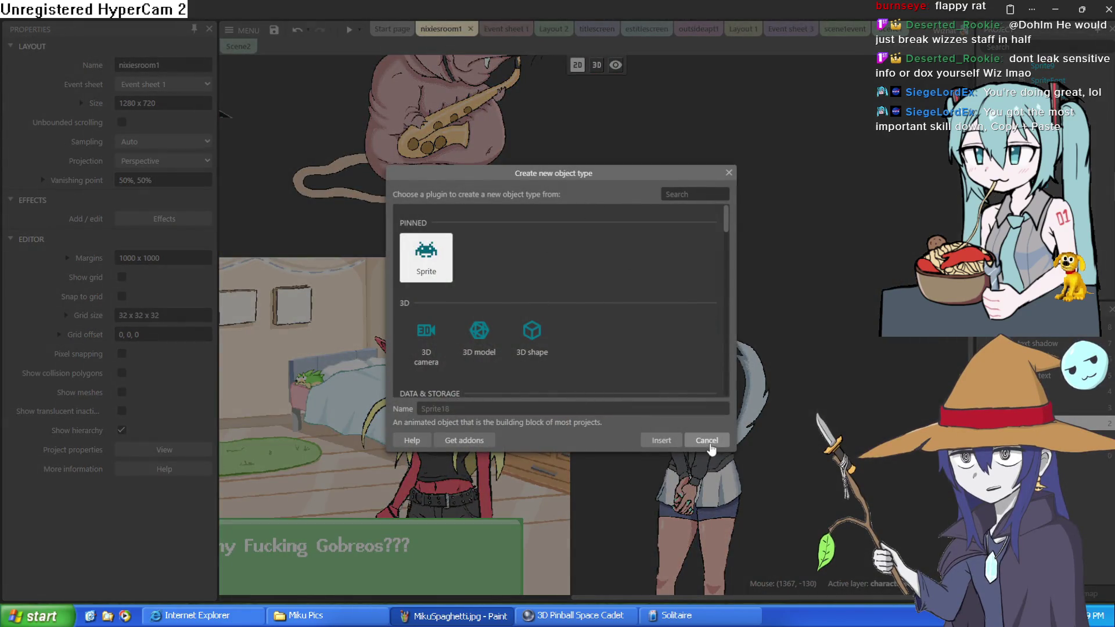
{"action": "left_click", "coordinate": [707, 441]}
Step: On Event sheet 1, browse the hyra object's conditions, then cancel without adding one
{"action": "left_click", "coordinate": [503, 28]}
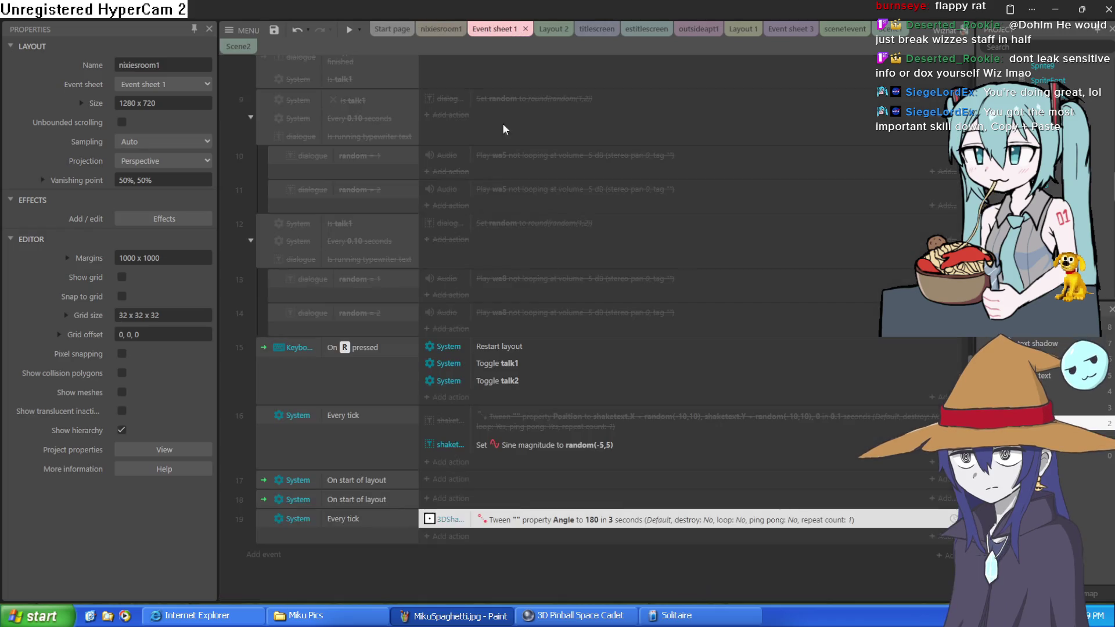
{"action": "left_click", "coordinate": [263, 555]}
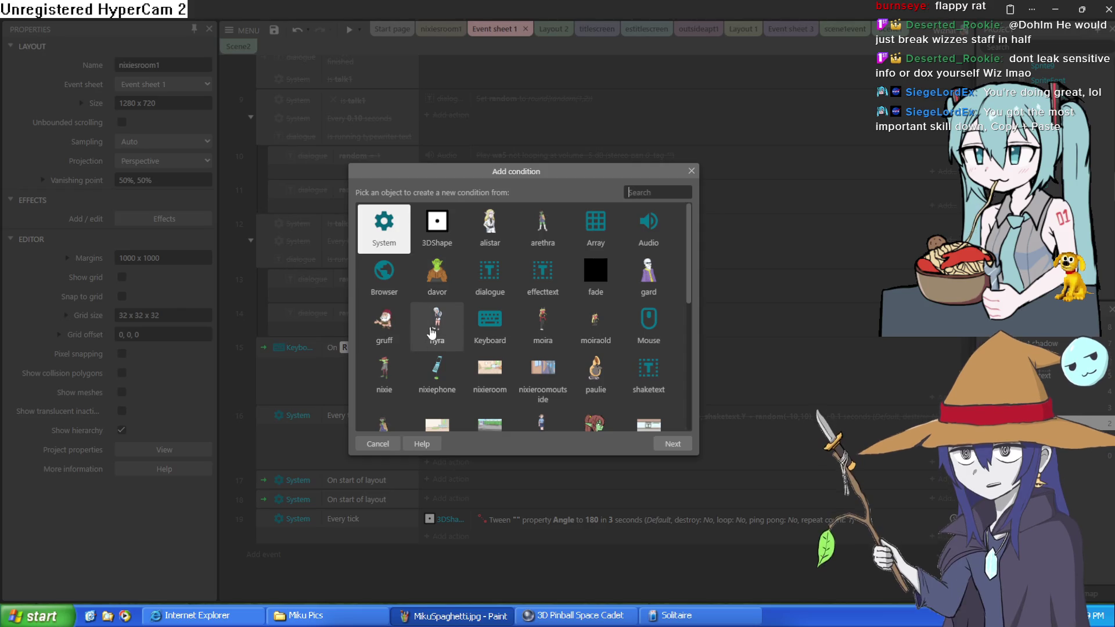
{"action": "left_click", "coordinate": [433, 330]}
{"action": "double_click", "coordinate": [433, 329]}
{"action": "scroll", "coordinate": [459, 308], "scroll_direction": "down", "scroll_amount": 5}
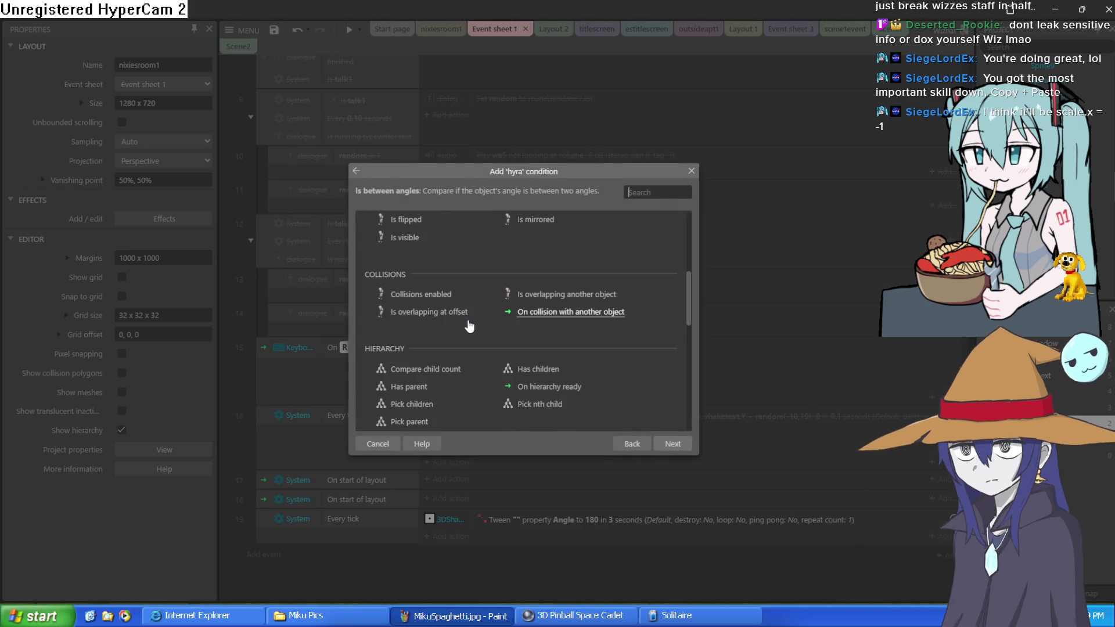
{"action": "scroll", "coordinate": [488, 323], "scroll_direction": "down", "scroll_amount": 5}
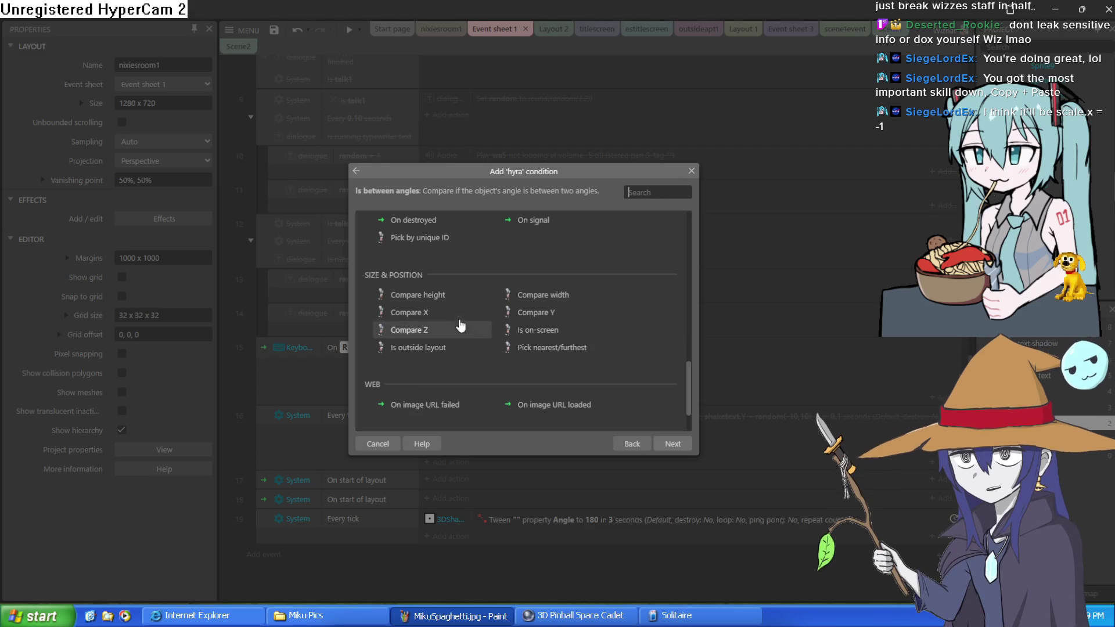
{"action": "scroll", "coordinate": [535, 337], "scroll_direction": "down", "scroll_amount": 2}
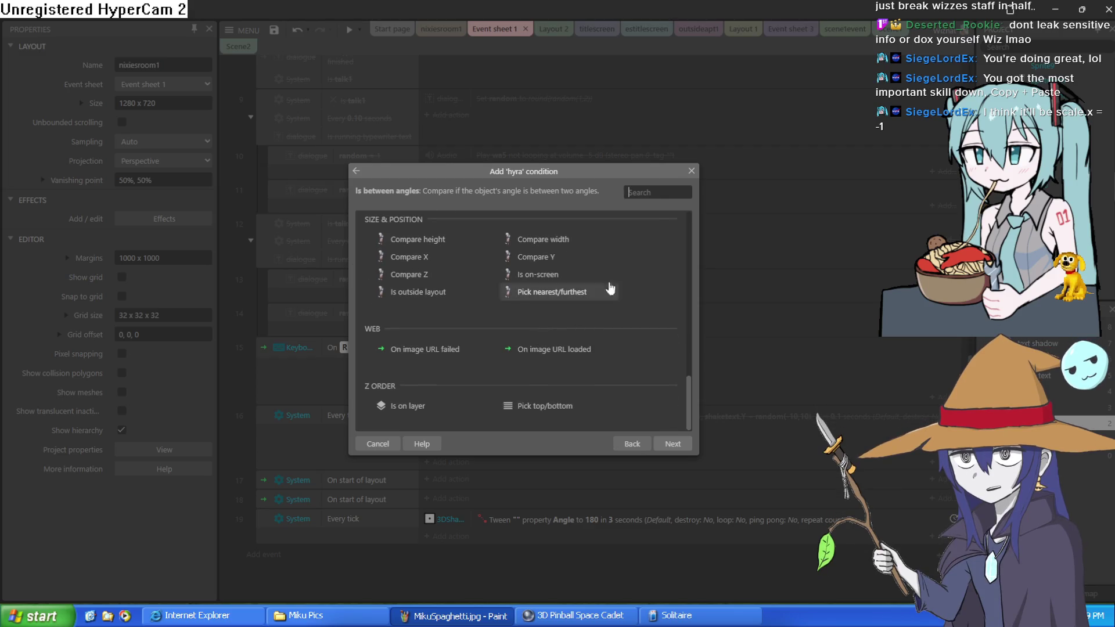
{"action": "left_click", "coordinate": [691, 171]}
{"action": "key", "text": "alt+Tab"}
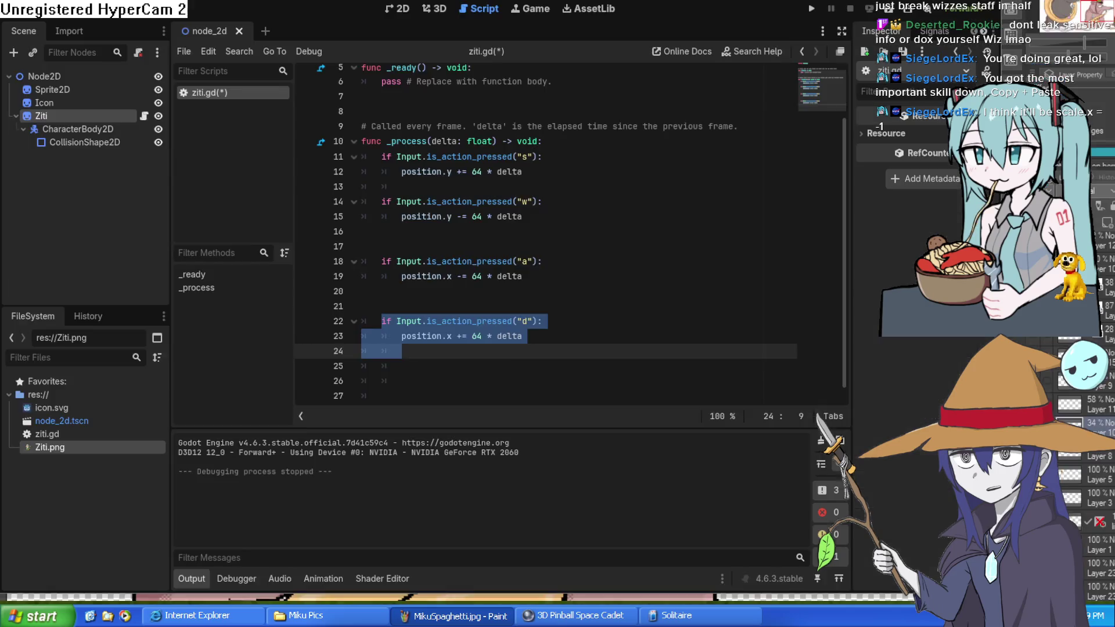
Step: Add scale.x = -1 on a new indented line inside the "a" block
{"action": "left_click", "coordinate": [434, 367]}
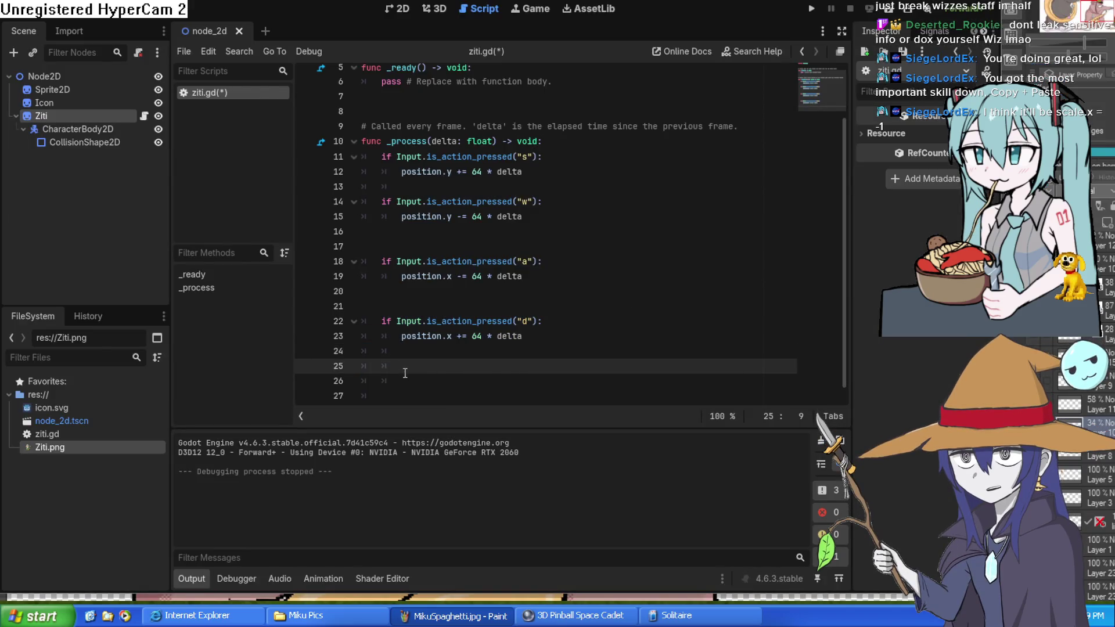
{"action": "left_click_drag", "start_coordinate": [381, 321], "coordinate": [572, 319]}
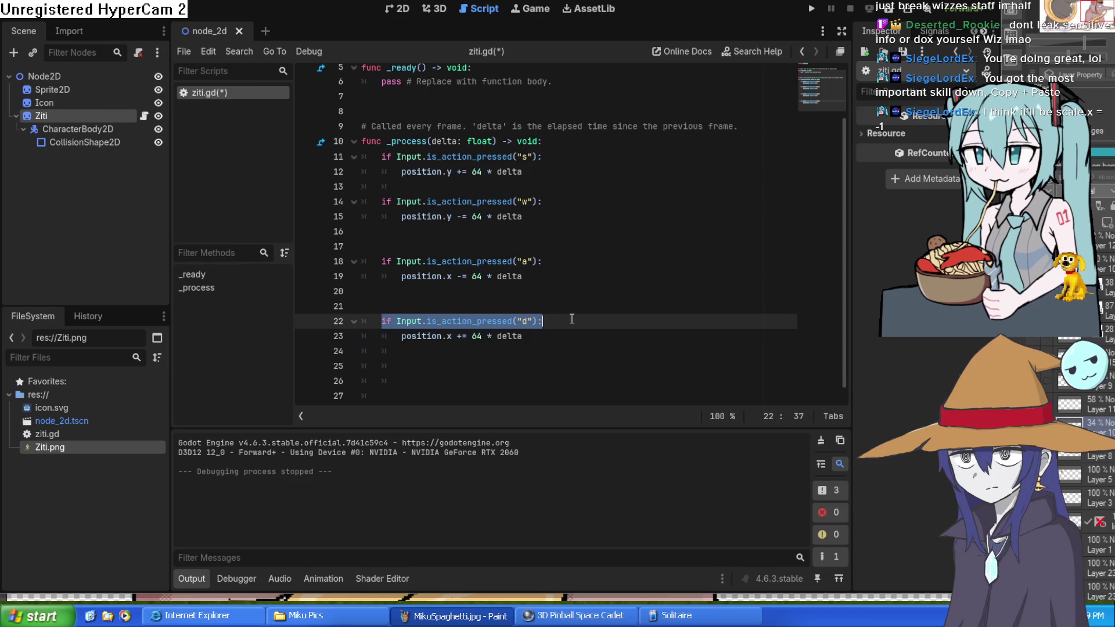
{"action": "left_click", "coordinate": [559, 350]}
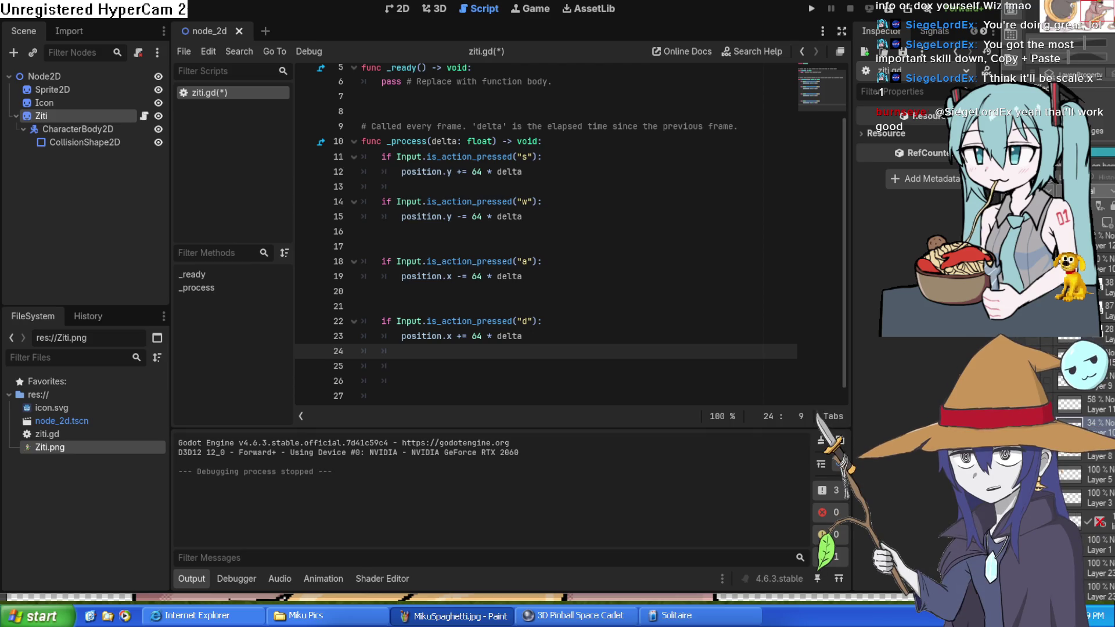
{"action": "type", "text": "scale.x = -1"}
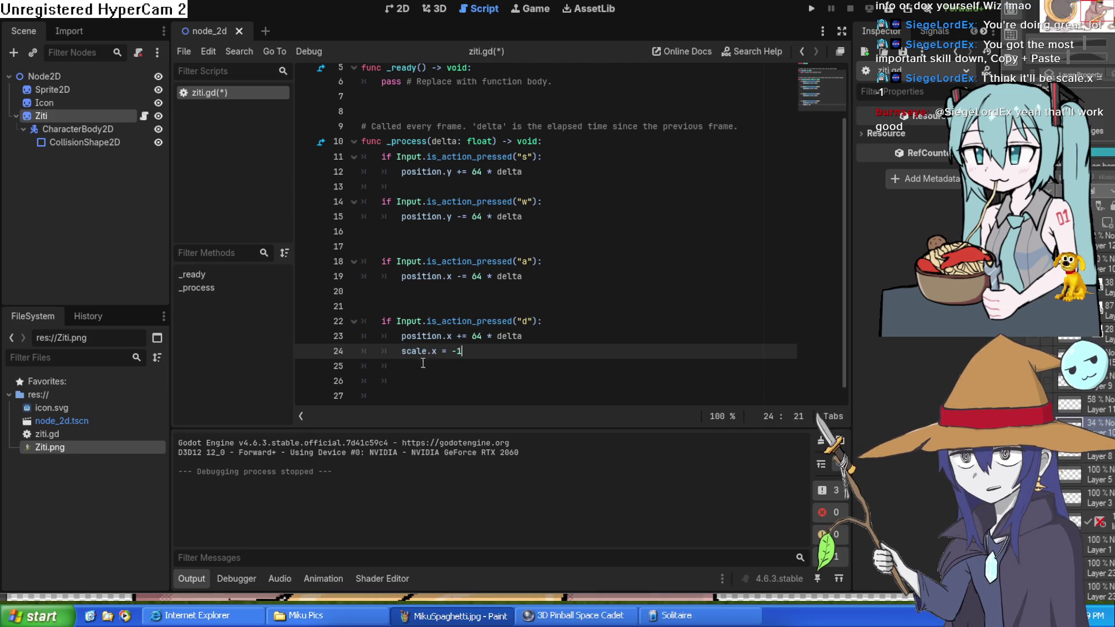
{"action": "key", "text": "BackSpace"}
{"action": "key", "text": "BackSpace"}
{"action": "key", "text": "BackSpace"}
{"action": "left_click", "coordinate": [488, 289]}
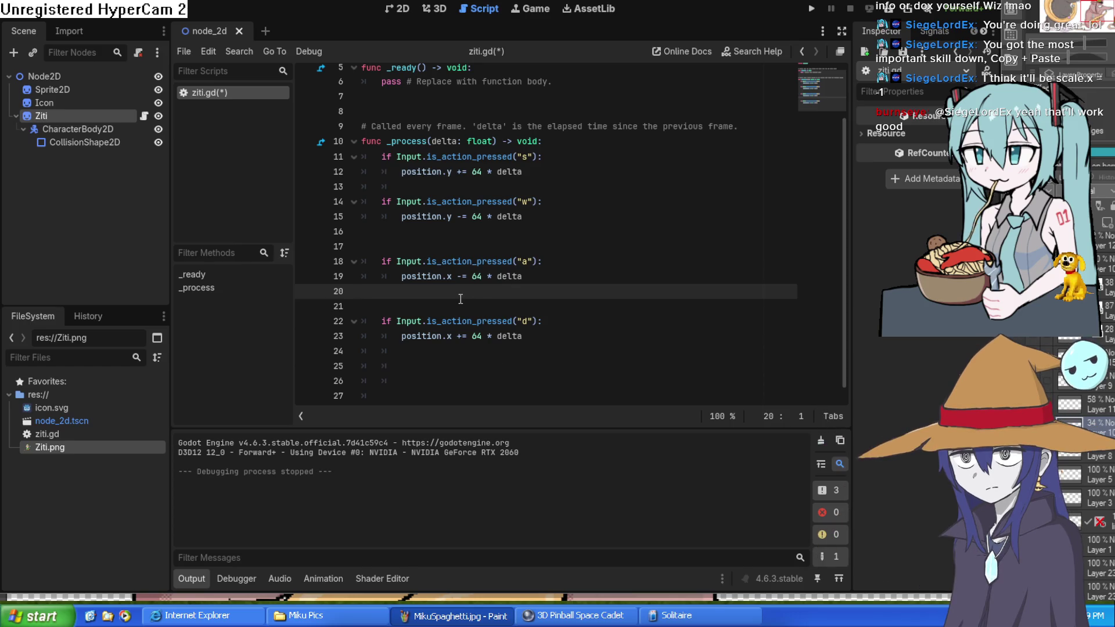
{"action": "key", "text": "Tab"}
{"action": "key", "text": "Tab"}
{"action": "key", "text": "Return"}
{"action": "key", "text": "Up"}
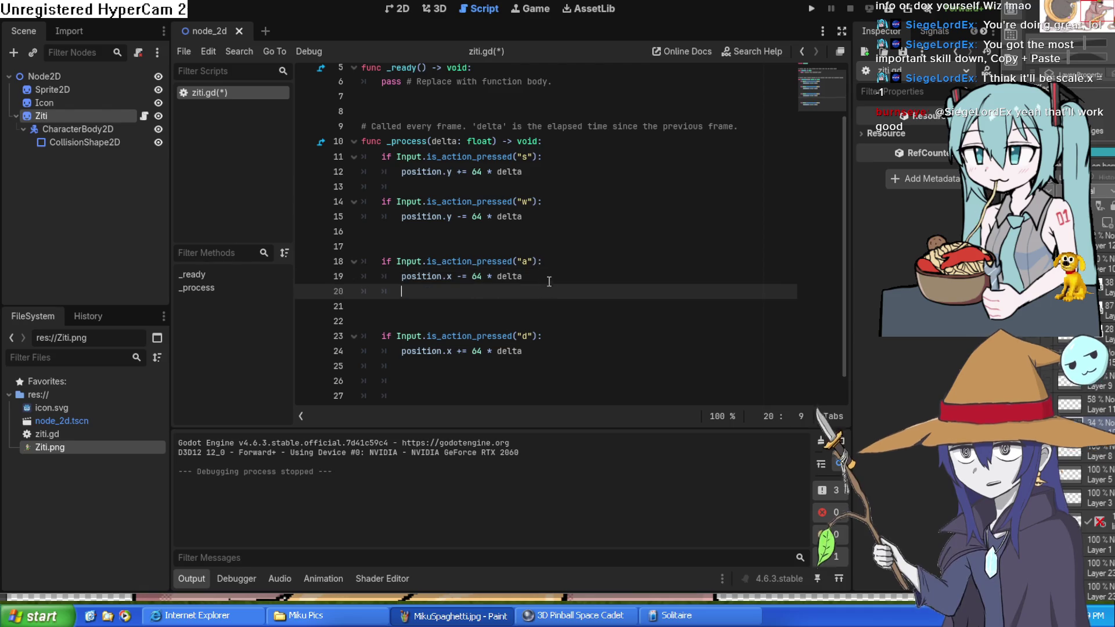
{"action": "type", "text": "scale.x = -1"}
Step: Paste scale.x = -1 into the "d" block
{"action": "left_click", "coordinate": [530, 349]}
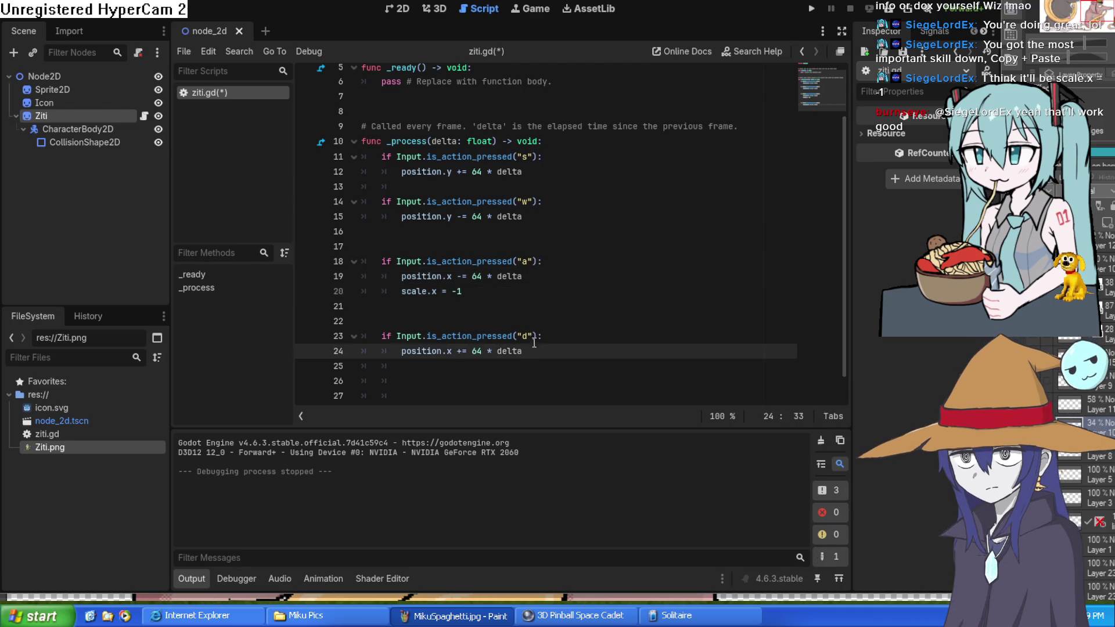
{"action": "key", "text": "Down"}
{"action": "type", "text": "scale.x = -1"}
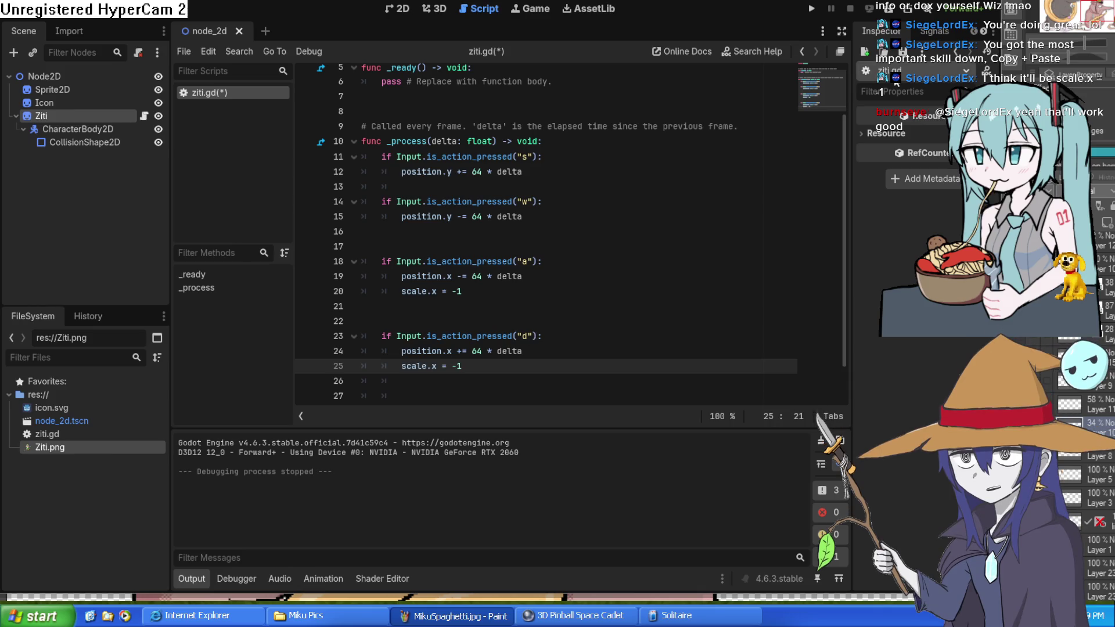
Step: Run the game, test the character's flipping with Right, d and s, then stop it
{"action": "left_click", "coordinate": [814, 11]}
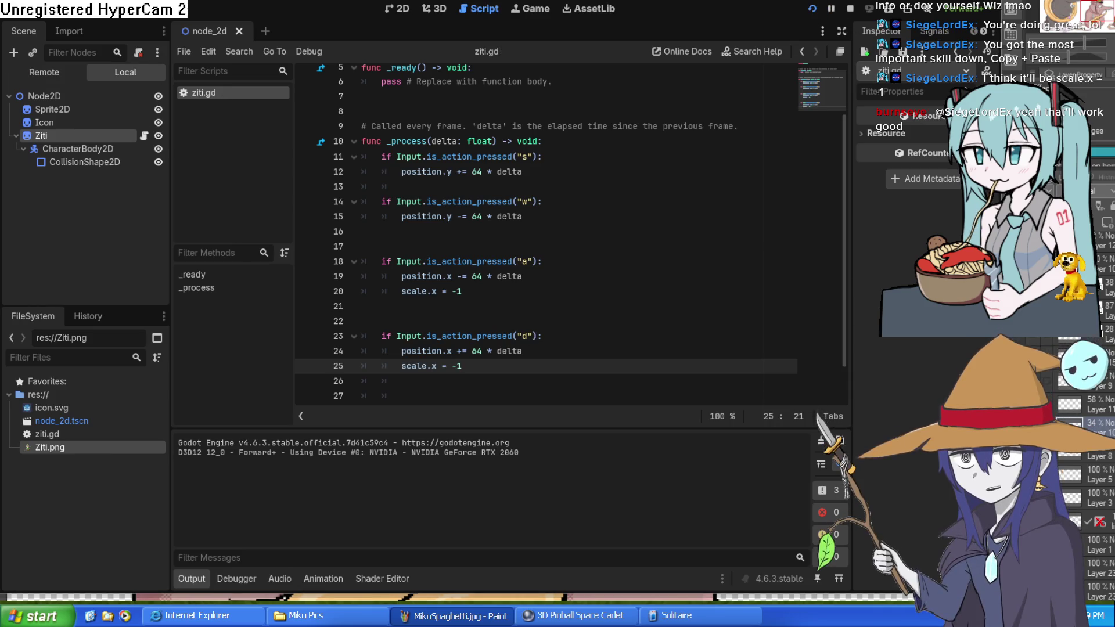
{"action": "key", "text": "Right"}
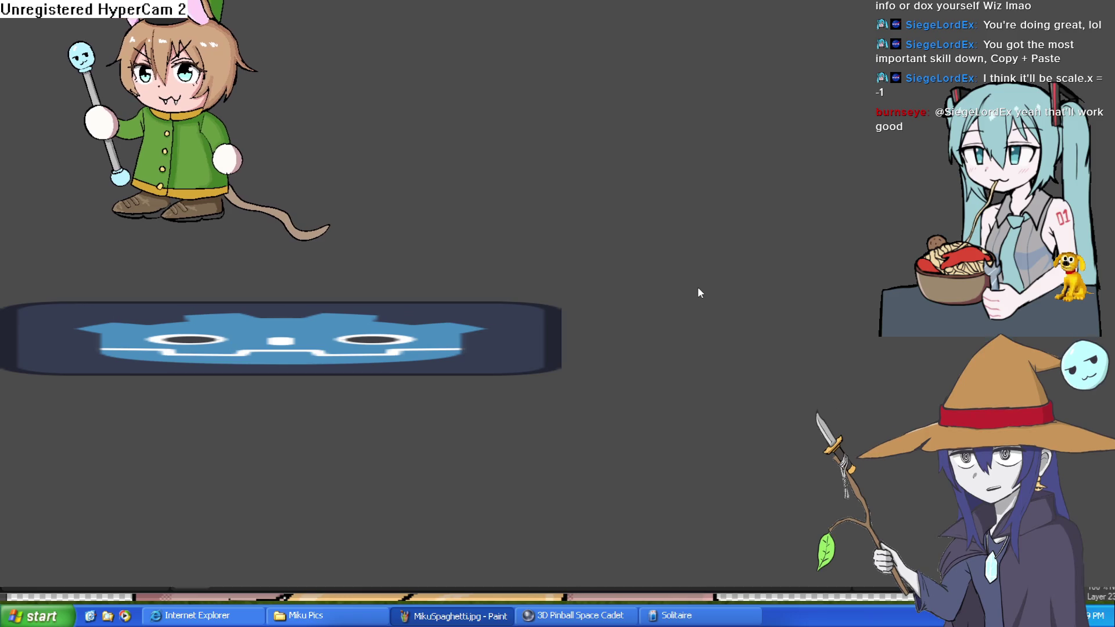
{"action": "key", "text": "d"}
{"action": "key", "text": "s"}
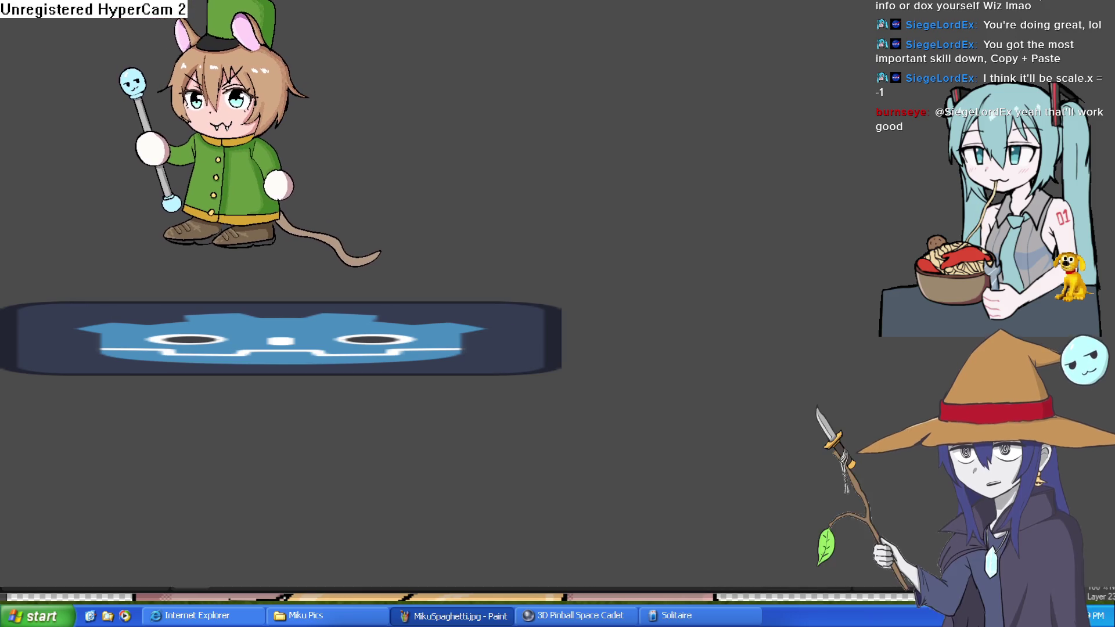
{"action": "key", "text": "F8"}
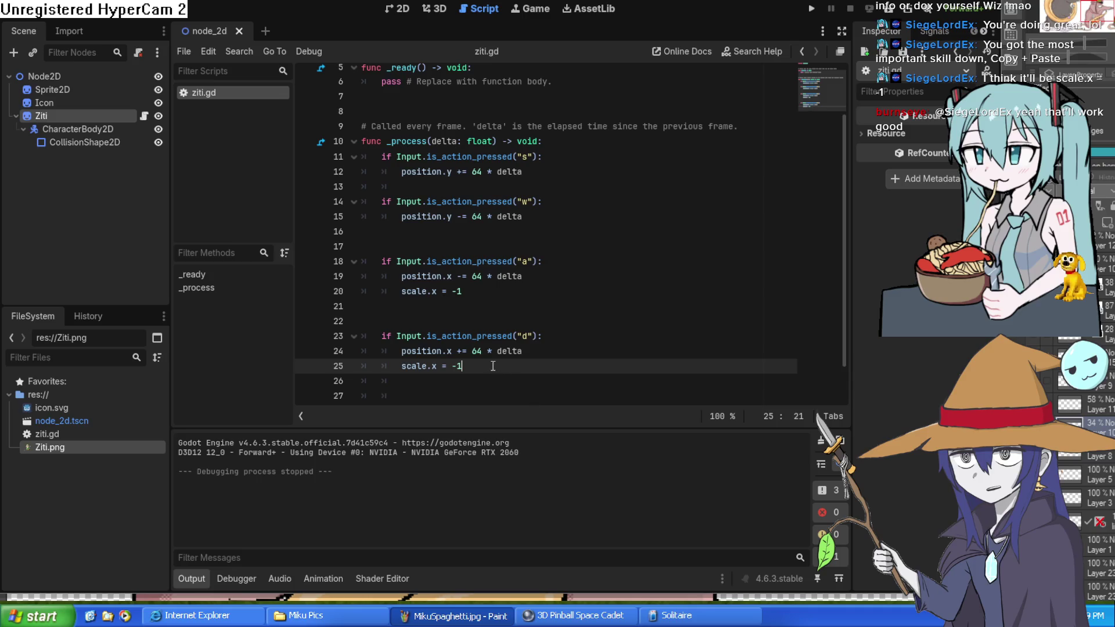
Step: Insert a blank line 3 below extends Sprite2D, deleting the trial bool flip text
{"action": "scroll", "coordinate": [493, 366], "scroll_direction": "down", "scroll_amount": 1}
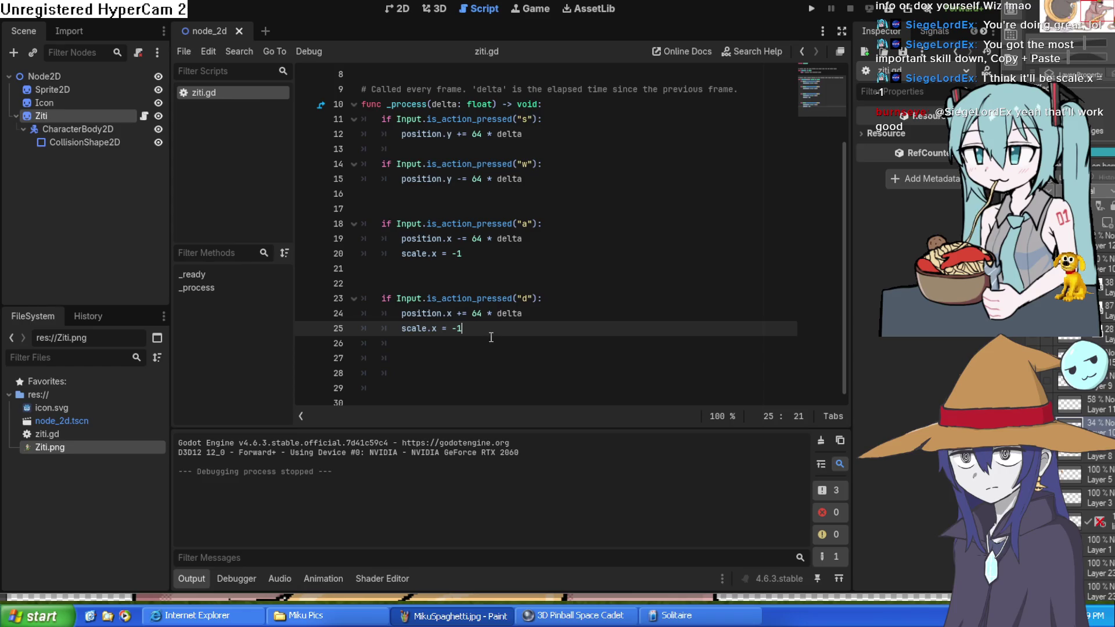
{"action": "scroll", "coordinate": [491, 337], "scroll_direction": "up", "scroll_amount": 3}
{"action": "left_click", "coordinate": [418, 93]}
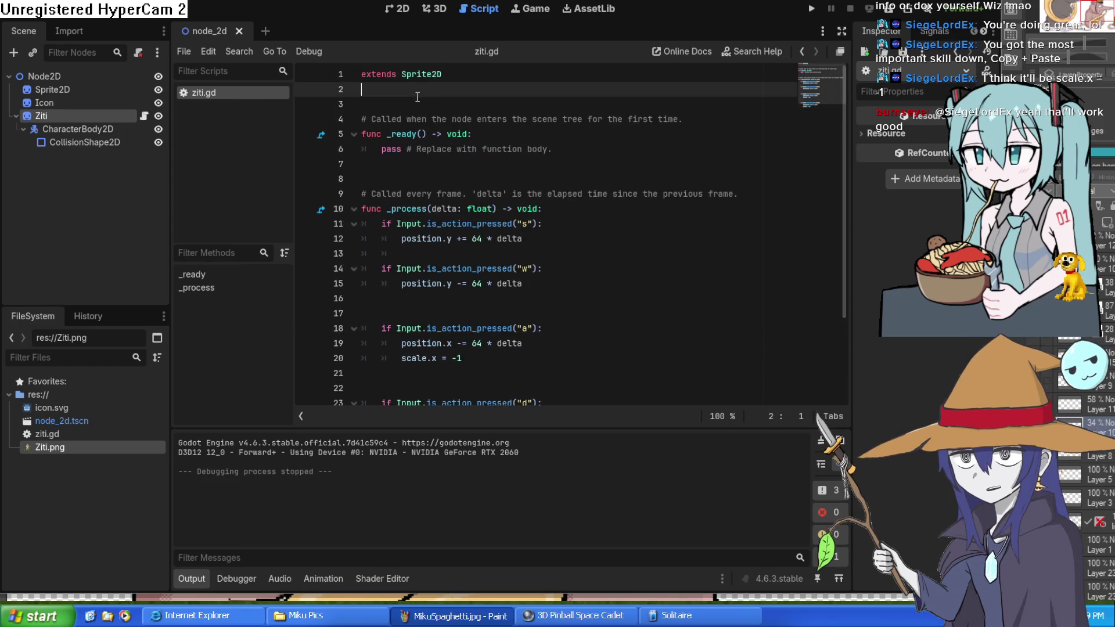
{"action": "key", "text": "Return"}
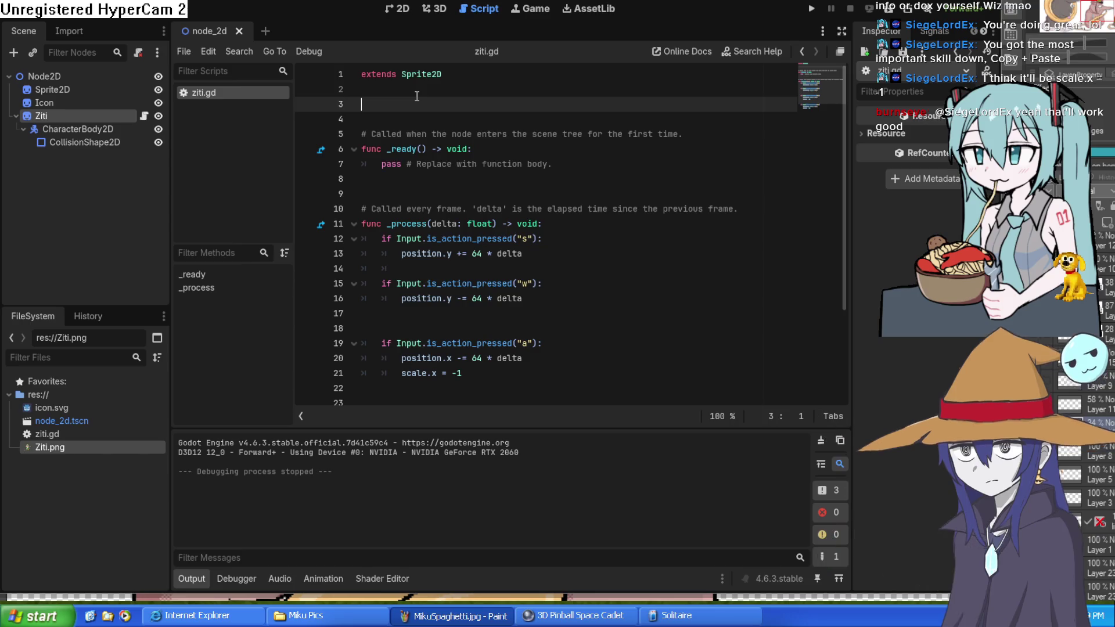
{"action": "type", "text": "bool flip"}
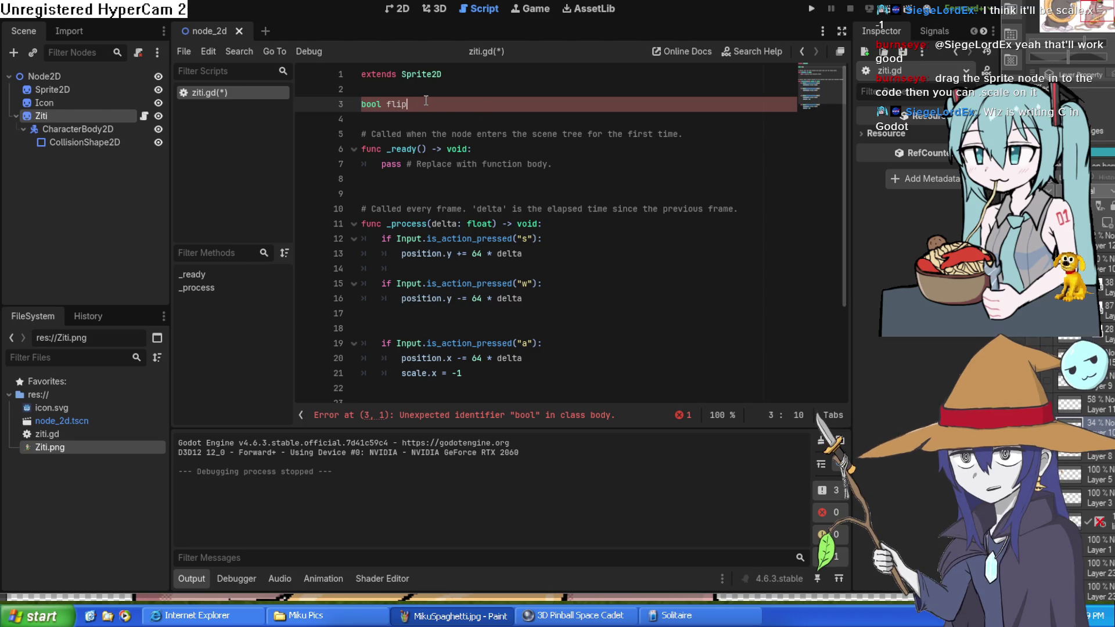
{"action": "left_click_drag", "start_coordinate": [425, 101], "coordinate": [360, 105]}
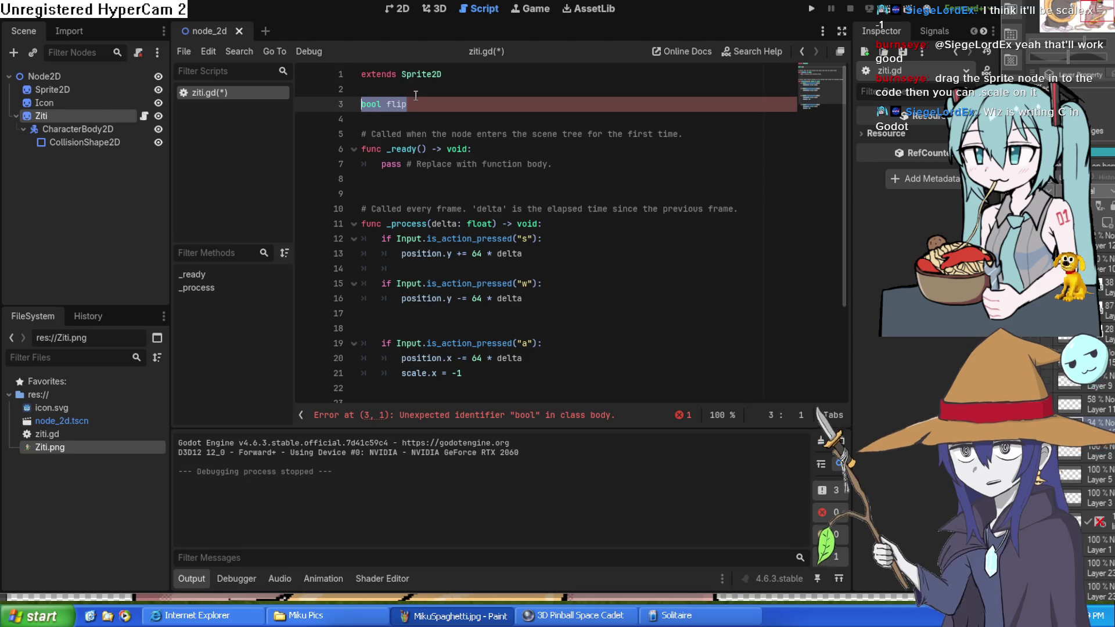
{"action": "key", "text": "BackSpace"}
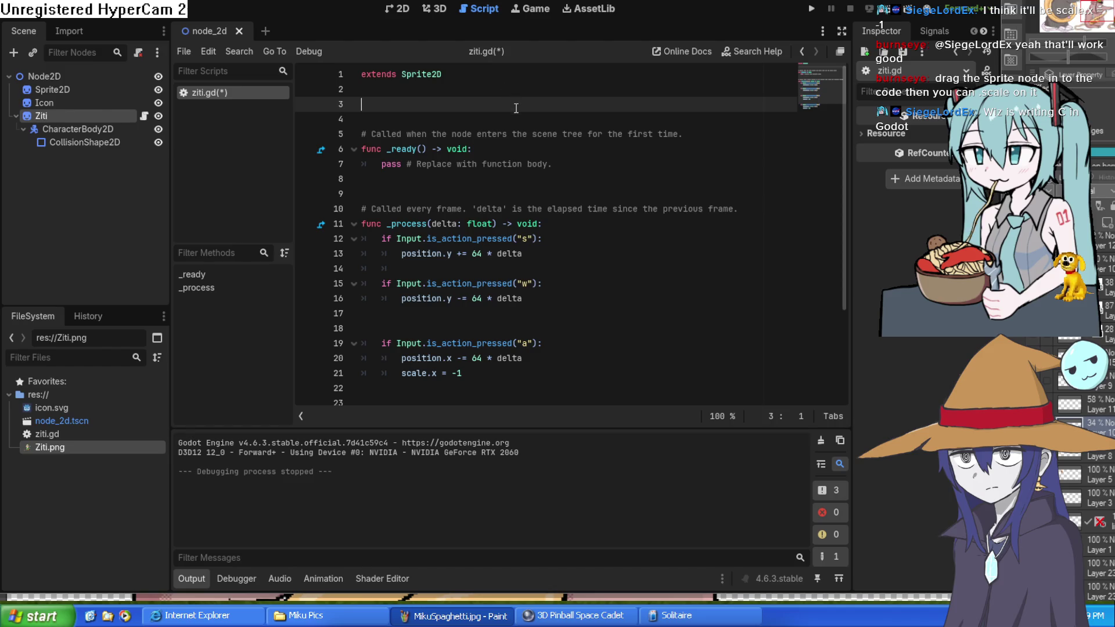
{"action": "scroll", "coordinate": [516, 107], "scroll_direction": "down", "scroll_amount": 3}
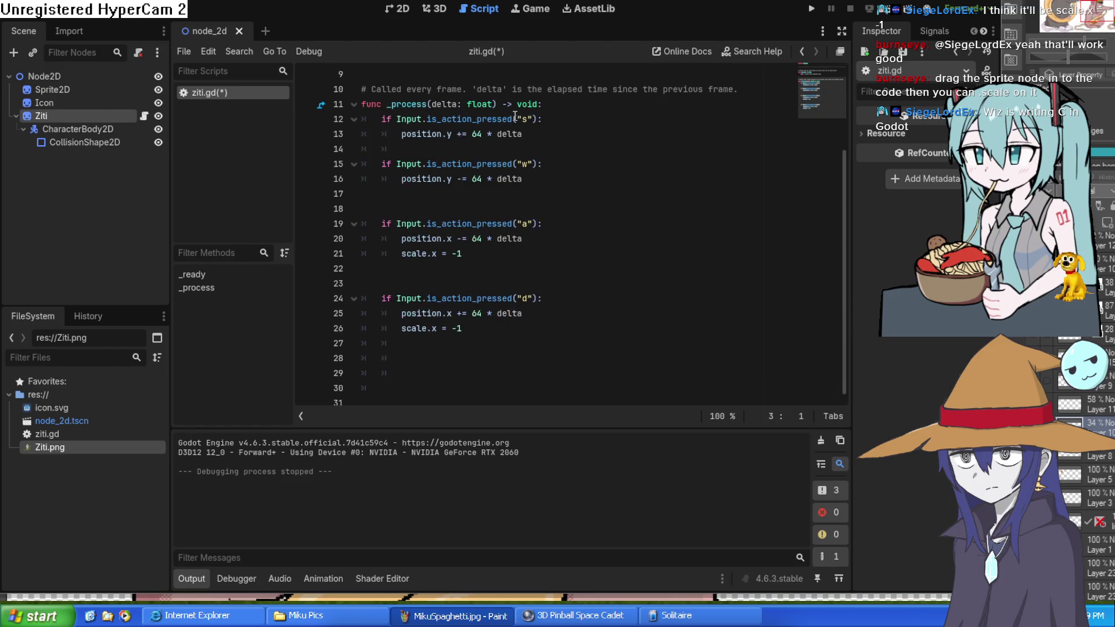
{"action": "left_click", "coordinate": [473, 360]}
{"action": "left_click", "coordinate": [468, 357]}
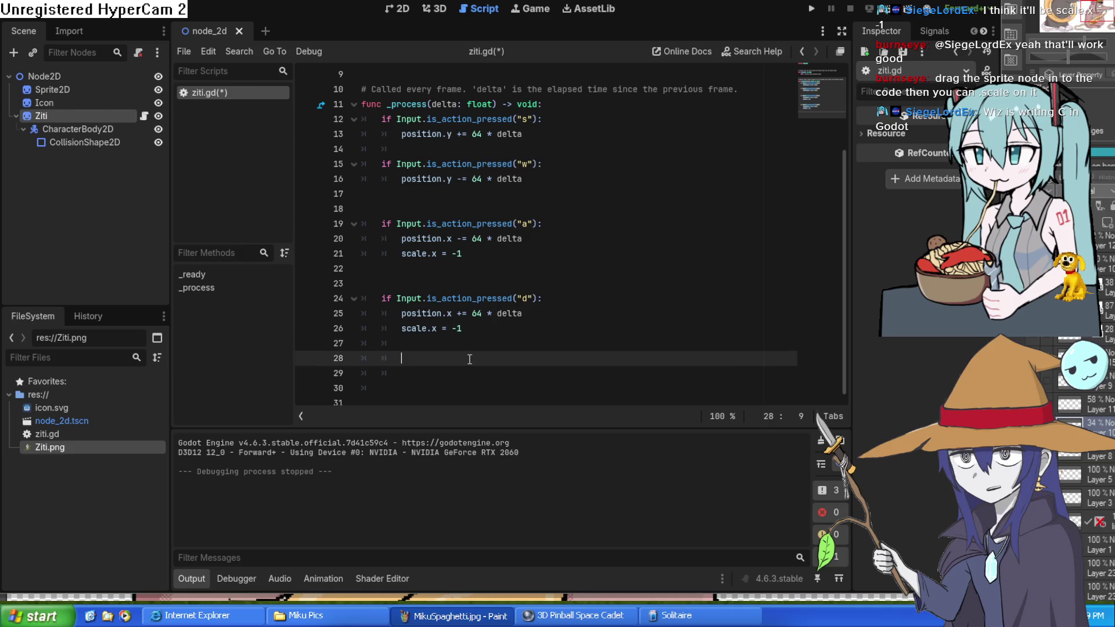
{"action": "scroll", "coordinate": [493, 248], "scroll_direction": "up", "scroll_amount": 3}
{"action": "left_click", "coordinate": [432, 116]}
{"action": "left_click", "coordinate": [433, 110]}
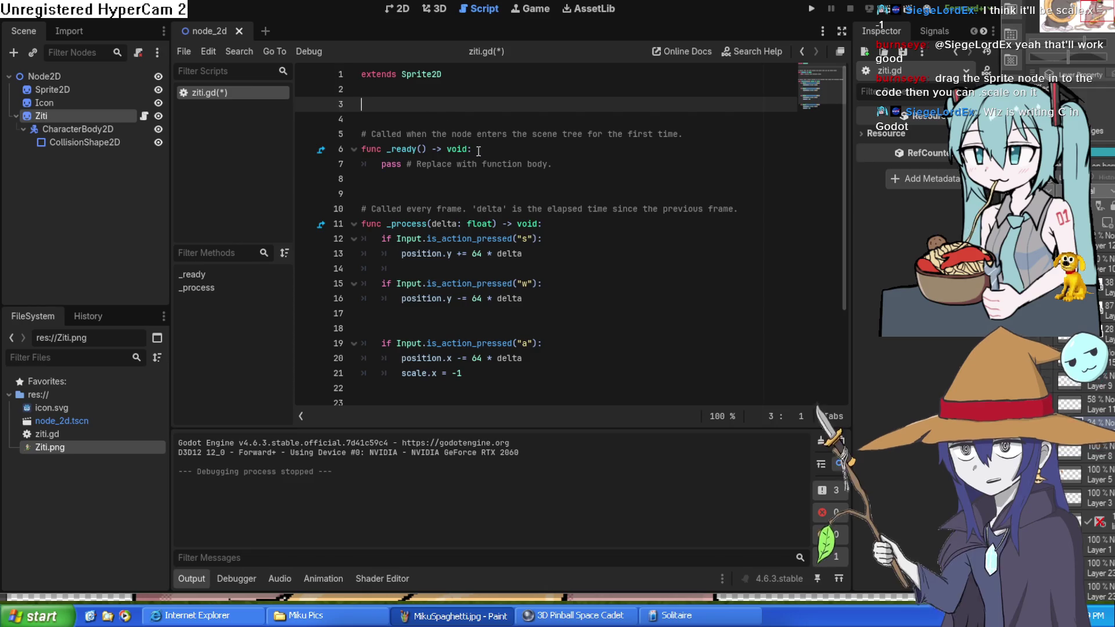
{"action": "scroll", "coordinate": [511, 188], "scroll_direction": "down", "scroll_amount": 3}
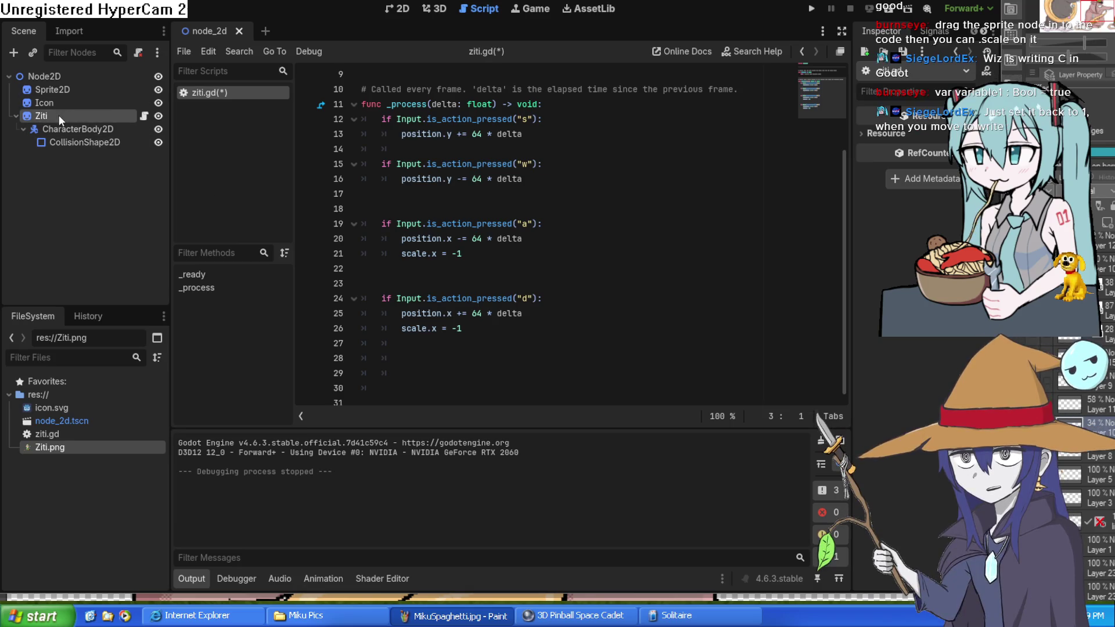
{"action": "mouse_move", "coordinate": [58, 115]}
{"action": "left_mouse_down"}
{"action": "mouse_move", "coordinate": [122, 168]}
{"action": "mouse_move", "coordinate": [469, 368]}
{"action": "mouse_move", "coordinate": [456, 355]}
{"action": "left_mouse_up"}
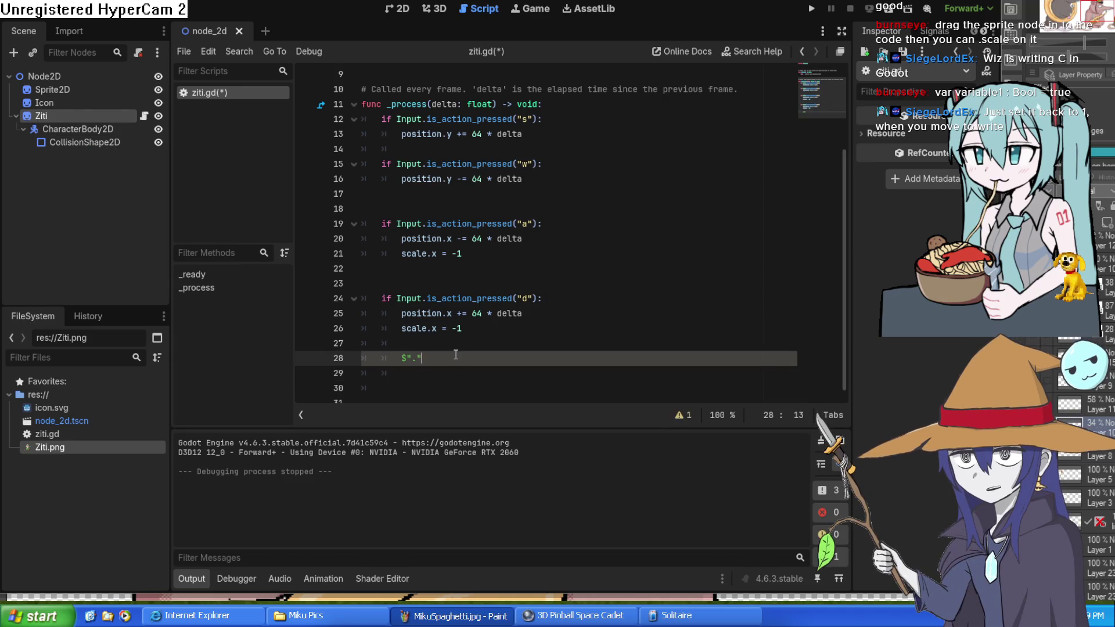
Step: Toggle the Ziti node's visibility off and back on, keeping $"." on line 28
{"action": "left_click", "coordinate": [406, 358]}
{"action": "key", "text": "Right"}
{"action": "key", "text": "Right"}
{"action": "key", "text": "Right"}
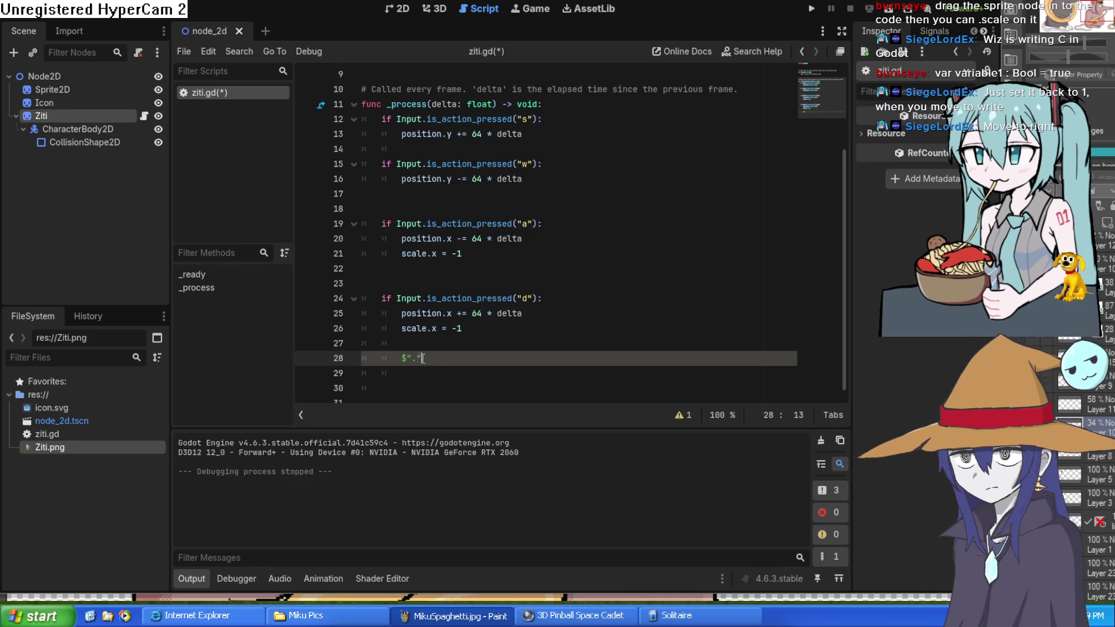
{"action": "left_click", "coordinate": [158, 117]}
{"action": "left_click", "coordinate": [157, 116]}
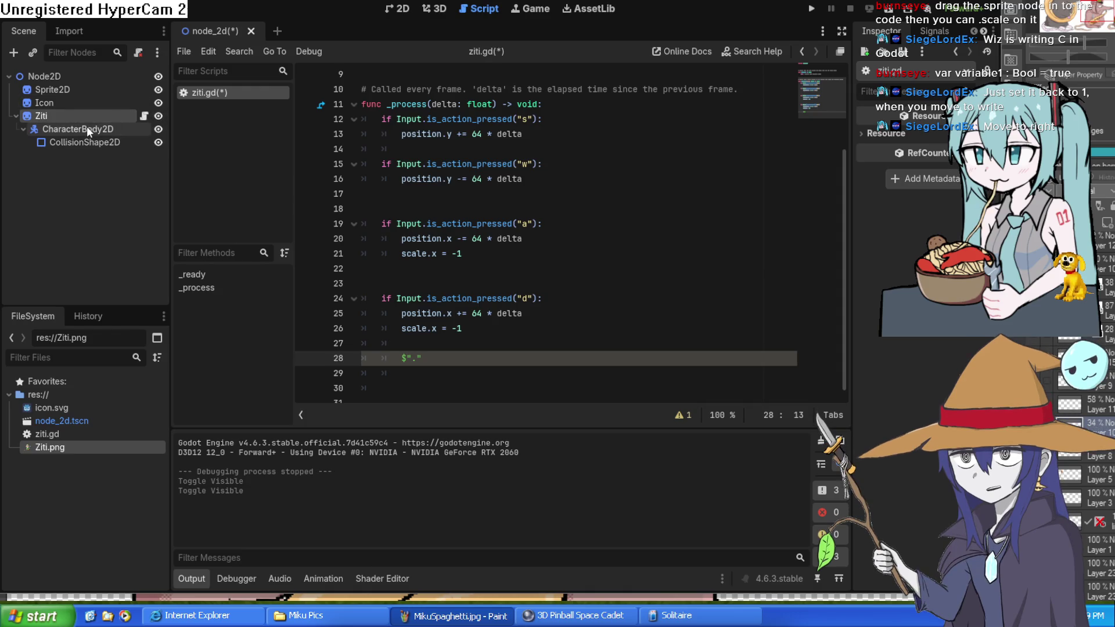
{"action": "mouse_move", "coordinate": [51, 116]}
{"action": "left_mouse_down"}
{"action": "mouse_move", "coordinate": [179, 219]}
{"action": "mouse_move", "coordinate": [62, 126]}
{"action": "mouse_move", "coordinate": [112, 116]}
{"action": "left_mouse_up"}
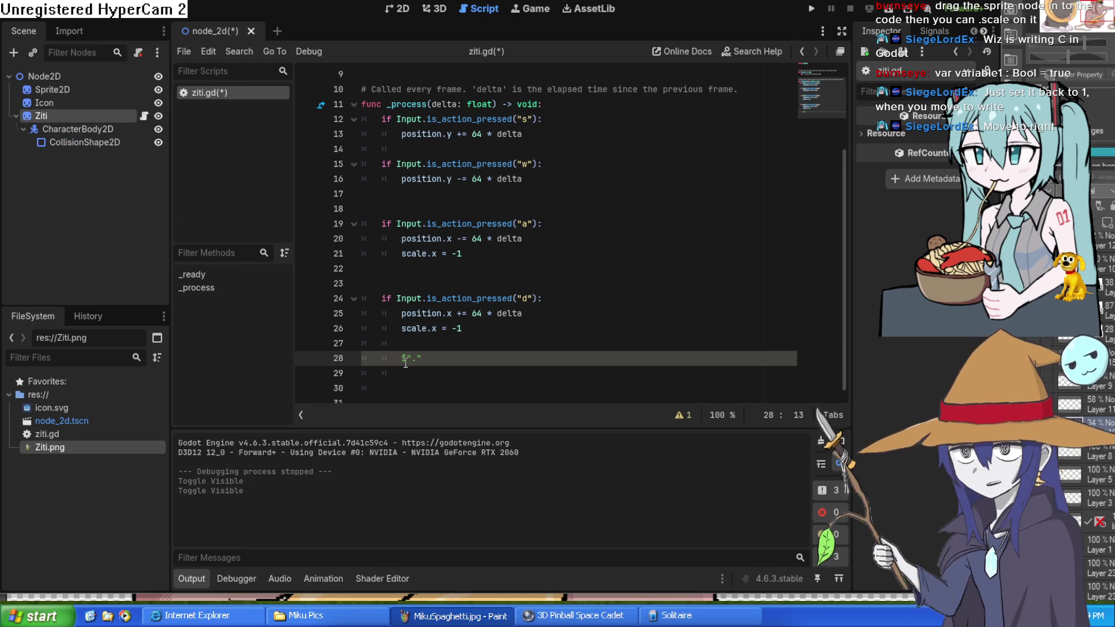
{"action": "left_click_drag", "start_coordinate": [402, 358], "coordinate": [423, 359]}
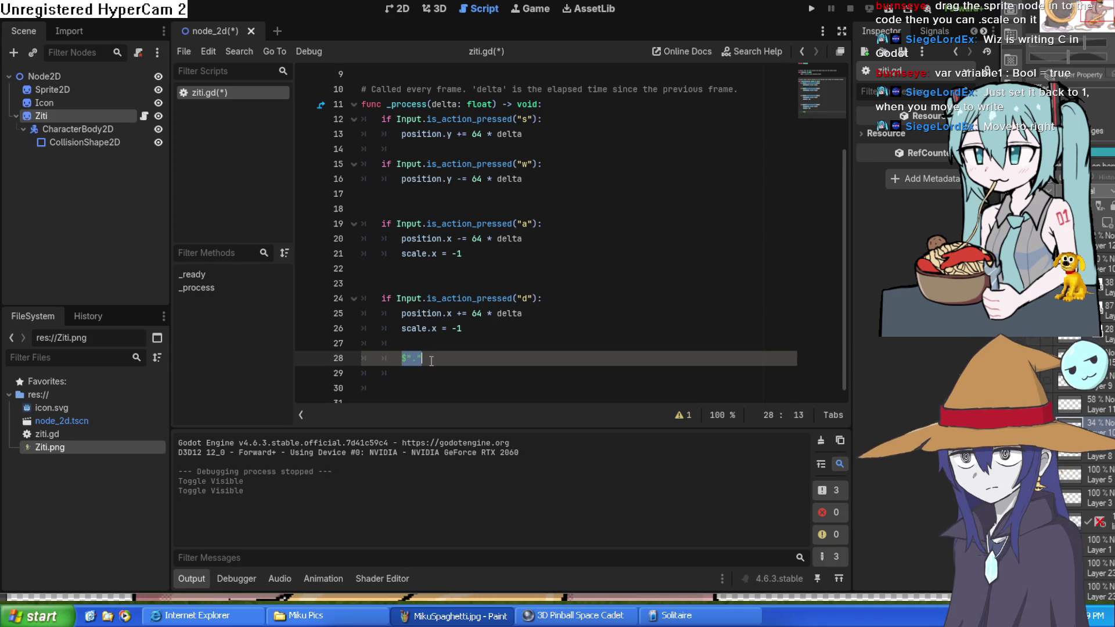
{"action": "left_click", "coordinate": [431, 361]}
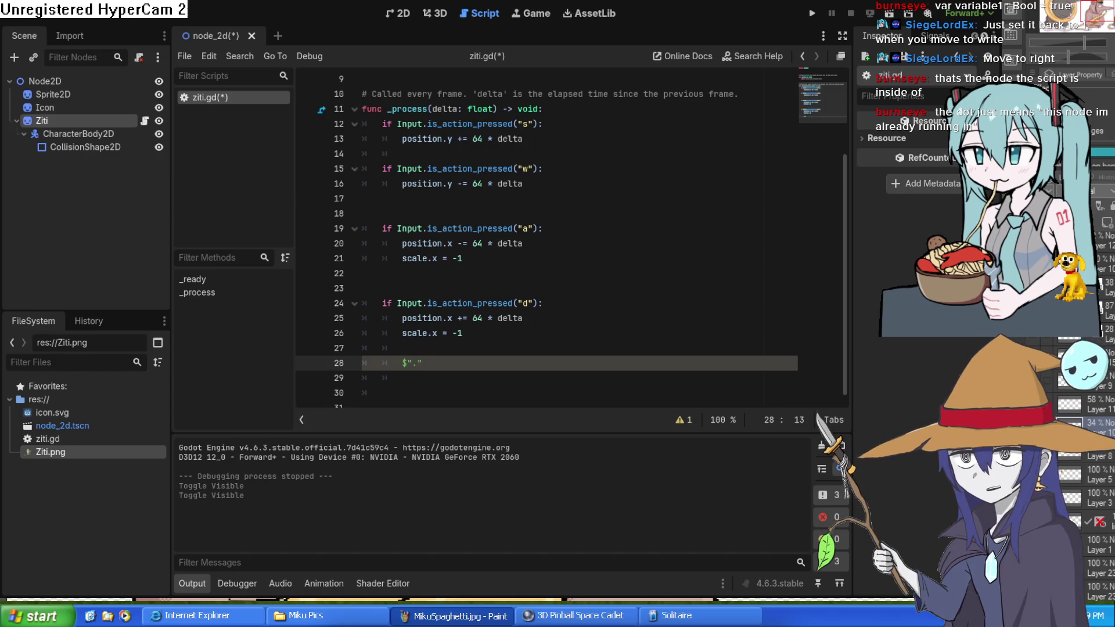
{"action": "scroll", "coordinate": [547, 239], "scroll_direction": "down", "scroll_amount": 1}
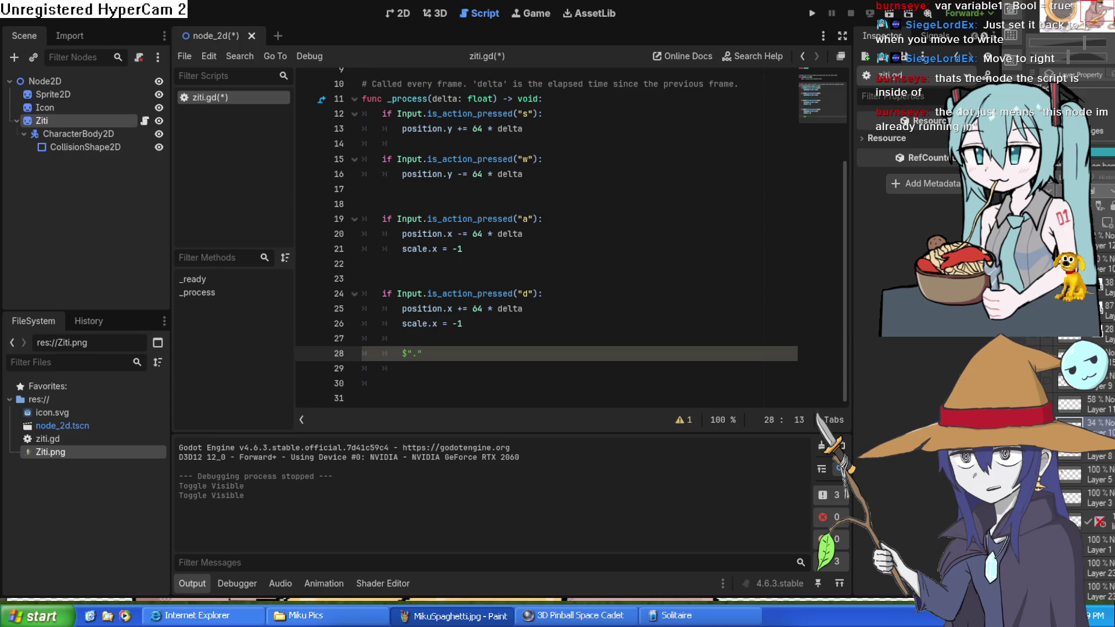
Step: Change the d block's line 26 from scale.x = -1 to scale.x = 1 and run the project
{"action": "scroll", "coordinate": [547, 238], "scroll_direction": "up", "scroll_amount": 3}
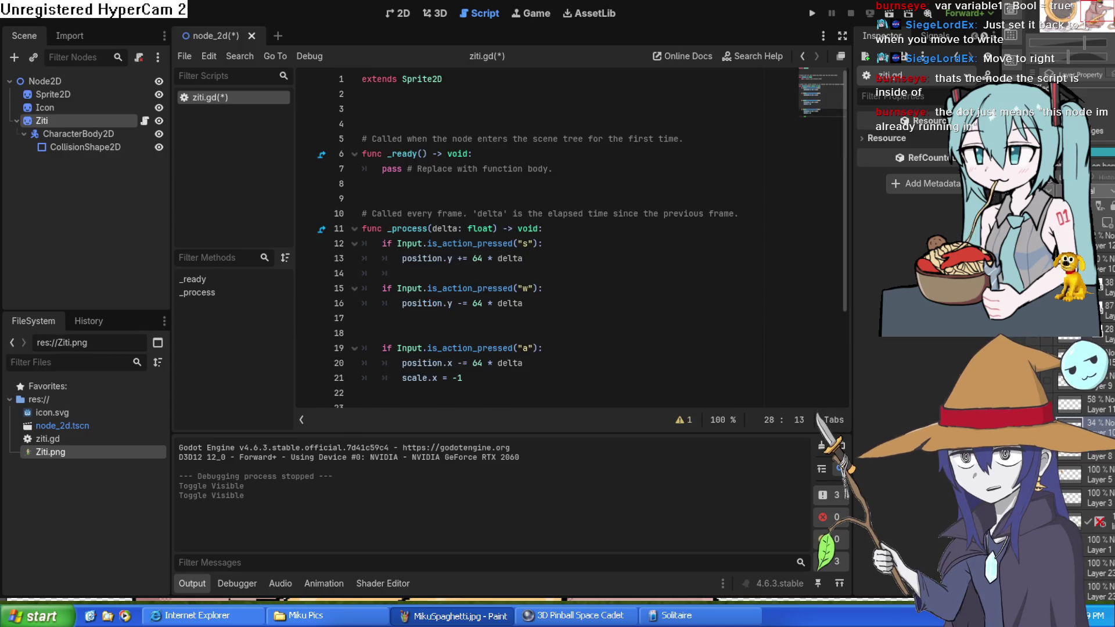
{"action": "scroll", "coordinate": [548, 239], "scroll_direction": "down", "scroll_amount": 1}
{"action": "scroll", "coordinate": [547, 238], "scroll_direction": "up", "scroll_amount": 2}
{"action": "scroll", "coordinate": [547, 239], "scroll_direction": "down", "scroll_amount": 2}
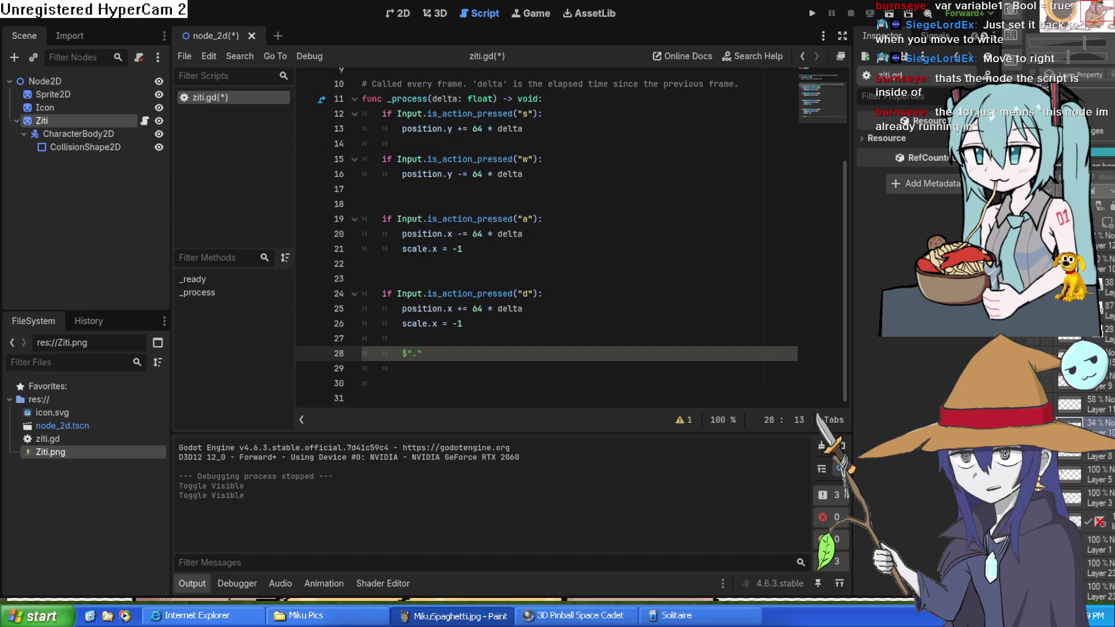
{"action": "scroll", "coordinate": [547, 238], "scroll_direction": "up", "scroll_amount": 3}
{"action": "scroll", "coordinate": [547, 239], "scroll_direction": "down", "scroll_amount": 3}
{"action": "scroll", "coordinate": [548, 238], "scroll_direction": "up", "scroll_amount": 3}
{"action": "scroll", "coordinate": [547, 239], "scroll_direction": "down", "scroll_amount": 2}
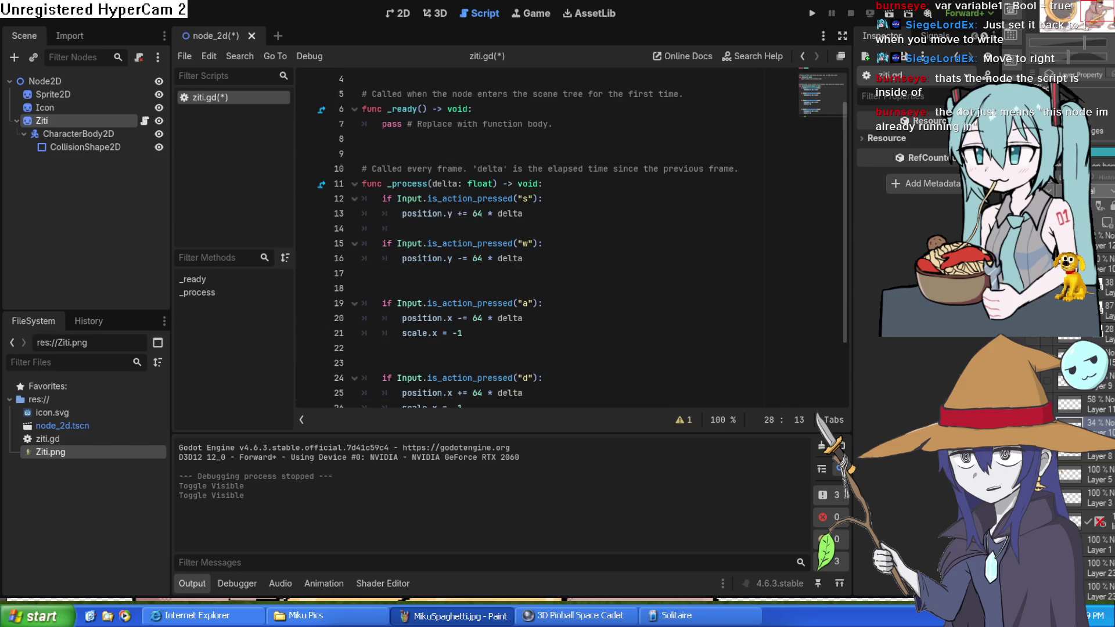
{"action": "scroll", "coordinate": [547, 239], "scroll_direction": "down", "scroll_amount": 1}
{"action": "scroll", "coordinate": [547, 239], "scroll_direction": "up", "scroll_amount": 3}
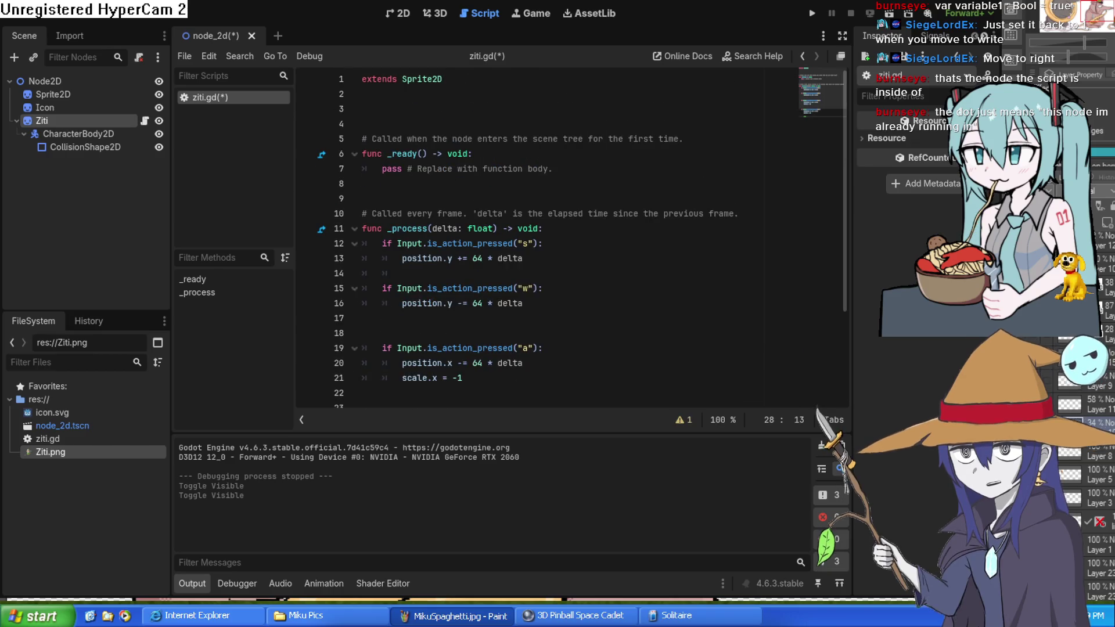
{"action": "scroll", "coordinate": [547, 238], "scroll_direction": "down", "scroll_amount": 3}
{"action": "scroll", "coordinate": [548, 238], "scroll_direction": "up", "scroll_amount": 3}
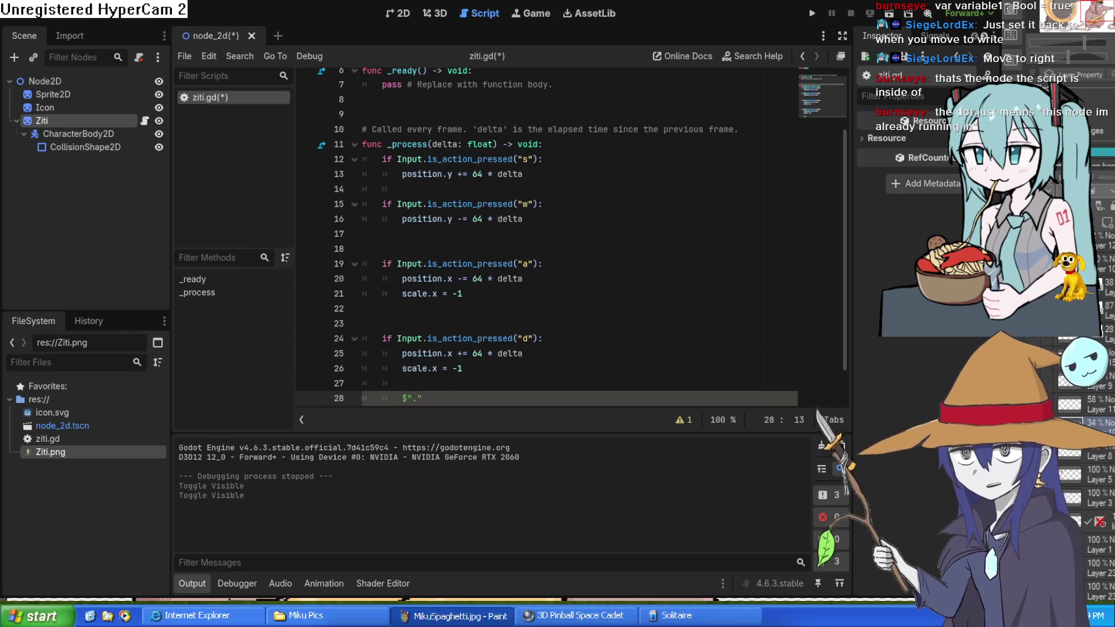
{"action": "scroll", "coordinate": [547, 238], "scroll_direction": "up", "scroll_amount": 1}
{"action": "scroll", "coordinate": [547, 239], "scroll_direction": "down", "scroll_amount": 3}
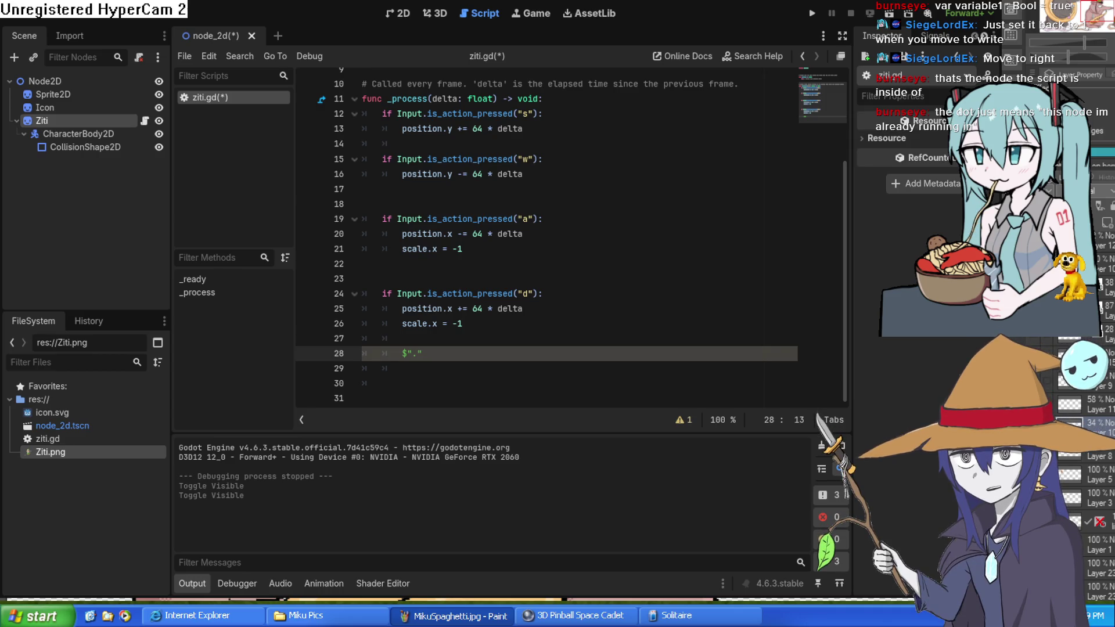
{"action": "scroll", "coordinate": [523, 232], "scroll_direction": "up", "scroll_amount": 3}
{"action": "scroll", "coordinate": [523, 232], "scroll_direction": "down", "scroll_amount": 3}
{"action": "left_click", "coordinate": [567, 323]}
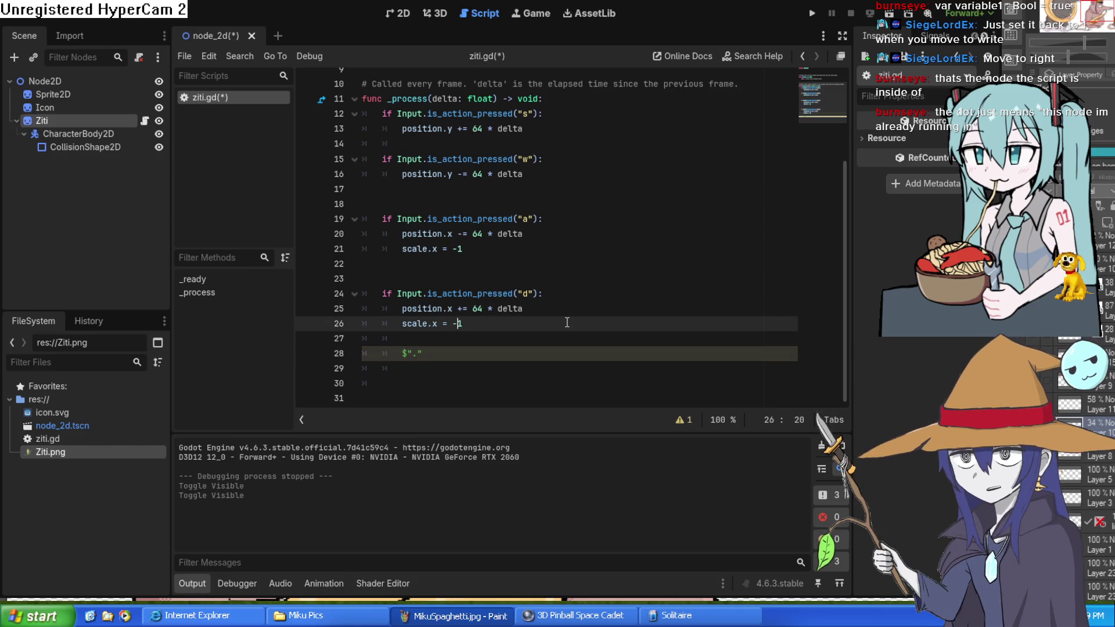
{"action": "key", "text": "BackSpace"}
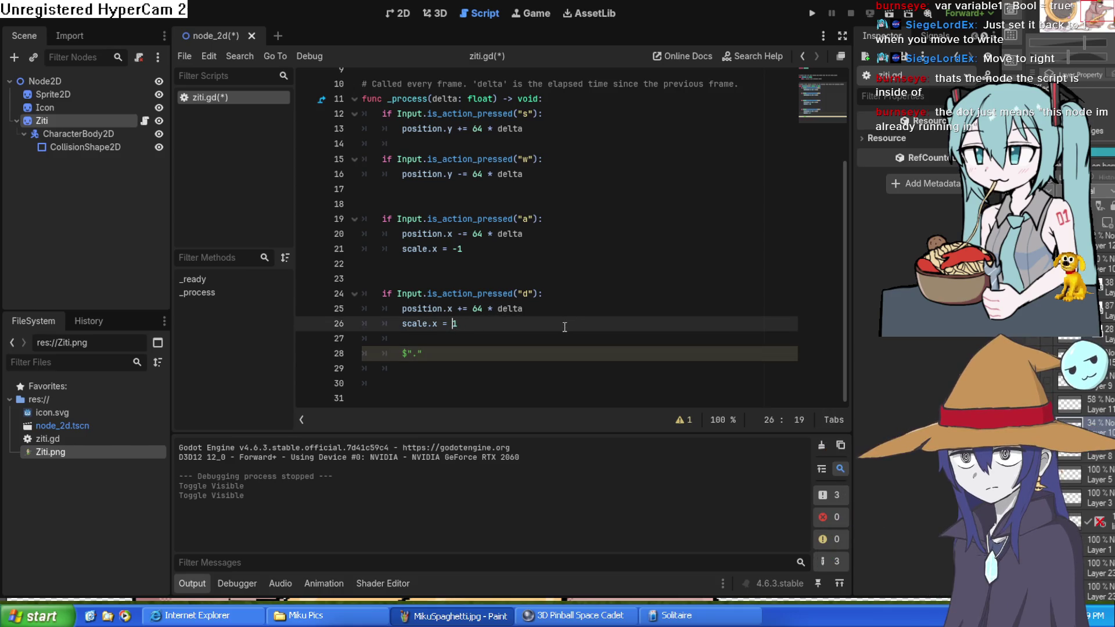
{"action": "left_click", "coordinate": [813, 13]}
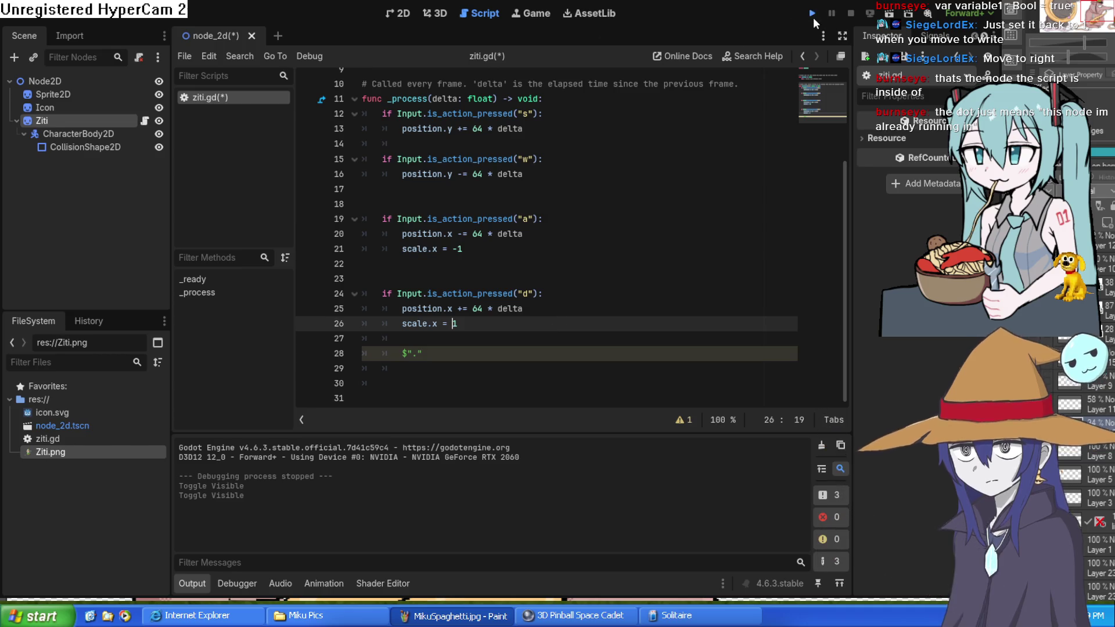
Step: Walk Ziti right and left across the platform with d and a until it falls off, then stop the game
{"action": "key", "text": "d"}
{"action": "key", "text": "a"}
{"action": "key", "text": "d"}
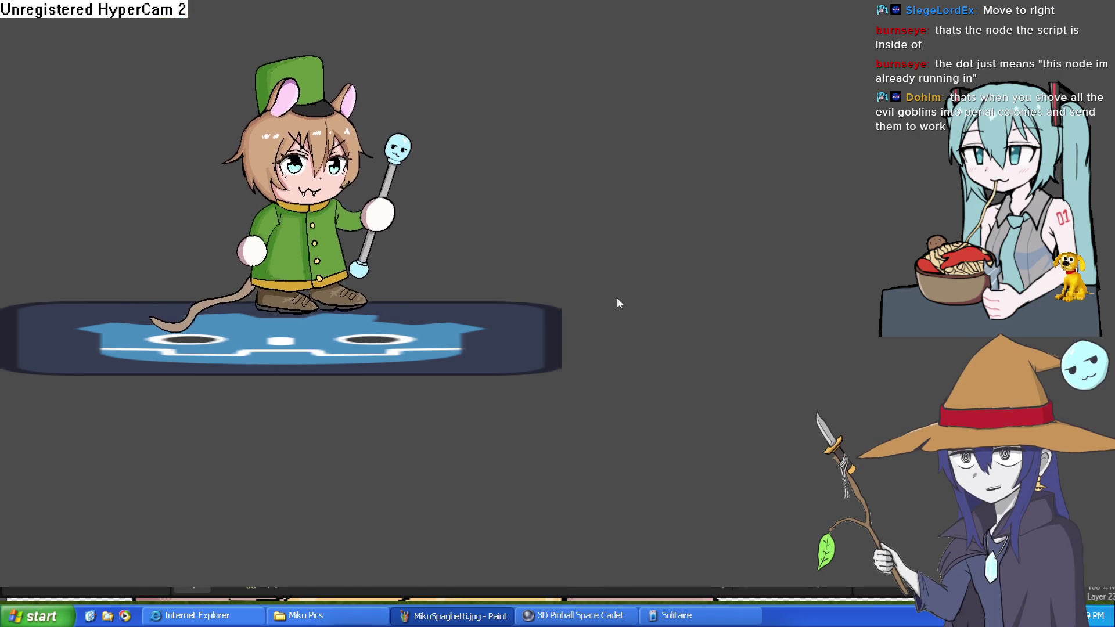
{"action": "key", "text": "d"}
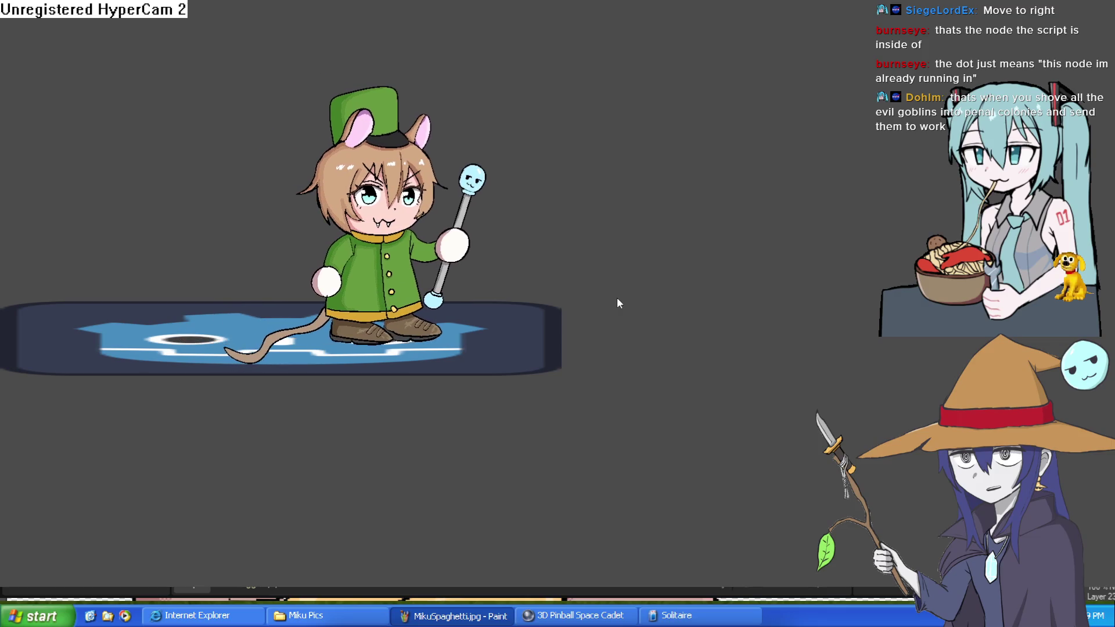
{"action": "key", "text": "d"}
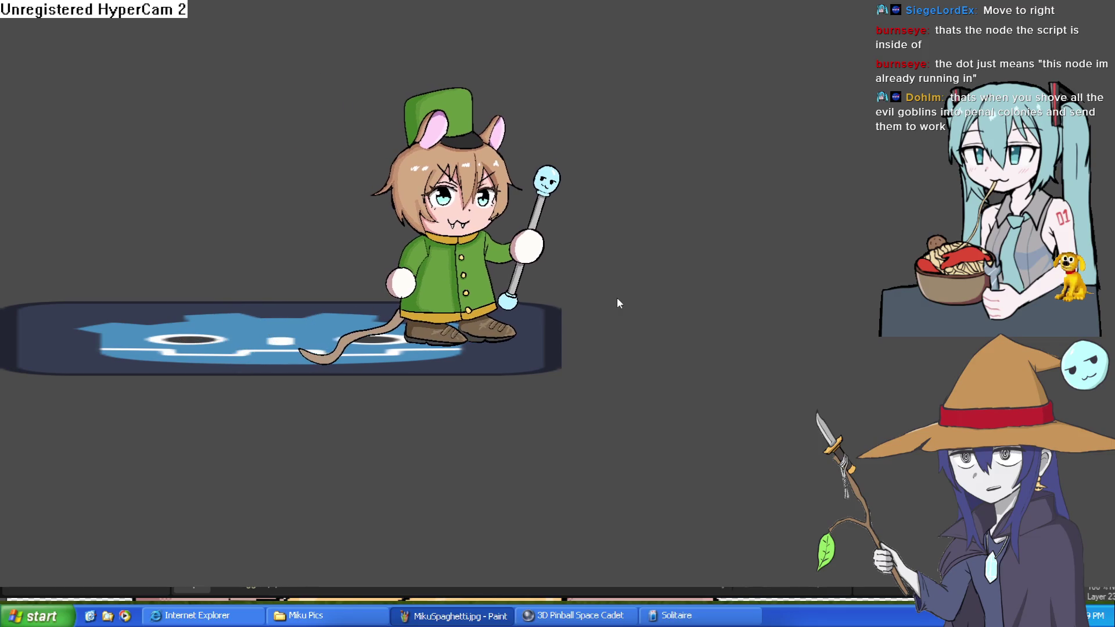
{"action": "key", "text": "d"}
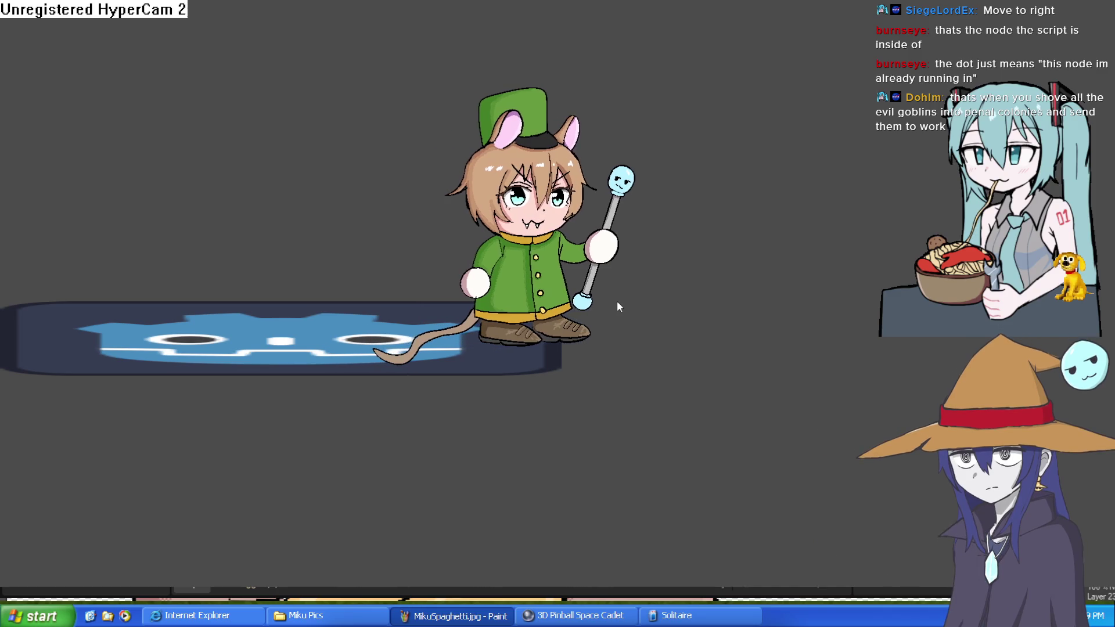
{"action": "key", "text": "d"}
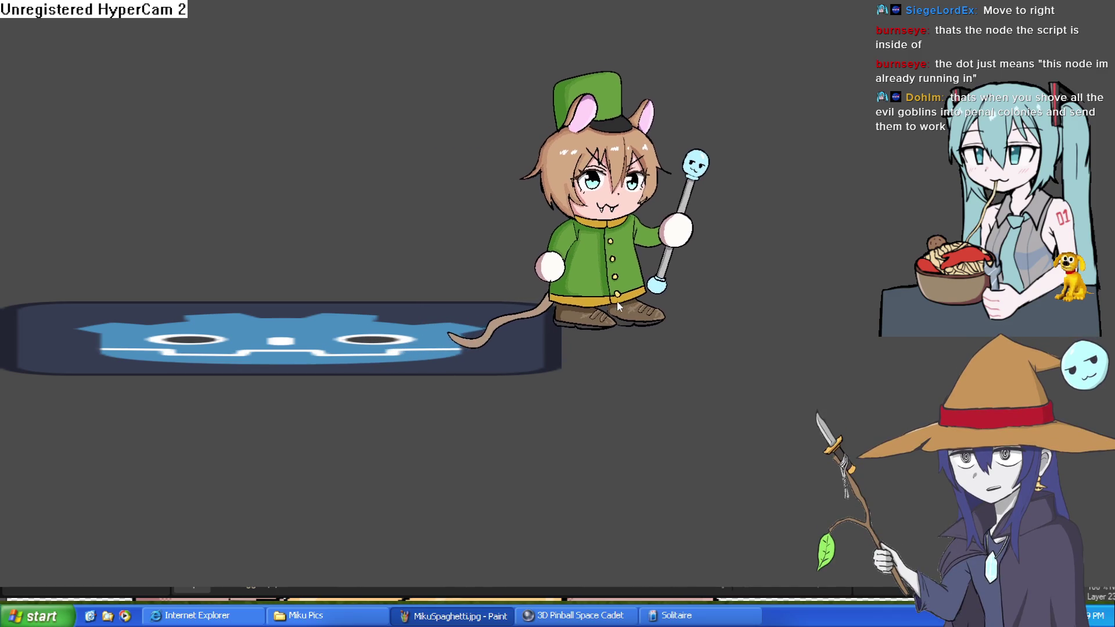
{"action": "key", "text": "d"}
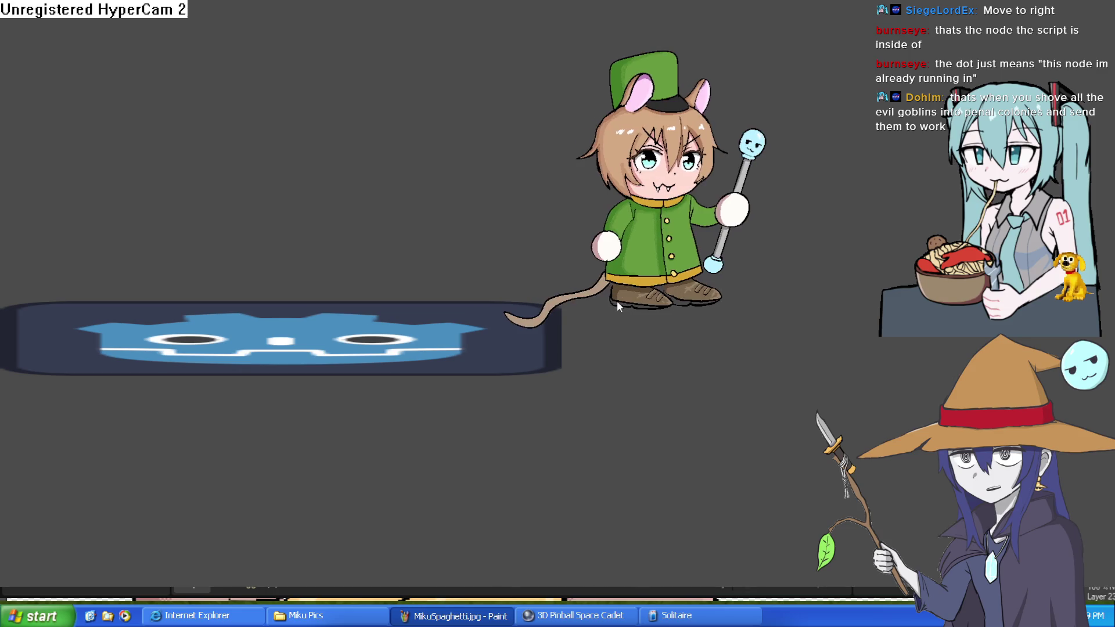
{"action": "key", "text": "d"}
{"action": "key", "text": "a"}
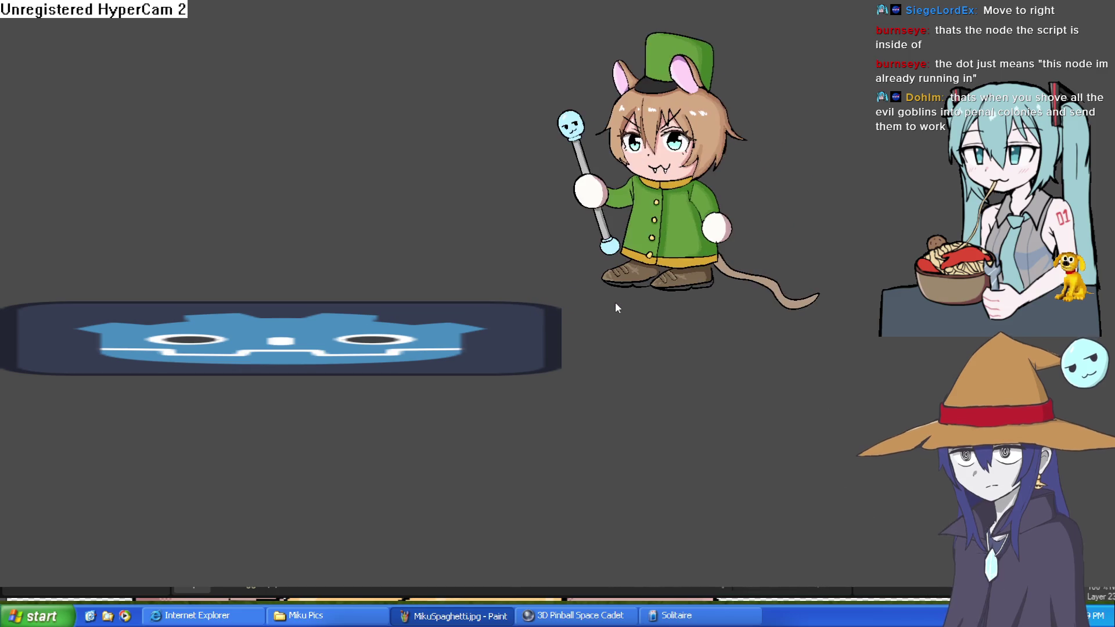
{"action": "key", "text": "a"}
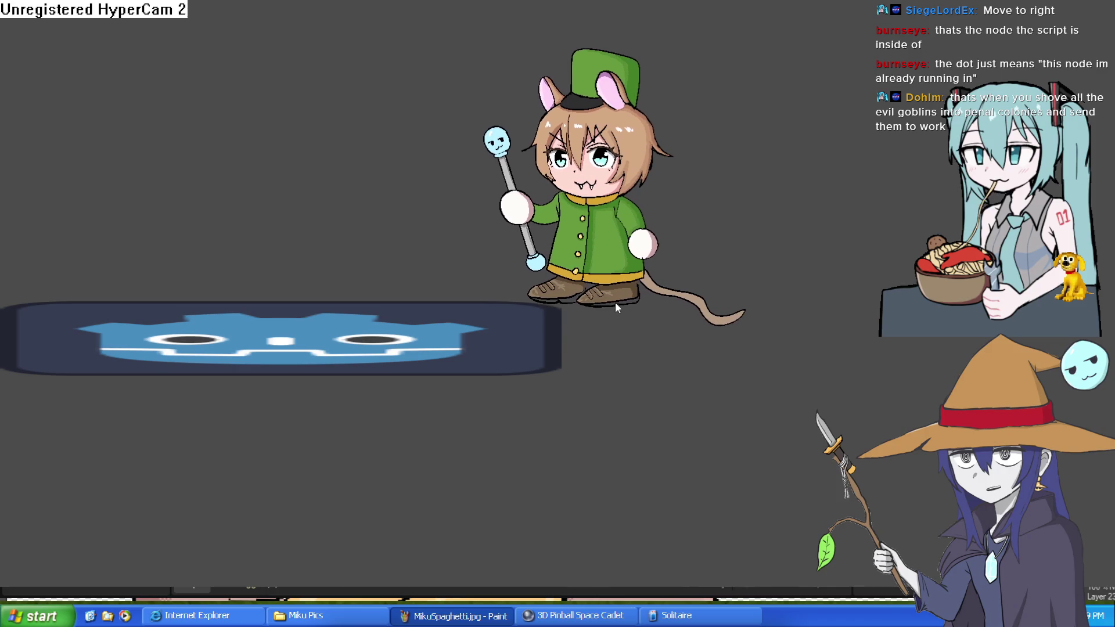
{"action": "key", "text": "a"}
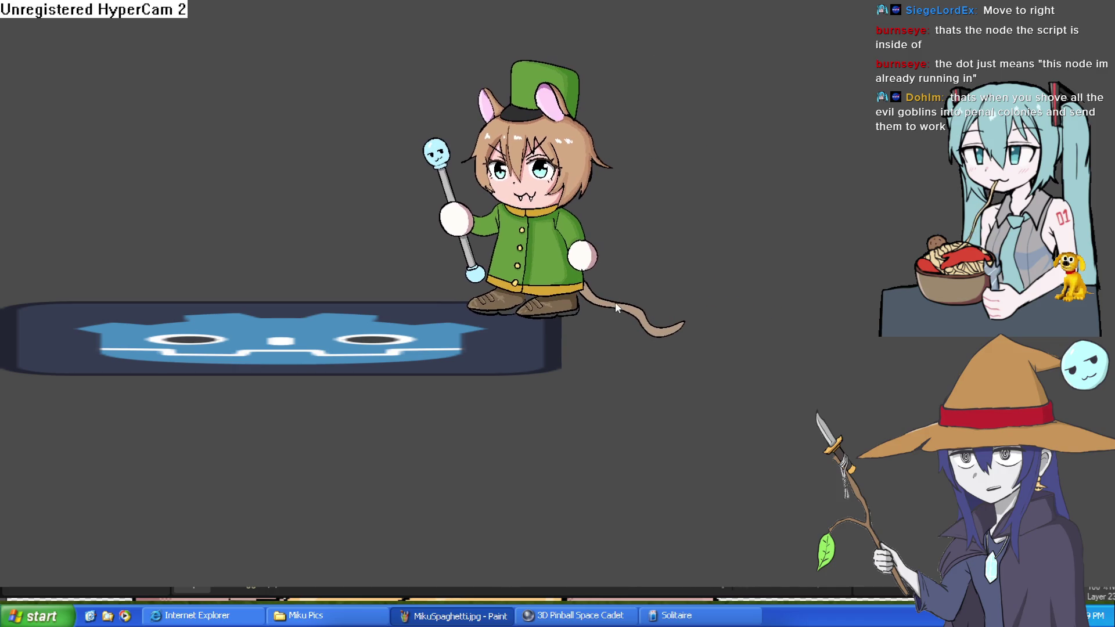
{"action": "key", "text": "d"}
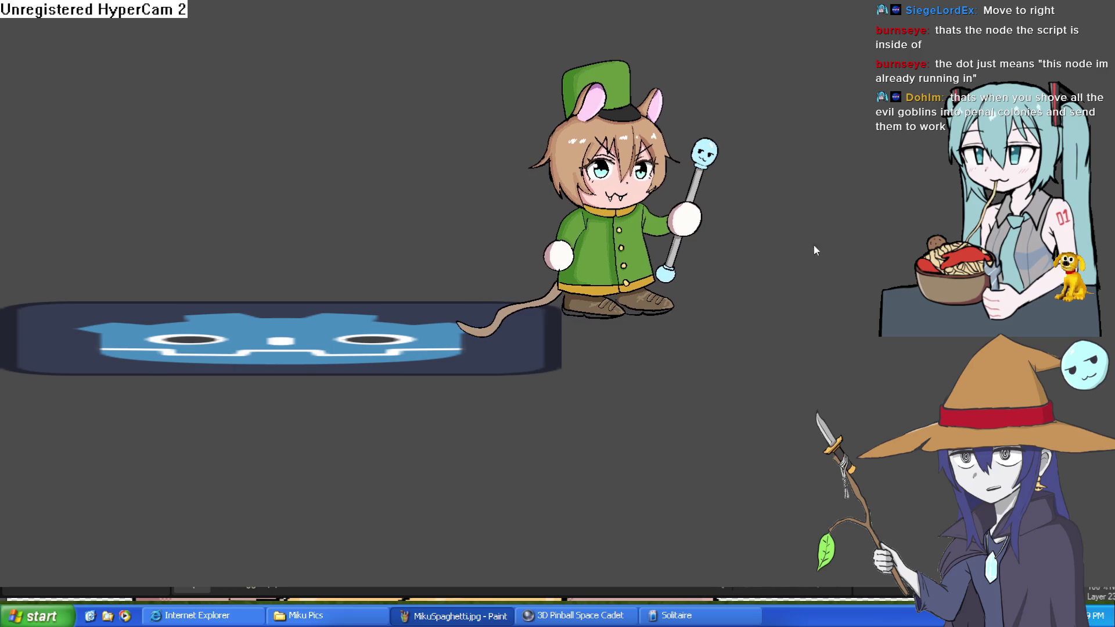
{"action": "key", "text": "d"}
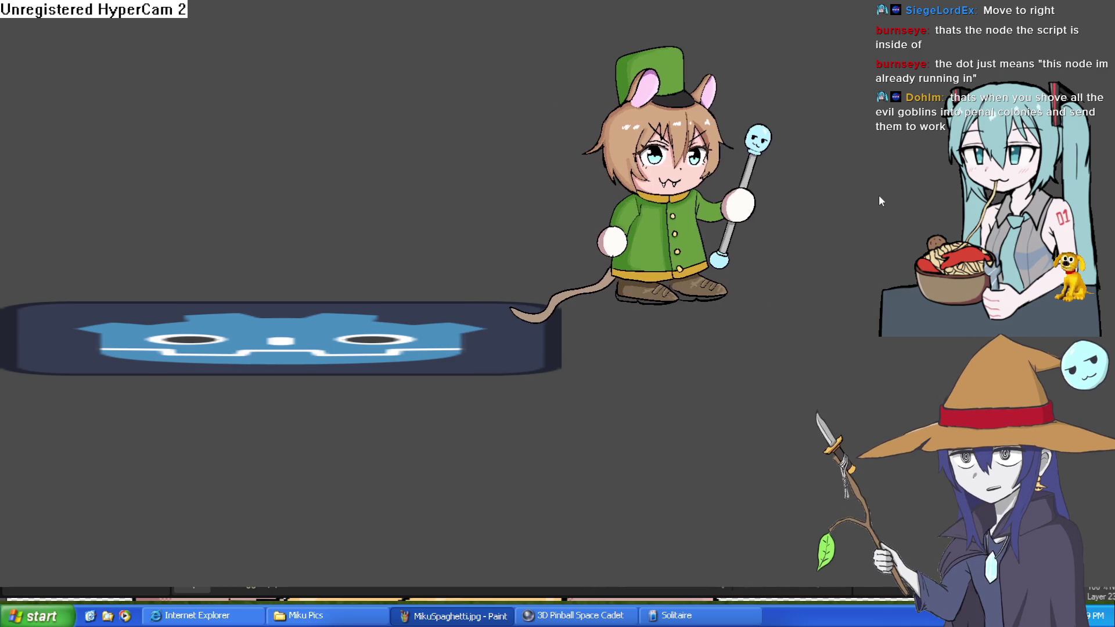
{"action": "key", "text": "d"}
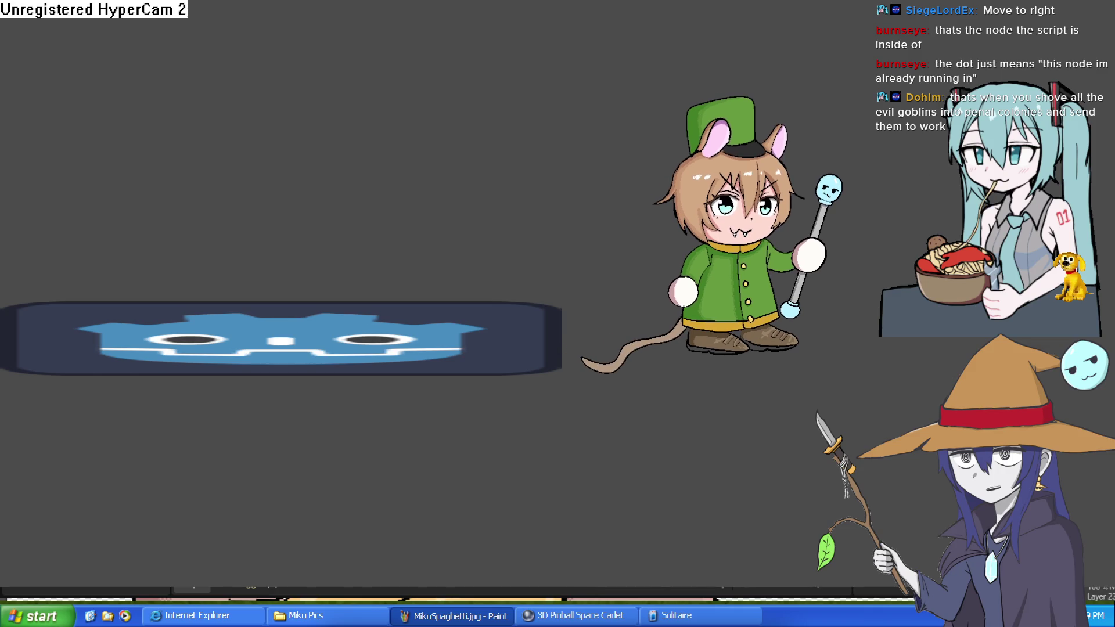
{"action": "key", "text": "F8"}
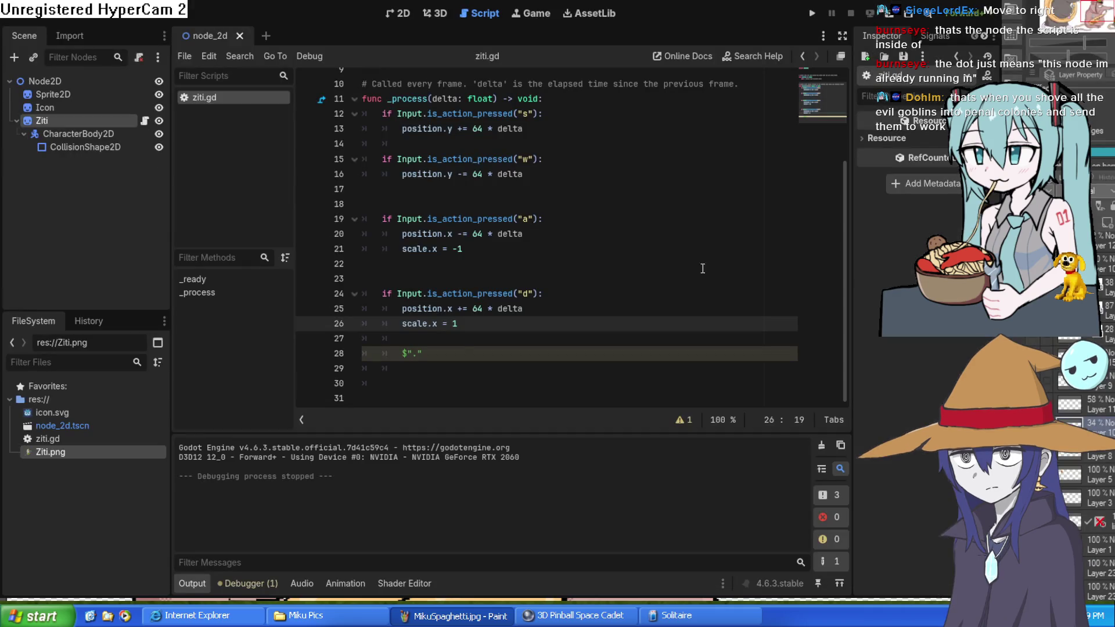
Step: Clear the unfinished $"." on line 28 and start typing var on line 3
{"action": "left_click", "coordinate": [468, 384]}
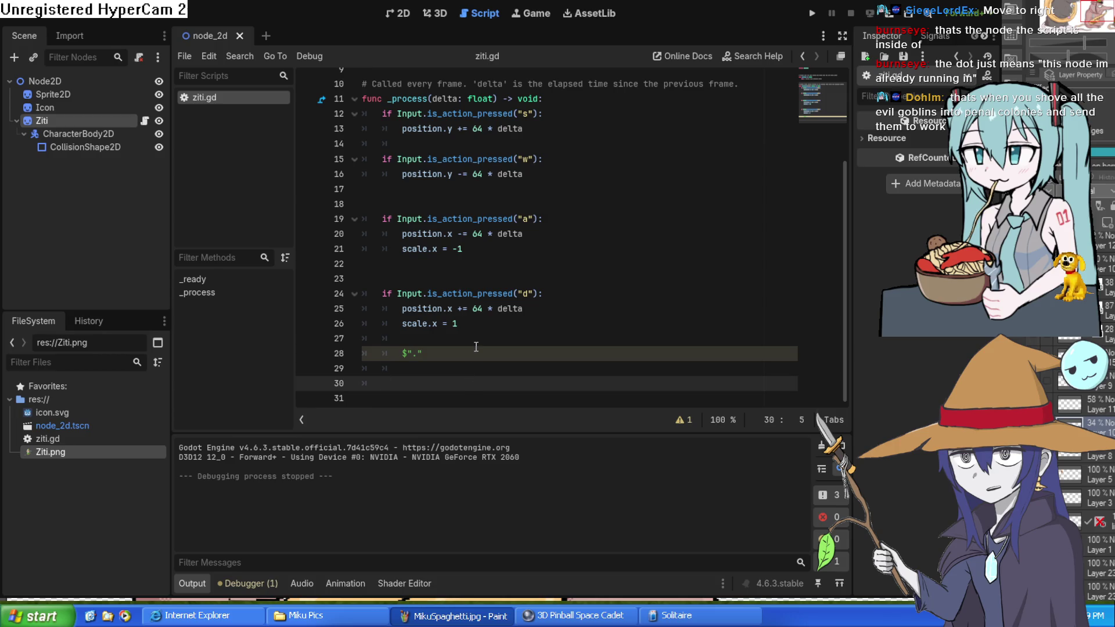
{"action": "left_click", "coordinate": [440, 349]}
{"action": "left_click_drag", "start_coordinate": [441, 349], "coordinate": [402, 353]}
{"action": "key", "text": "BackSpace"}
{"action": "scroll", "coordinate": [578, 242], "scroll_direction": "up", "scroll_amount": 3}
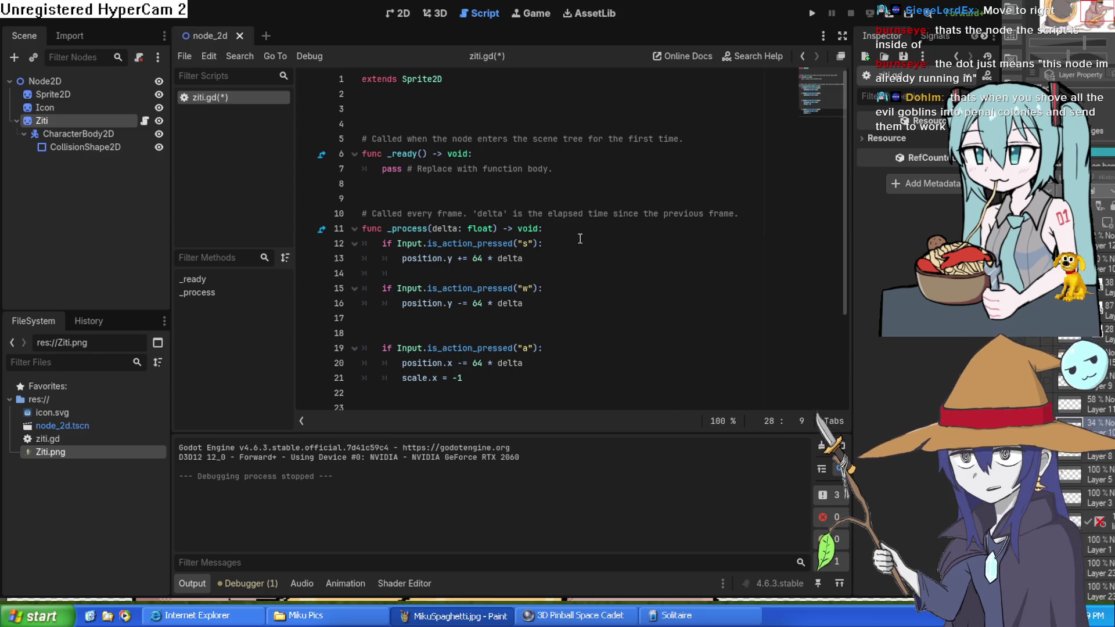
{"action": "scroll", "coordinate": [580, 243], "scroll_direction": "down", "scroll_amount": 3}
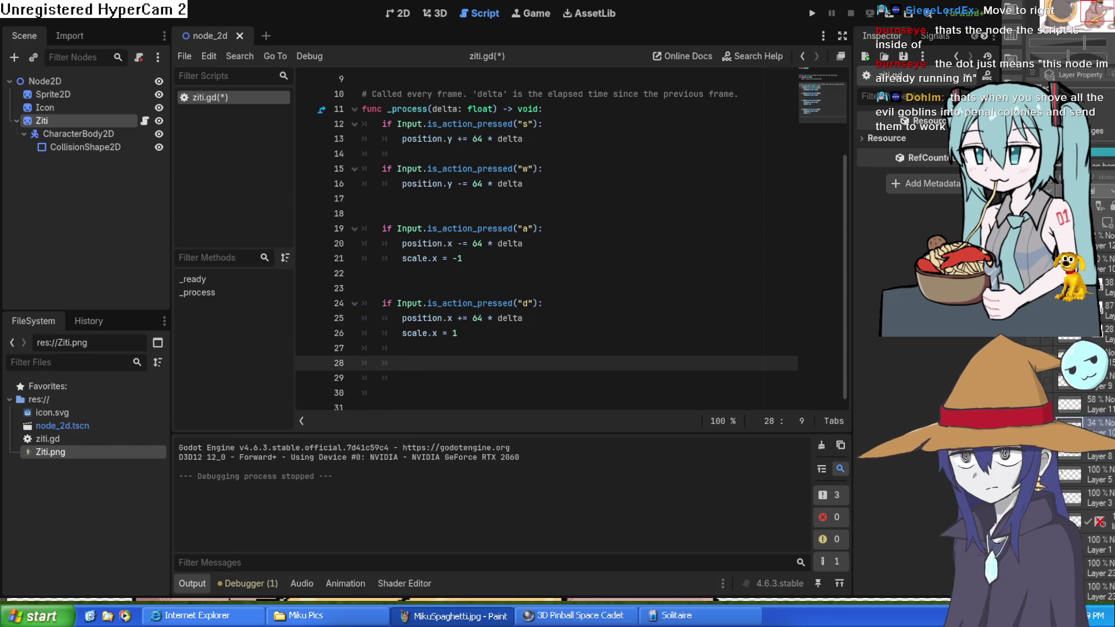
{"action": "scroll", "coordinate": [444, 113], "scroll_direction": "up", "scroll_amount": 3}
{"action": "left_click", "coordinate": [444, 109]}
{"action": "type", "text": "va"}
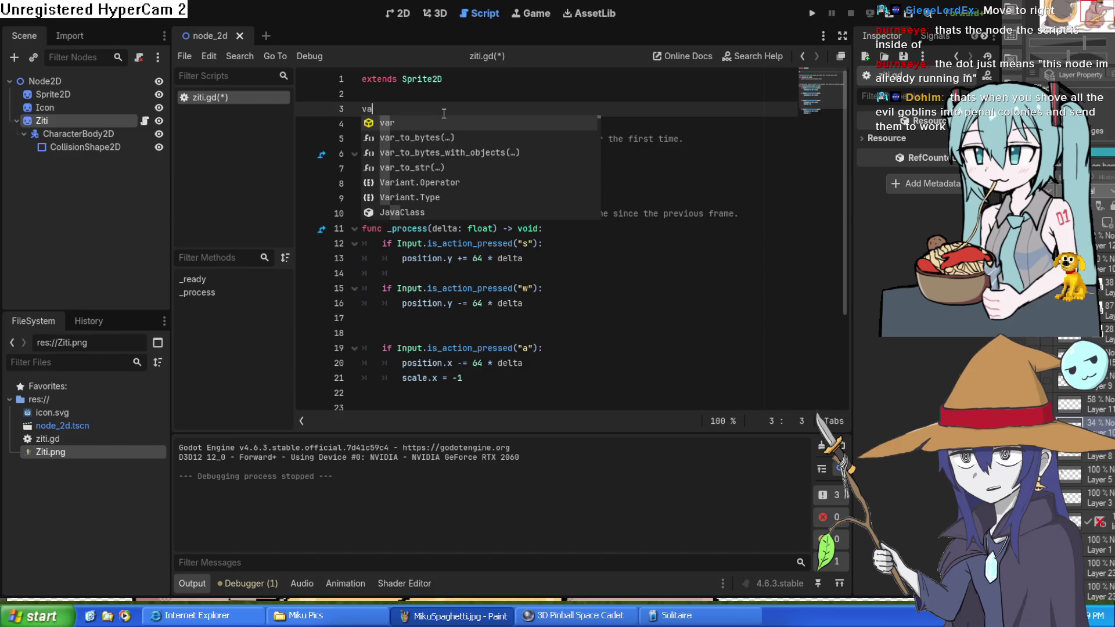
{"action": "type", "text": "r"}
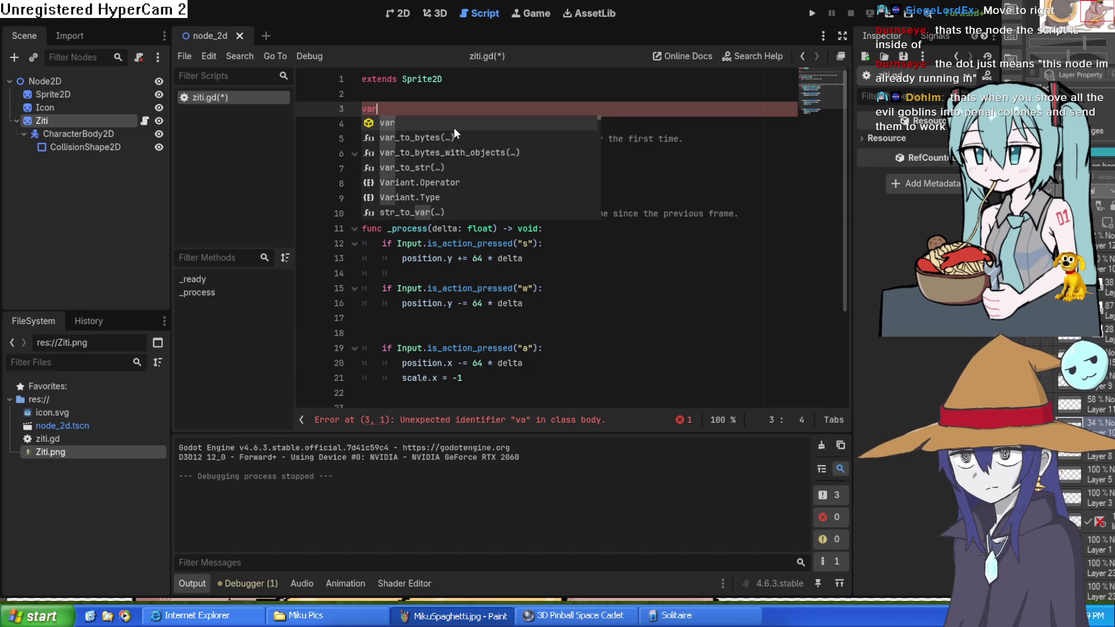
{"action": "key", "text": "Escape"}
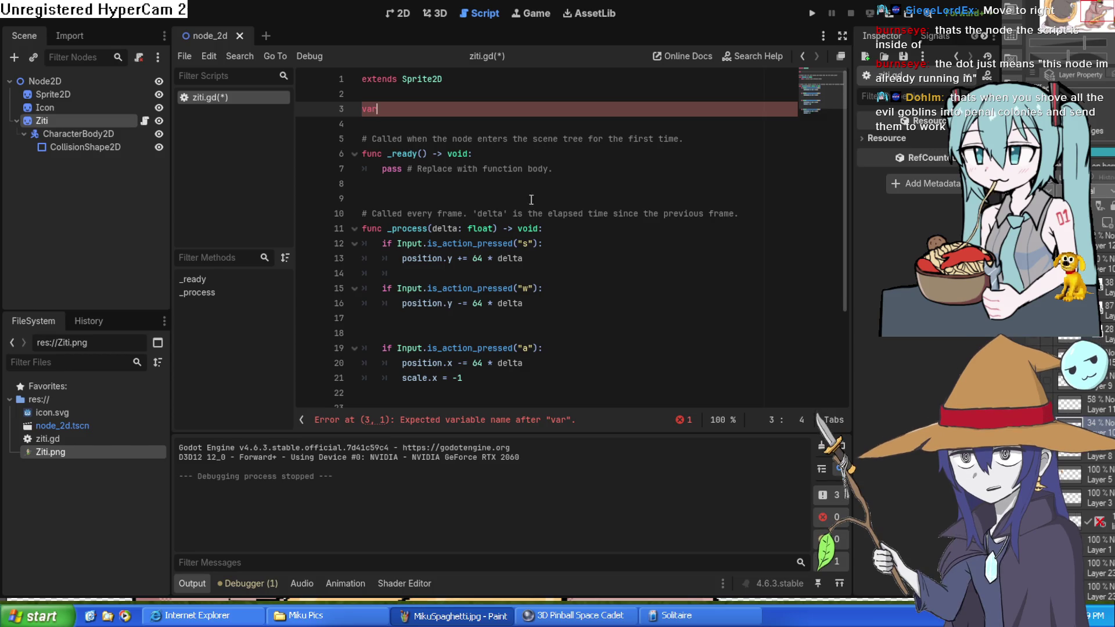
Step: Delete the remaining $"." reference on line 28
{"action": "scroll", "coordinate": [603, 307], "scroll_direction": "down", "scroll_amount": 3}
{"action": "mouse_move", "coordinate": [63, 121]}
{"action": "left_mouse_down"}
{"action": "mouse_move", "coordinate": [116, 164]}
{"action": "mouse_move", "coordinate": [499, 383]}
{"action": "mouse_move", "coordinate": [428, 356]}
{"action": "left_mouse_up"}
{"action": "left_click", "coordinate": [417, 354]}
{"action": "type", "text": "$\"\""}
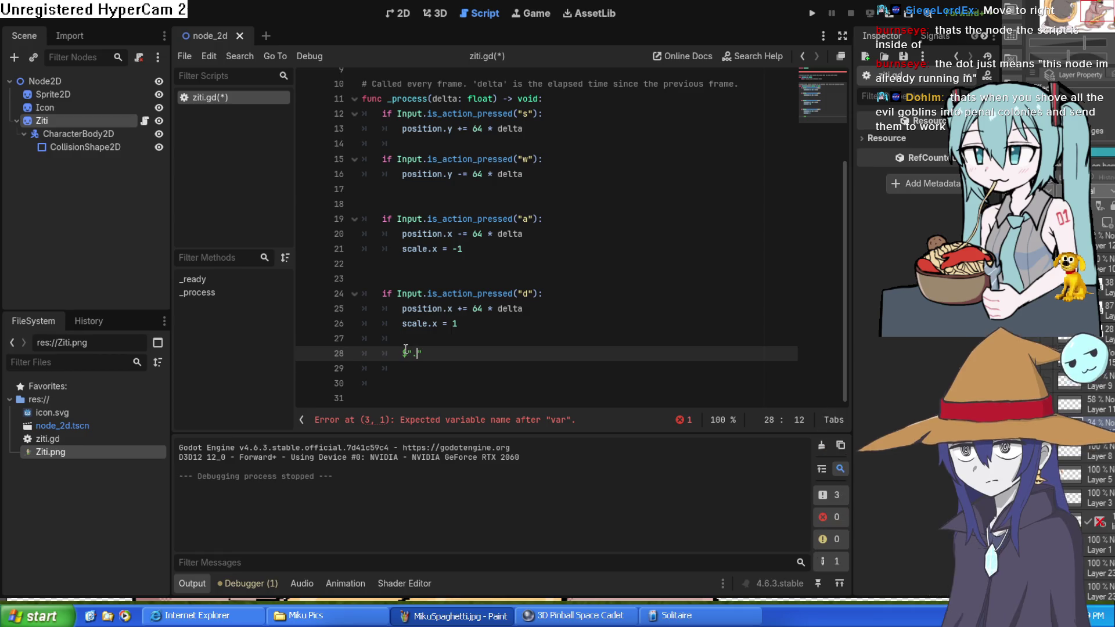
{"action": "left_click", "coordinate": [421, 354]}
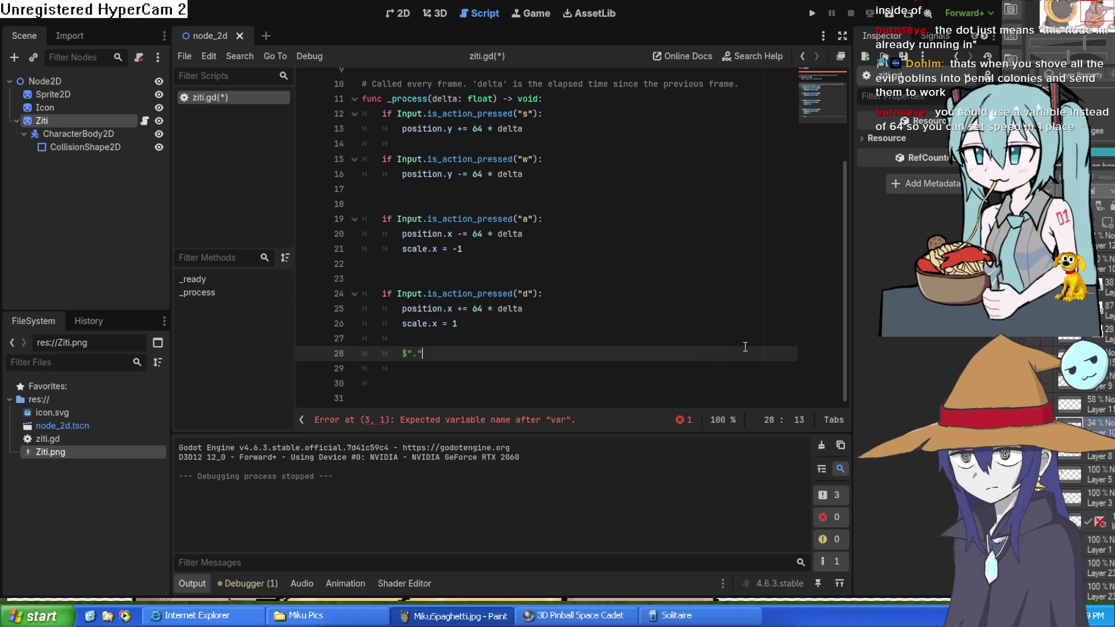
{"action": "left_click_drag", "start_coordinate": [456, 356], "coordinate": [405, 360]}
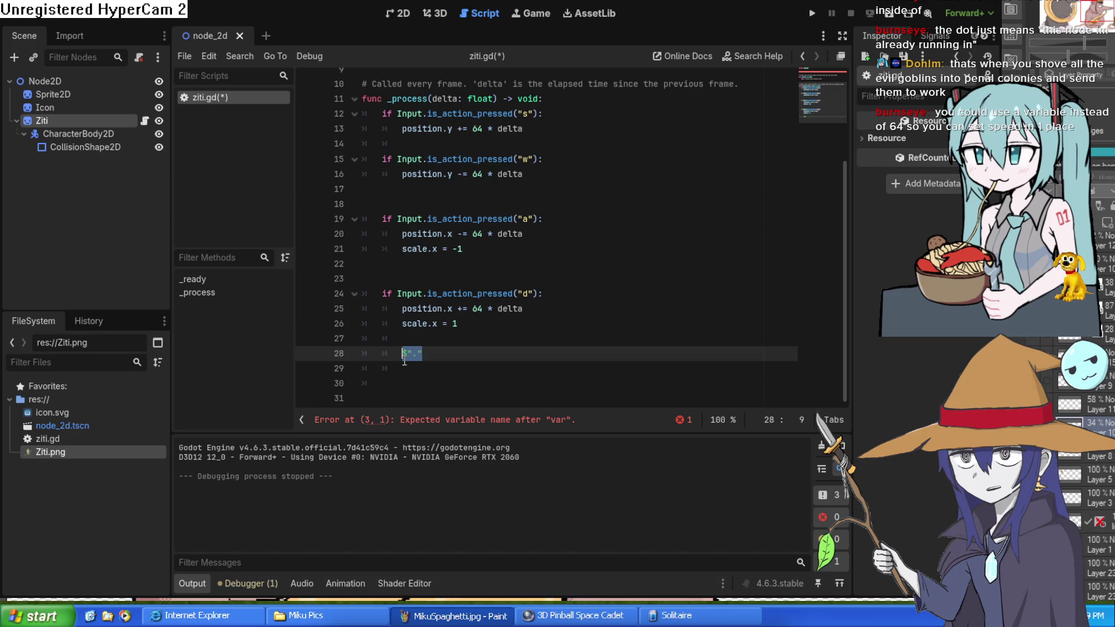
{"action": "key", "text": "BackSpace"}
Step: Remove the unfinished var from line 3 and return to the 2D scene view
{"action": "scroll", "coordinate": [406, 232], "scroll_direction": "up", "scroll_amount": 3}
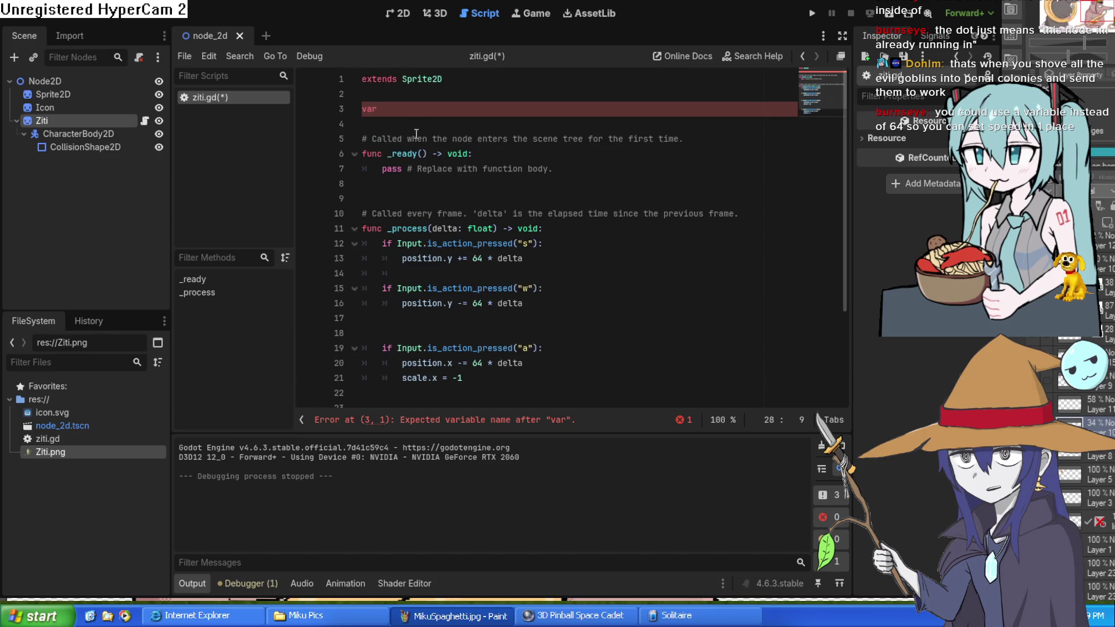
{"action": "left_click", "coordinate": [408, 110]}
{"action": "key", "text": "BackSpace"}
{"action": "key", "text": "Delete"}
{"action": "key", "text": "BackSpace"}
{"action": "key", "text": "BackSpace"}
{"action": "key", "text": "BackSpace"}
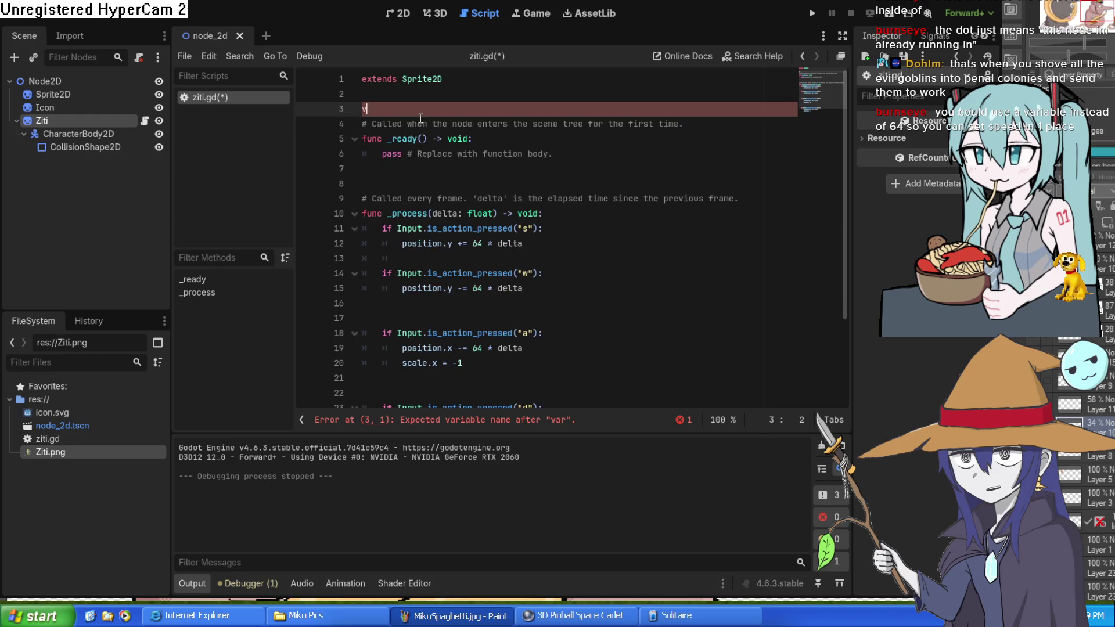
{"action": "scroll", "coordinate": [546, 282], "scroll_direction": "down", "scroll_amount": 2}
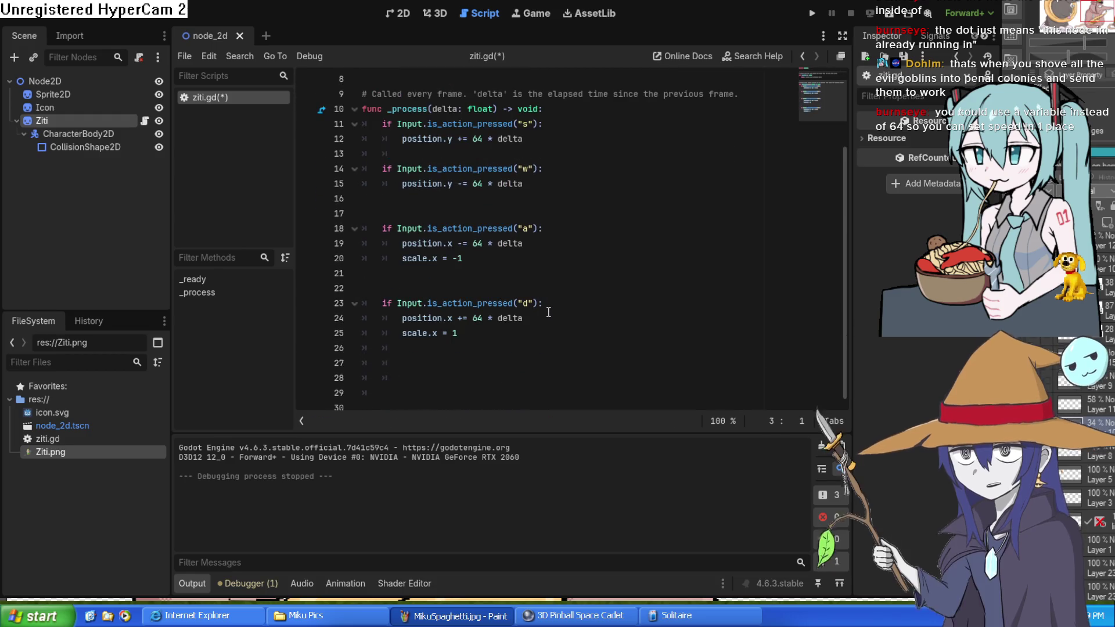
{"action": "scroll", "coordinate": [548, 312], "scroll_direction": "up", "scroll_amount": 2}
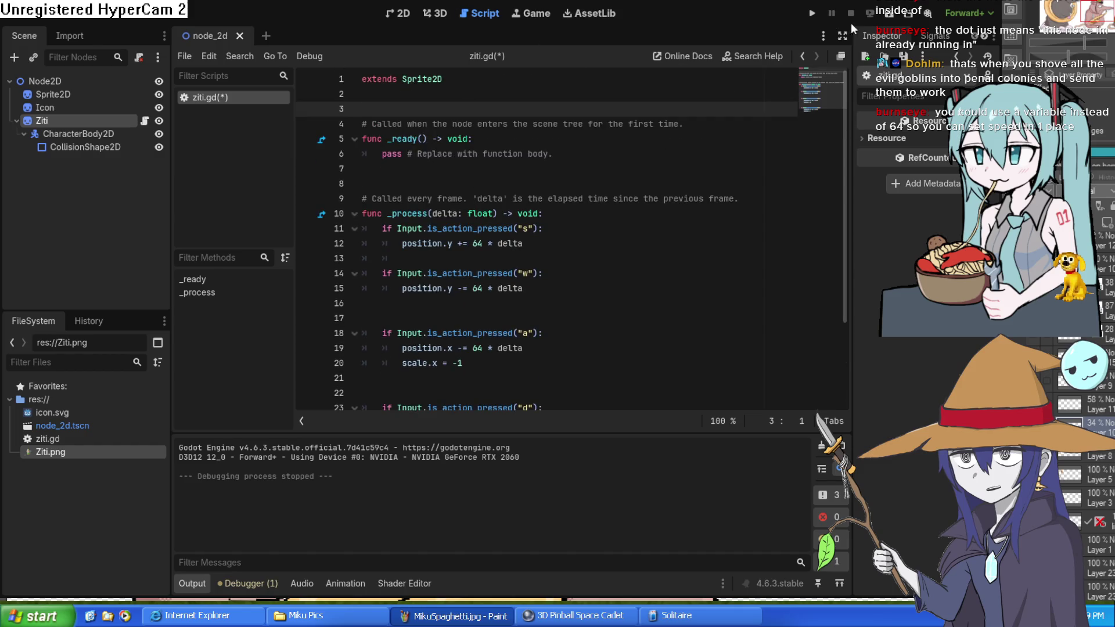
{"action": "left_click", "coordinate": [410, 12]}
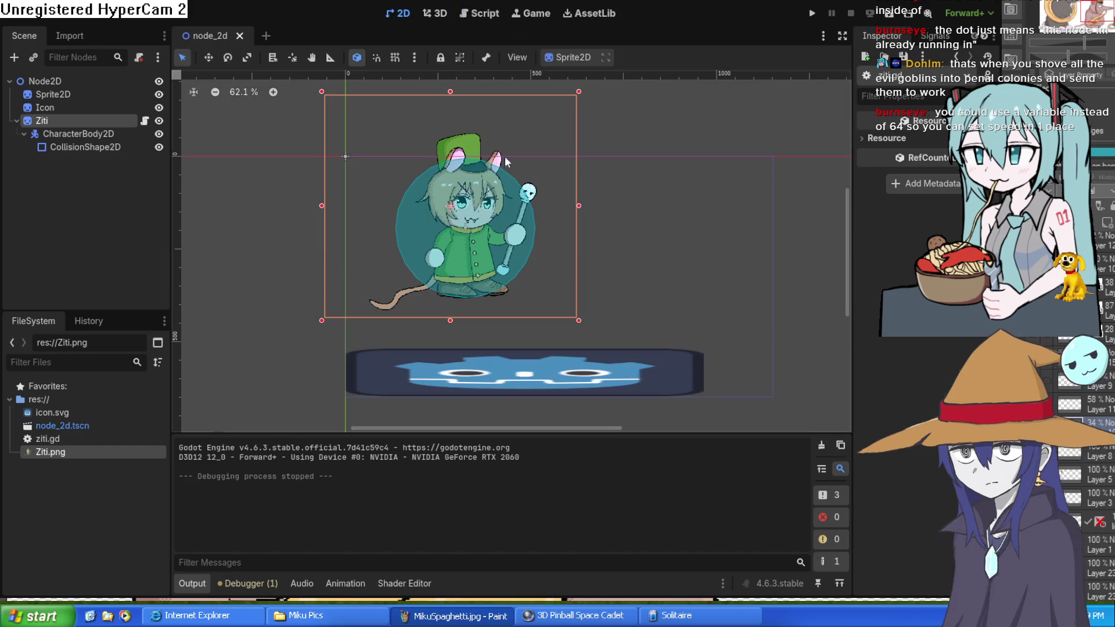
Step: Nudge the icon platform and give it a CollisionShape2D with a new RectangleShape2D
{"action": "left_click_drag", "start_coordinate": [659, 371], "coordinate": [655, 378]}
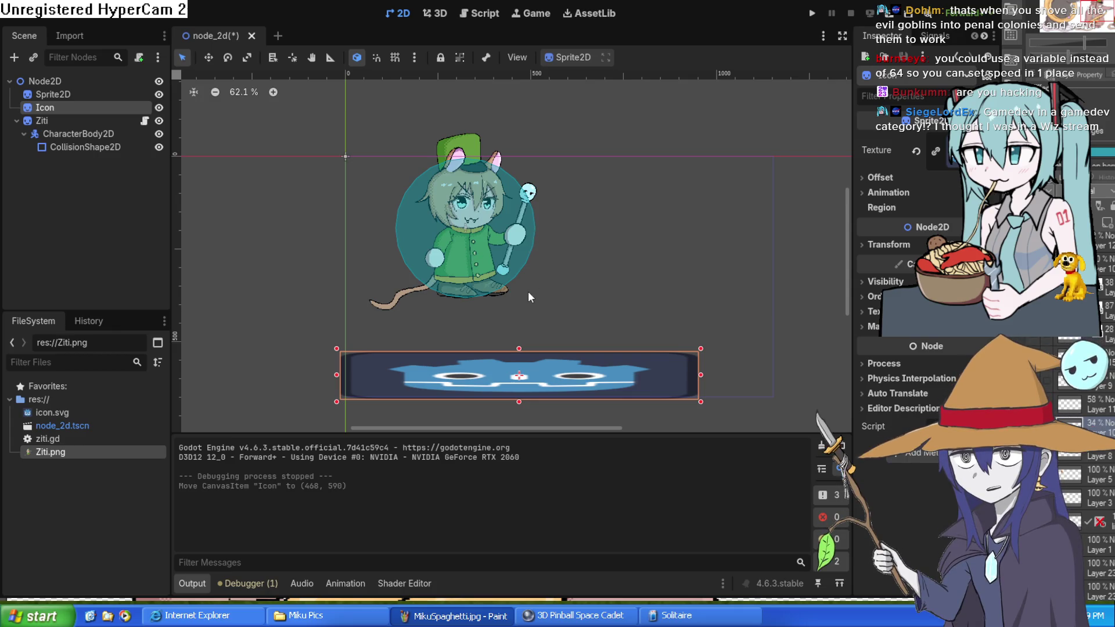
{"action": "key", "text": "Return"}
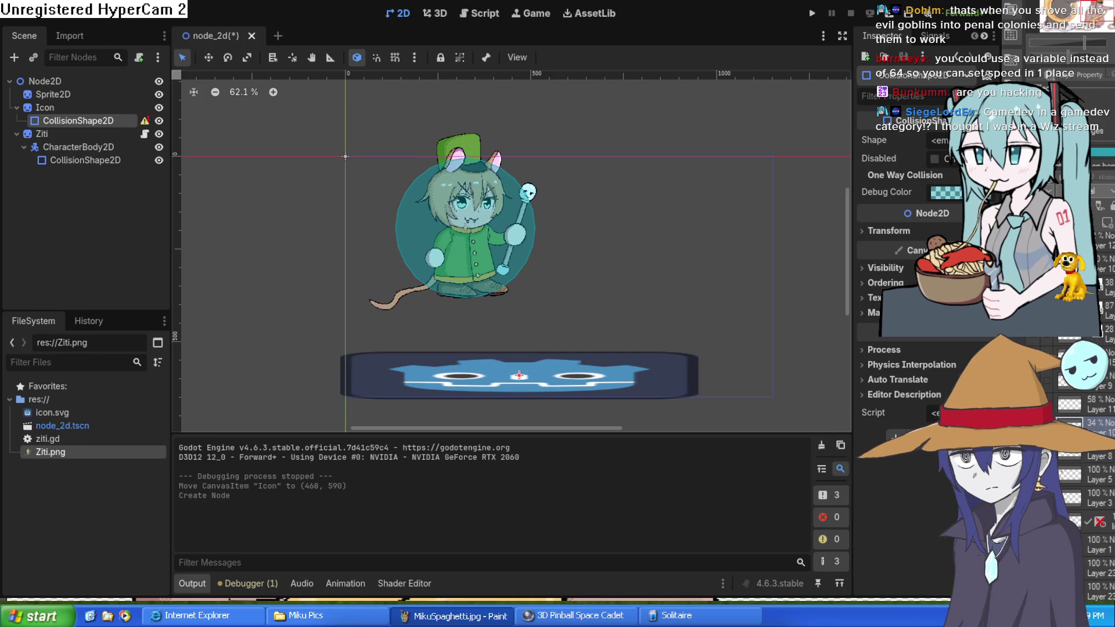
{"action": "left_click", "coordinate": [941, 140]}
{"action": "left_click", "coordinate": [890, 229]}
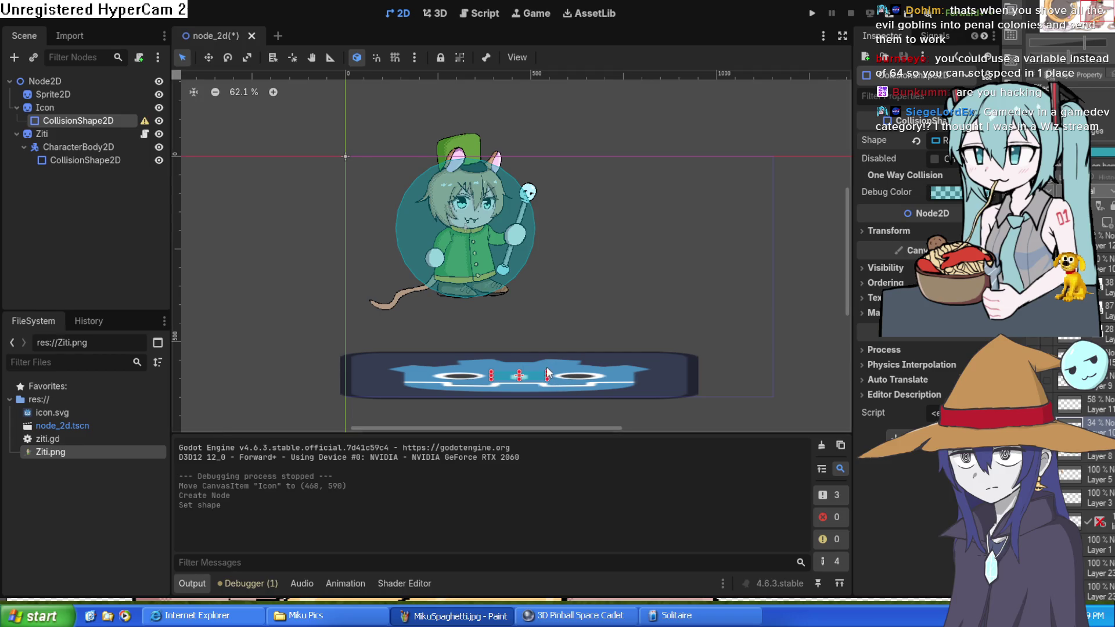
Step: Stretch the collision rectangle over the whole platform, then return to ziti.gd
{"action": "mouse_move", "coordinate": [547, 372]}
{"action": "left_mouse_down"}
{"action": "mouse_move", "coordinate": [648, 344]}
{"action": "mouse_move", "coordinate": [693, 352]}
{"action": "left_mouse_up"}
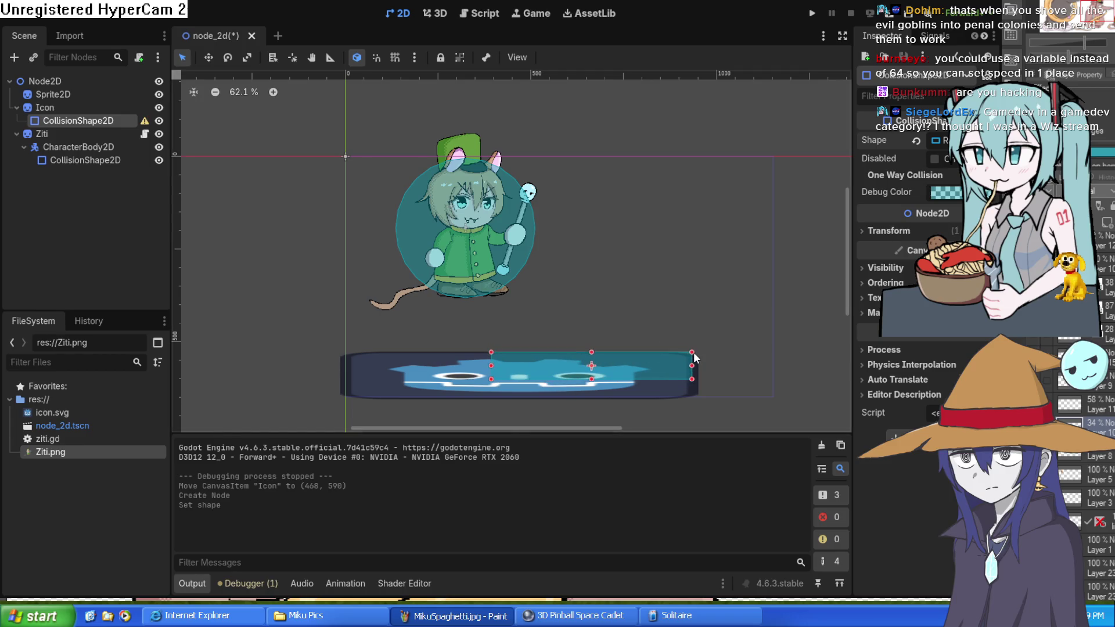
{"action": "left_click_drag", "start_coordinate": [592, 379], "coordinate": [592, 395]}
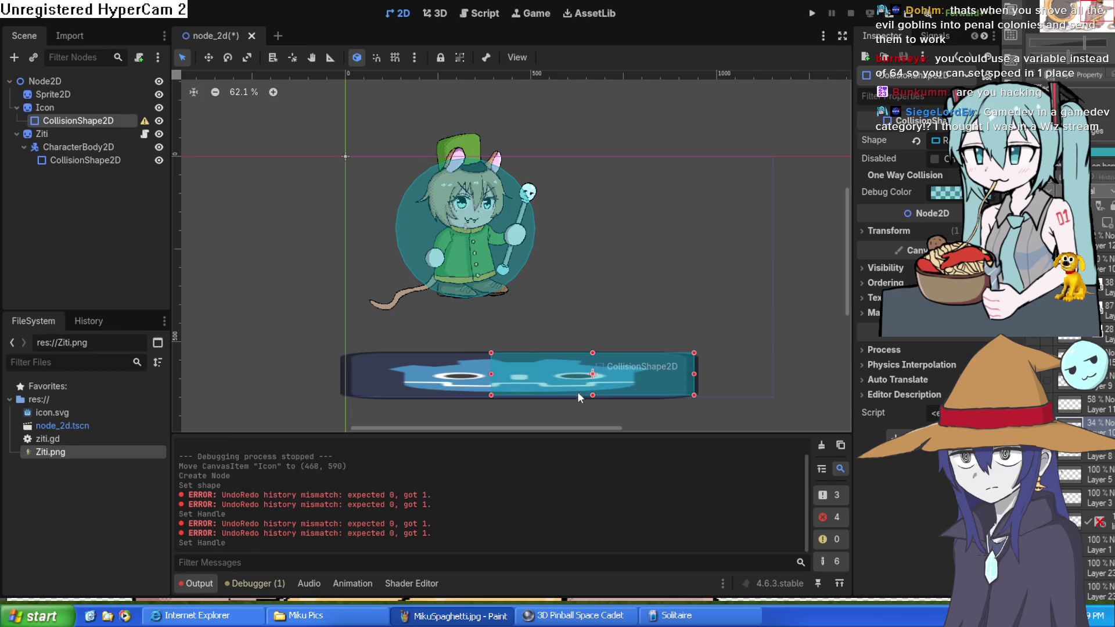
{"action": "left_click_drag", "start_coordinate": [491, 376], "coordinate": [342, 375]}
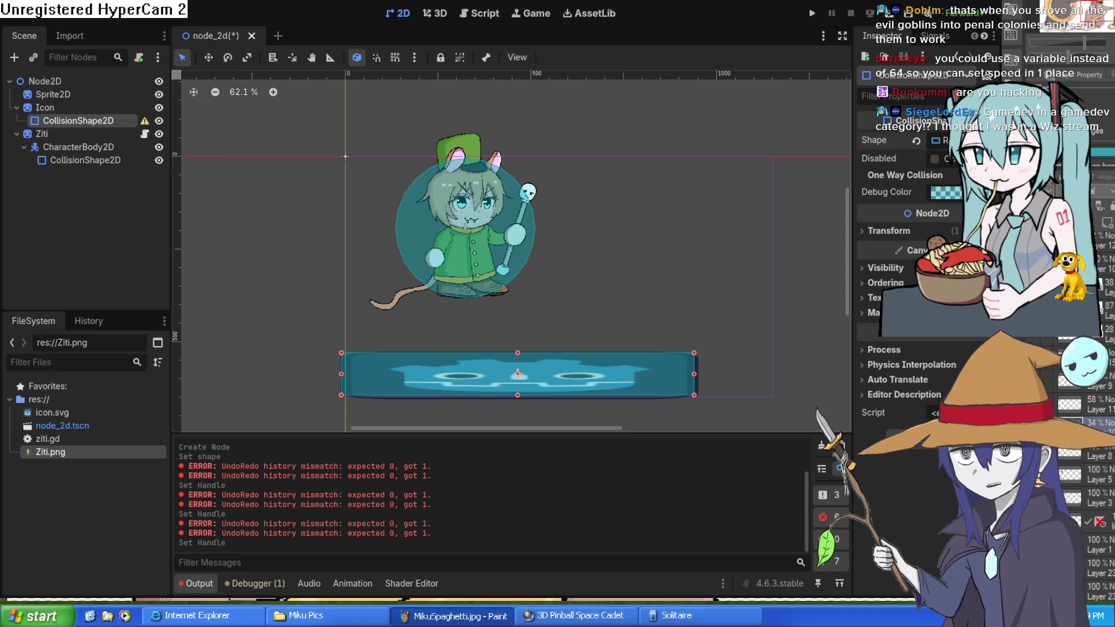
{"action": "left_click", "coordinate": [474, 12]}
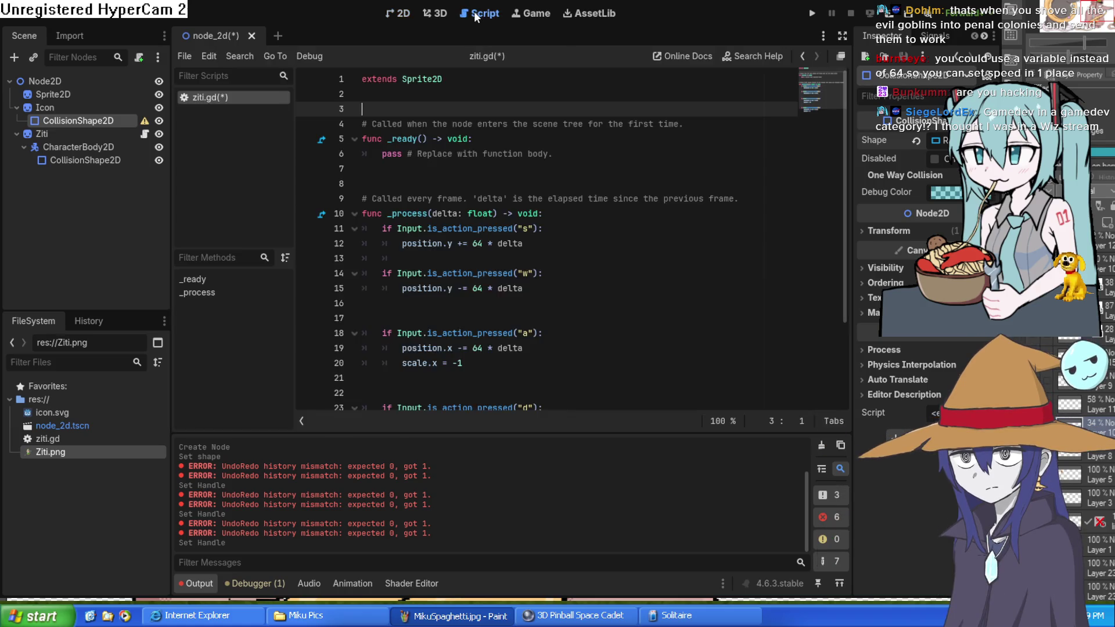
Step: Scroll through the ziti.gd movement code, glancing briefly at the 2D scene
{"action": "scroll", "coordinate": [538, 260], "scroll_direction": "down", "scroll_amount": 3}
{"action": "scroll", "coordinate": [537, 259], "scroll_direction": "up", "scroll_amount": 3}
{"action": "scroll", "coordinate": [536, 255], "scroll_direction": "down", "scroll_amount": 2}
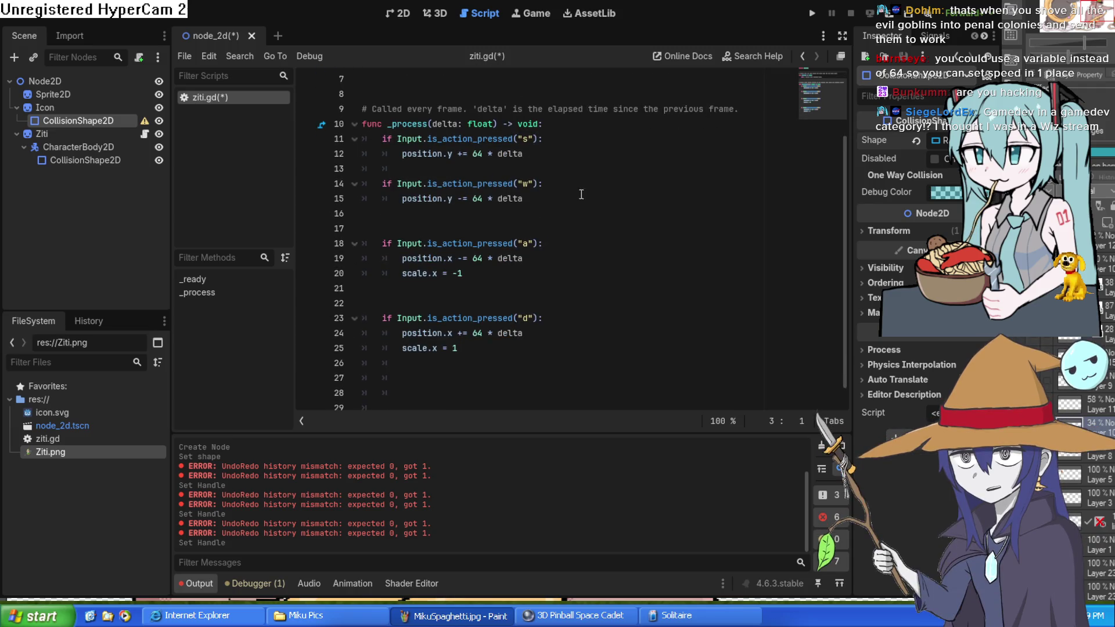
{"action": "scroll", "coordinate": [597, 199], "scroll_direction": "up", "scroll_amount": 2}
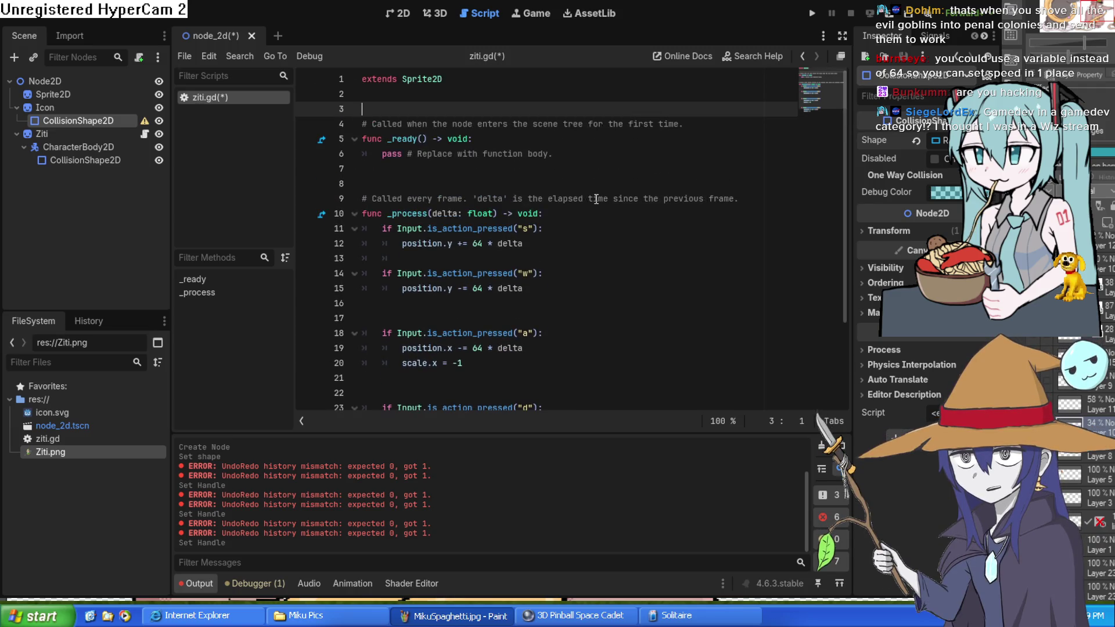
{"action": "scroll", "coordinate": [597, 199], "scroll_direction": "down", "scroll_amount": 2}
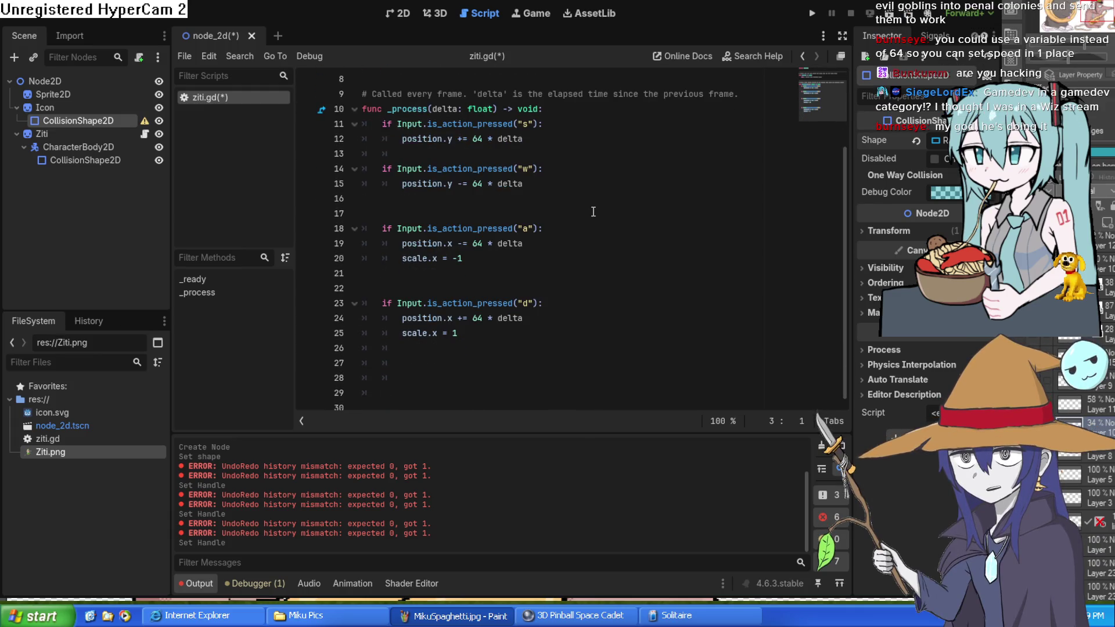
{"action": "scroll", "coordinate": [593, 212], "scroll_direction": "up", "scroll_amount": 2}
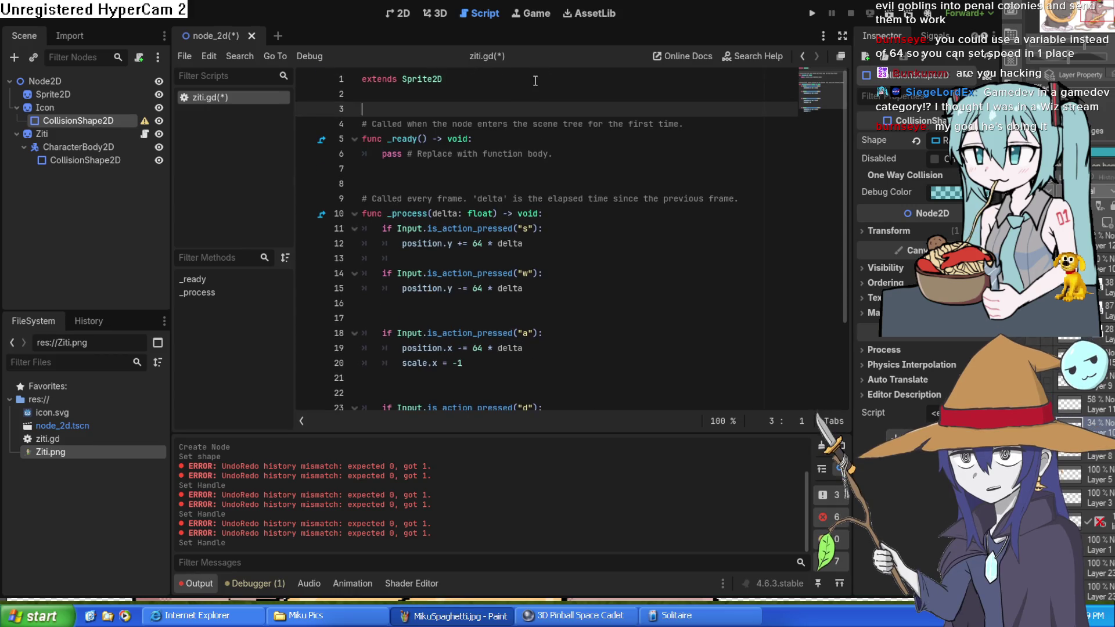
{"action": "left_click", "coordinate": [406, 13]}
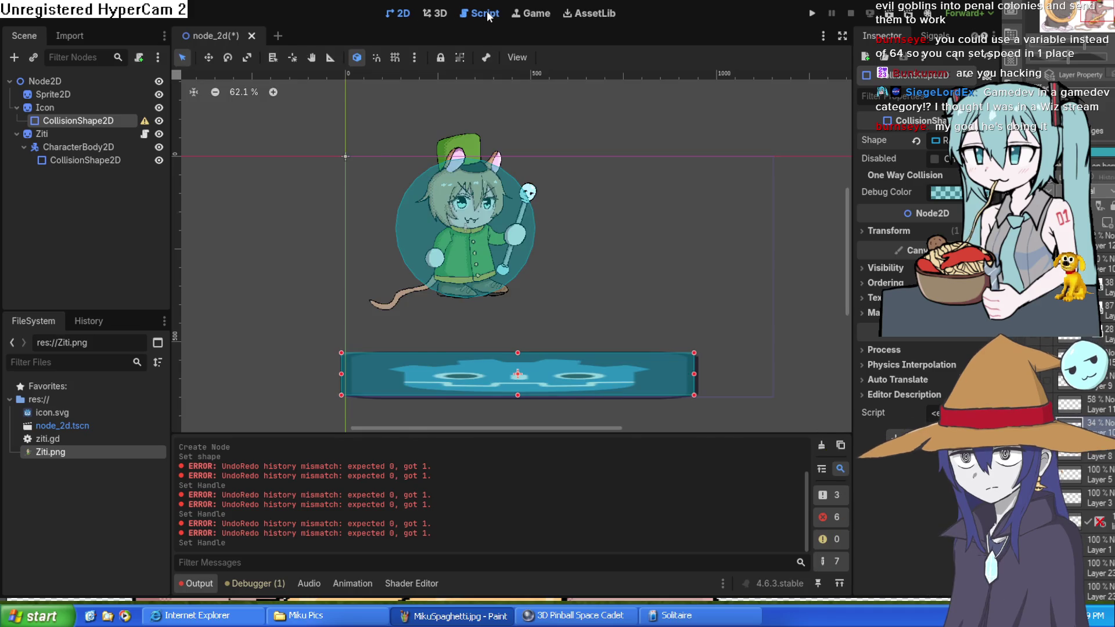
{"action": "left_click", "coordinate": [487, 13]}
Step: Review ziti.gd once more, then go back to the 2D scene and run the game
{"action": "scroll", "coordinate": [537, 217], "scroll_direction": "down", "scroll_amount": 2}
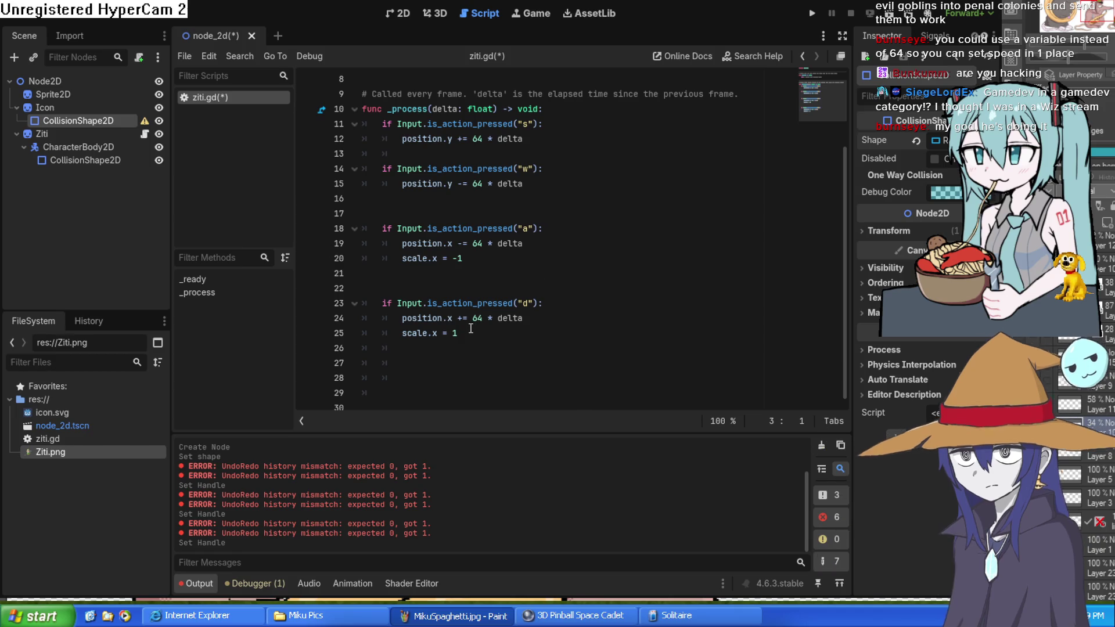
{"action": "scroll", "coordinate": [545, 282], "scroll_direction": "up", "scroll_amount": 3}
{"action": "scroll", "coordinate": [474, 319], "scroll_direction": "down", "scroll_amount": 2}
{"action": "scroll", "coordinate": [473, 319], "scroll_direction": "up", "scroll_amount": 2}
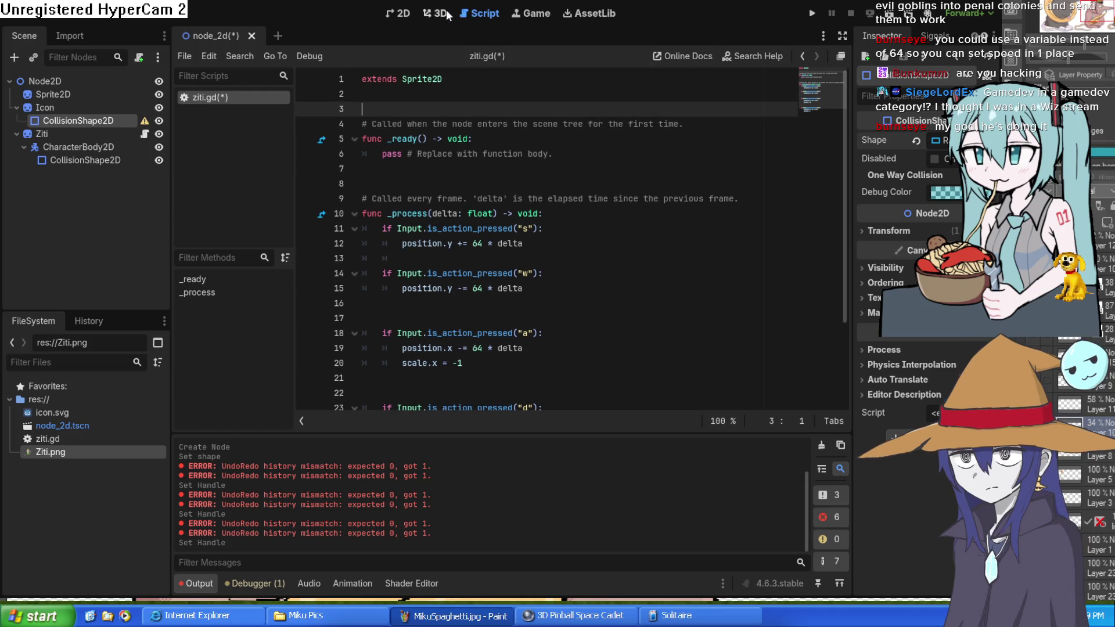
{"action": "left_click", "coordinate": [409, 13]}
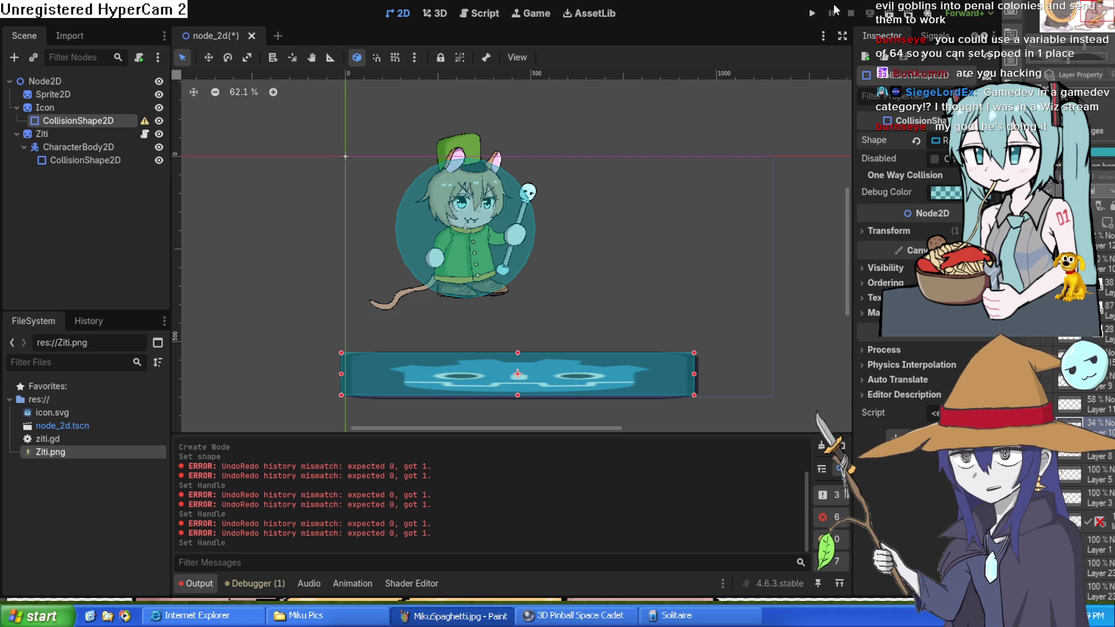
{"action": "left_click", "coordinate": [812, 13]}
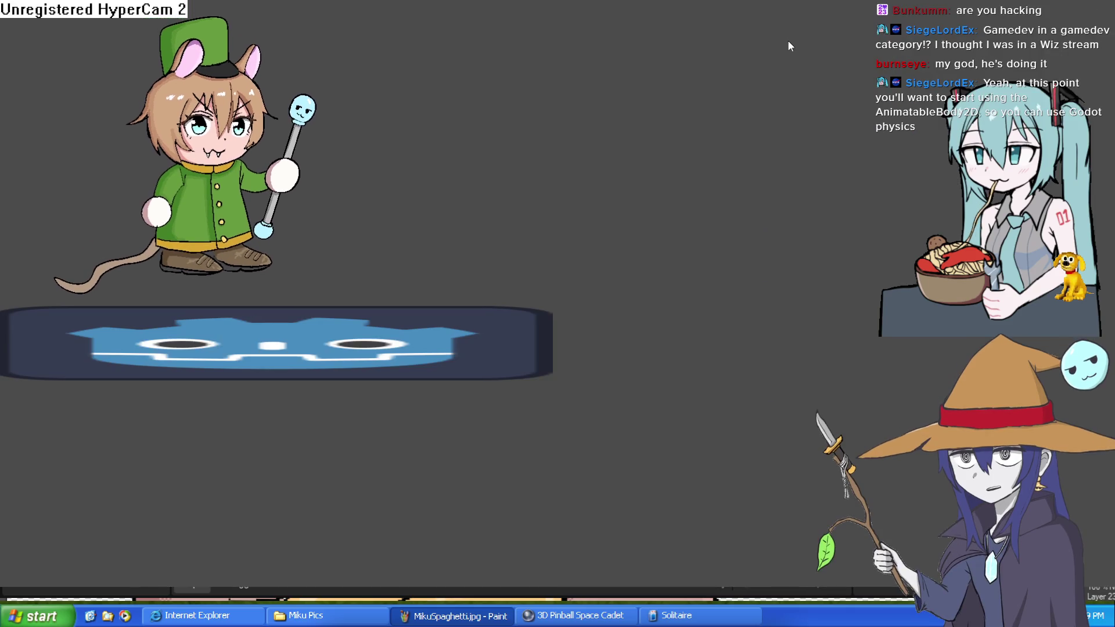
Step: Move Ziti right in the running game, stop it with F8, and select the Icon platform
{"action": "key", "text": "Right"}
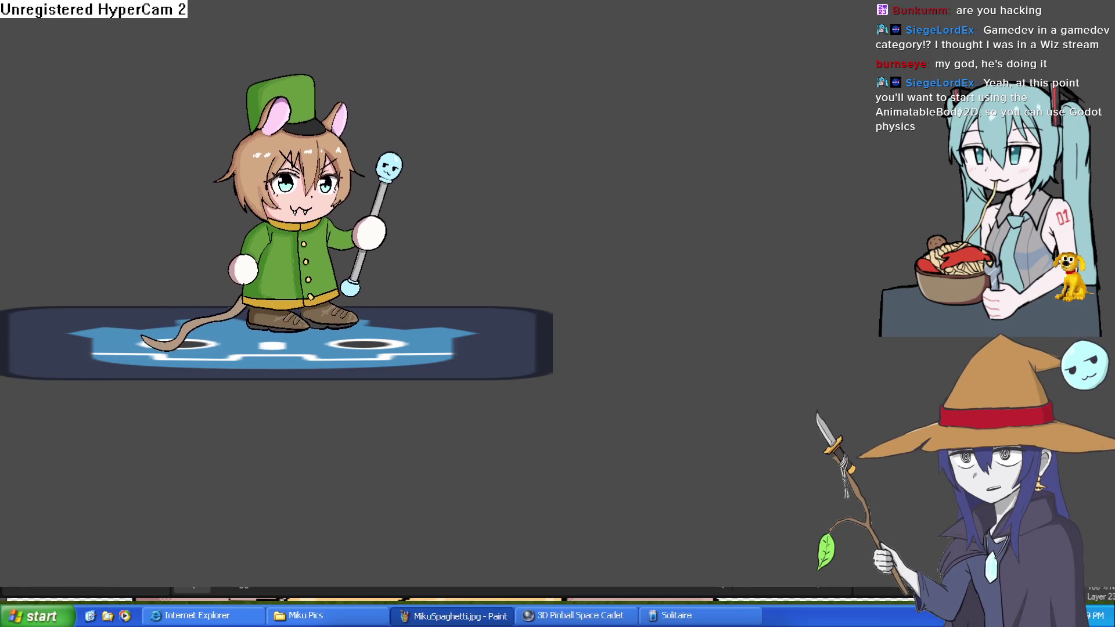
{"action": "key", "text": "F8"}
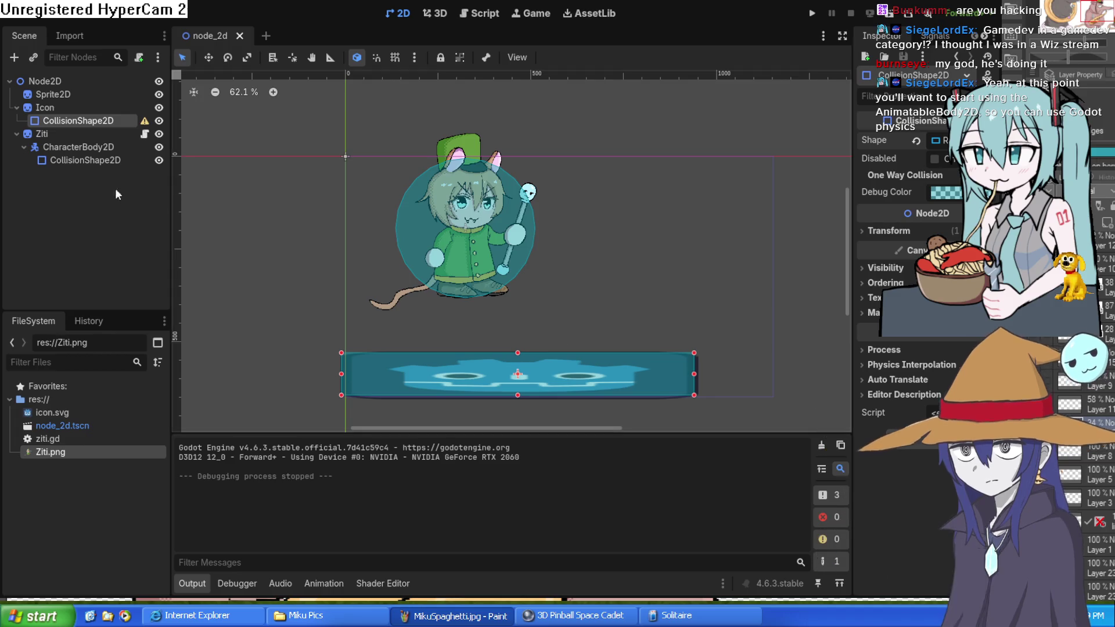
{"action": "left_click", "coordinate": [74, 108]}
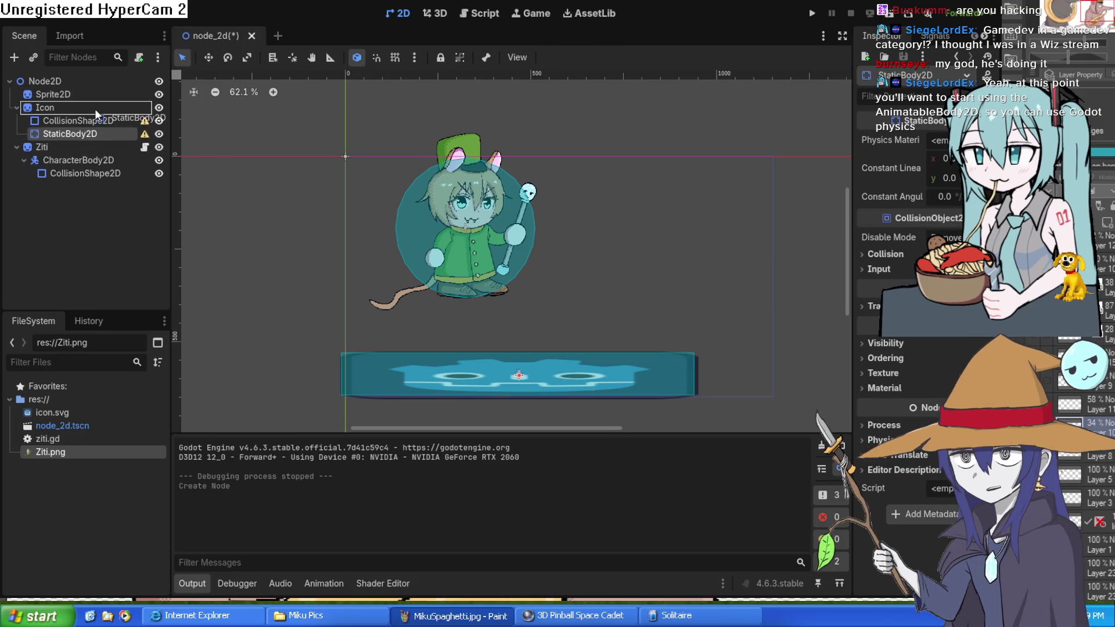
Step: Move the Icon's CollisionShape2D inside its StaticBody2D, then save and run the scene
{"action": "left_click_drag", "start_coordinate": [85, 122], "coordinate": [86, 136]}
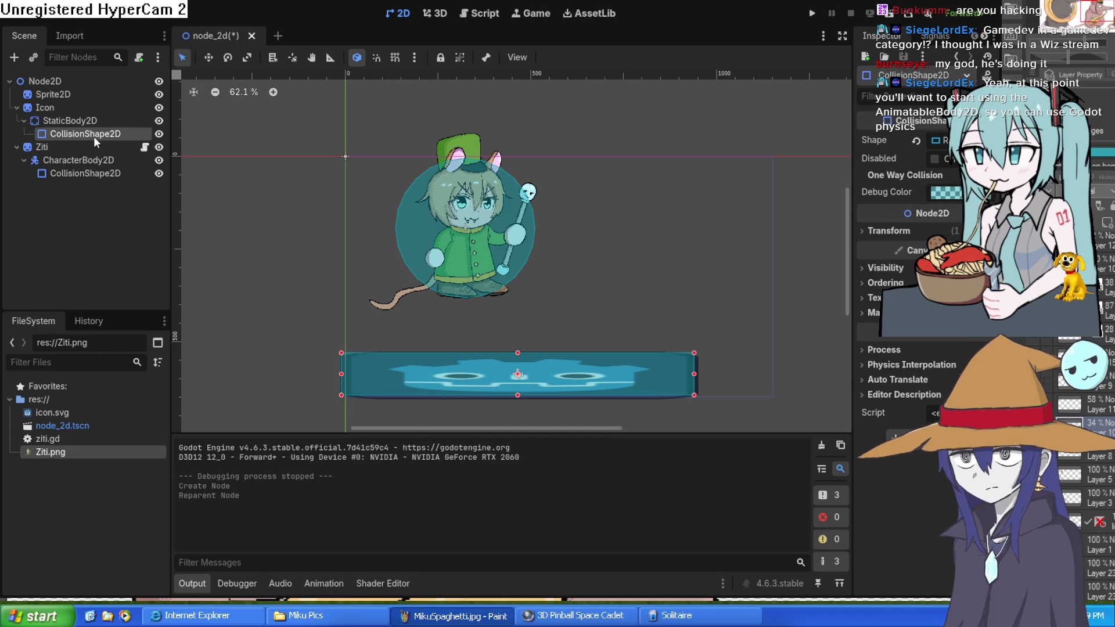
{"action": "left_click", "coordinate": [813, 15]}
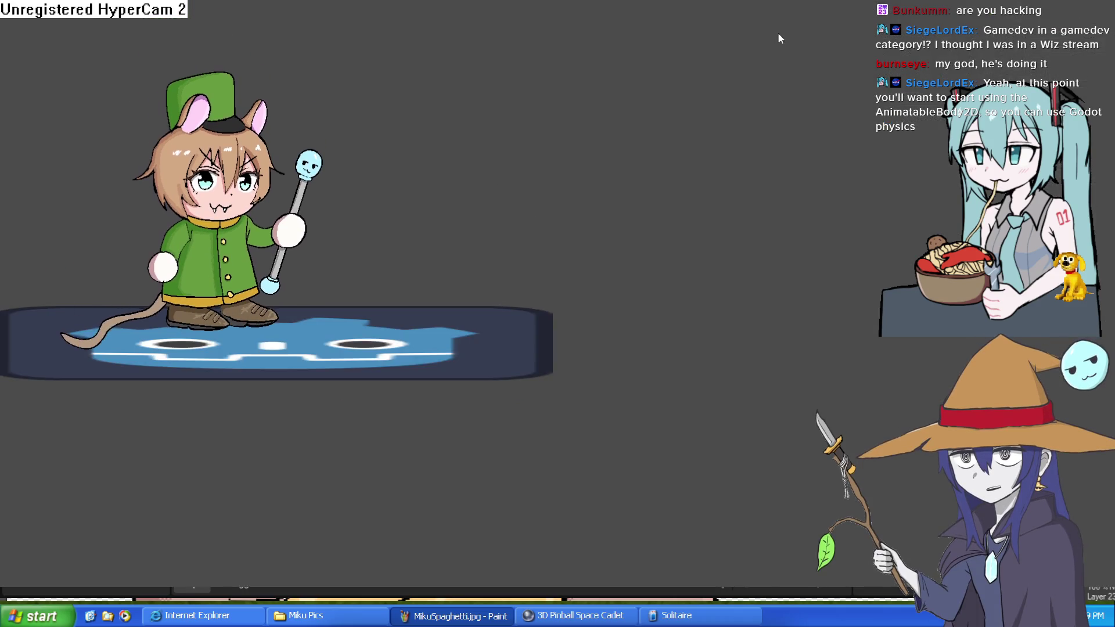
Step: Walk Ziti right and up over the platform, close the game, and pan the canvas slightly
{"action": "key", "text": "Right"}
{"action": "key", "text": "Up"}
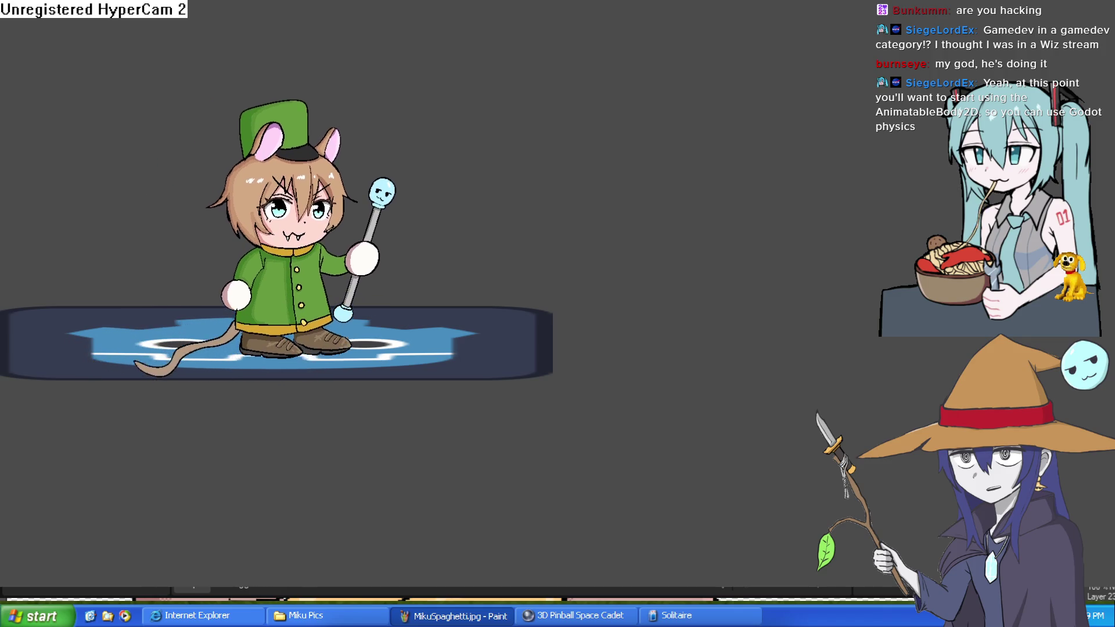
{"action": "left_click", "coordinate": [1107, 2]}
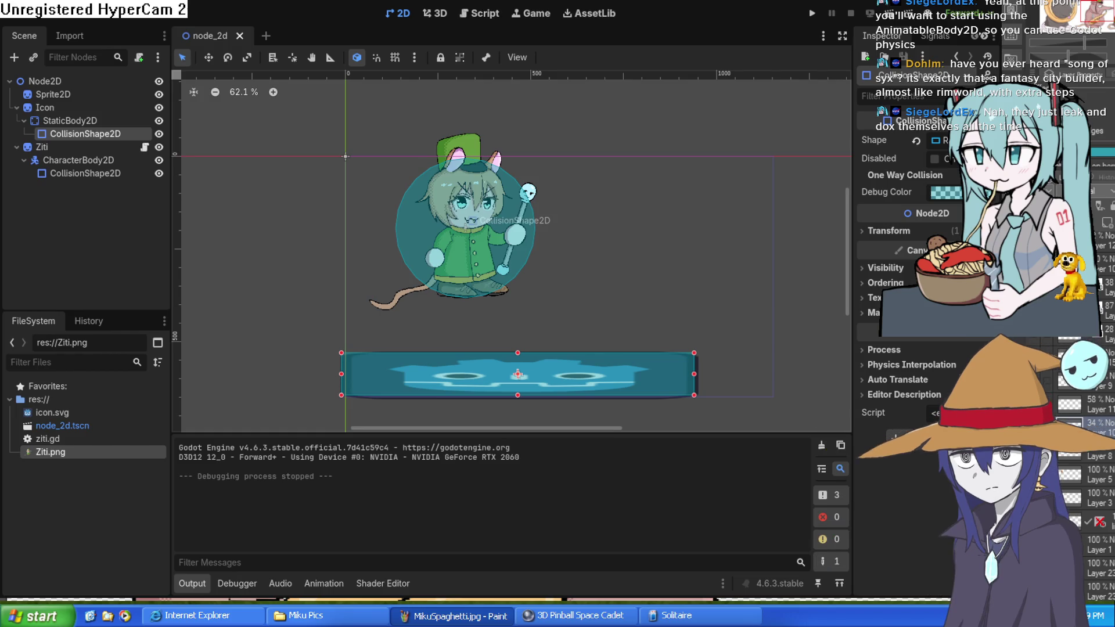
{"action": "mouse_move", "coordinate": [764, 303]}
{"action": "left_mouse_down"}
{"action": "mouse_move", "coordinate": [765, 267]}
{"action": "mouse_move", "coordinate": [765, 288]}
{"action": "mouse_move", "coordinate": [737, 295]}
{"action": "left_mouse_up"}
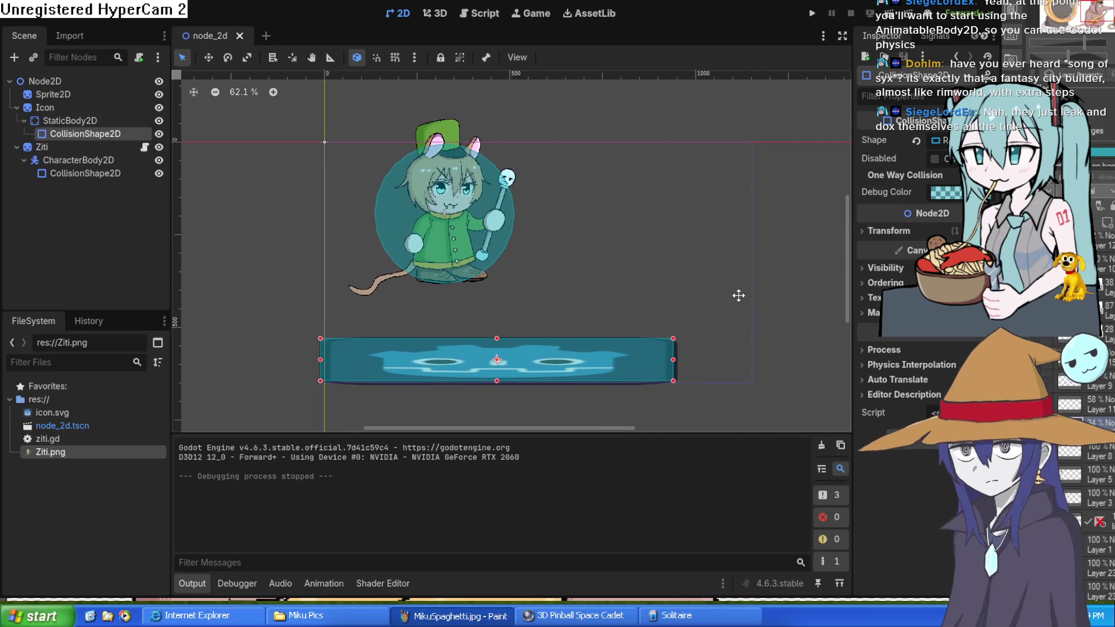
Step: Scroll ziti.gd to the _process WASD code, then select the Ziti node
{"action": "left_click", "coordinate": [479, 13]}
{"action": "scroll", "coordinate": [552, 207], "scroll_direction": "up", "scroll_amount": 2}
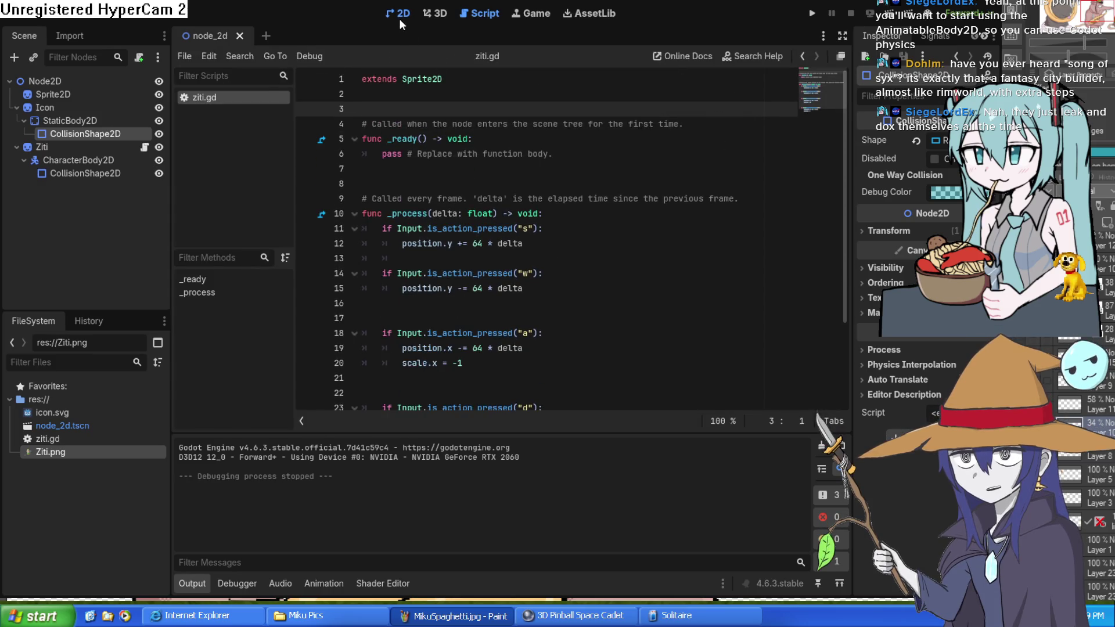
{"action": "left_click", "coordinate": [399, 17]}
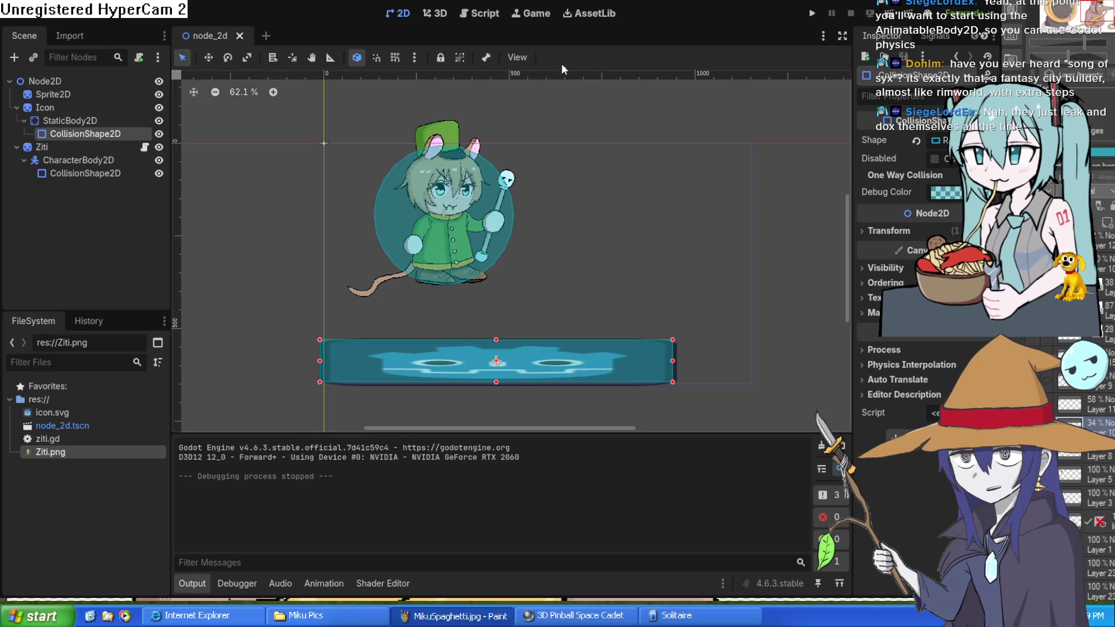
{"action": "left_click", "coordinate": [473, 16]}
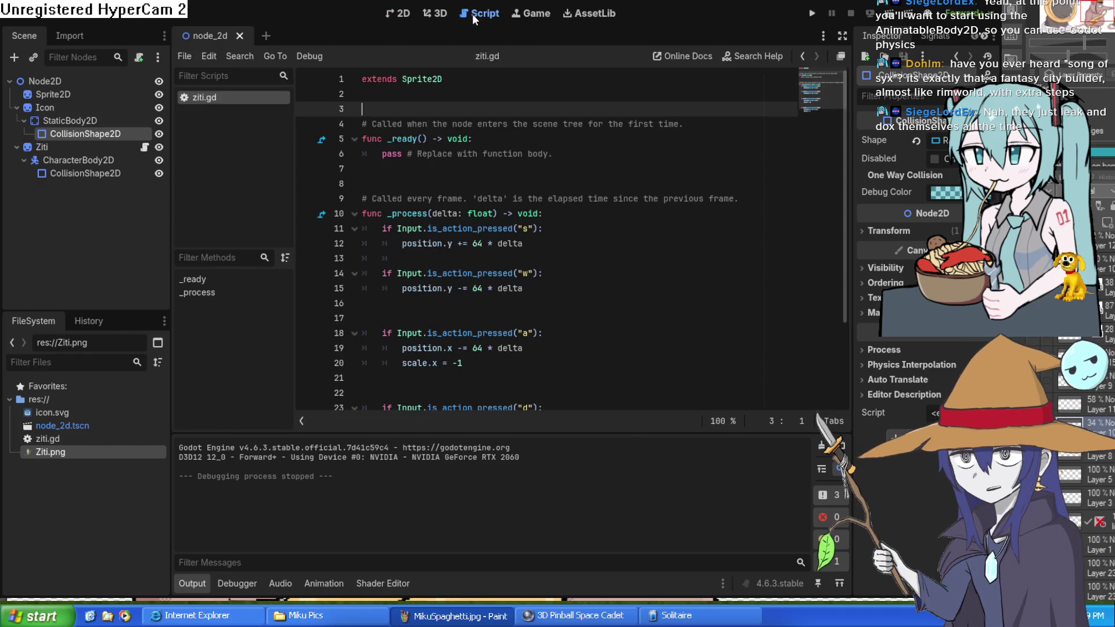
{"action": "scroll", "coordinate": [493, 222], "scroll_direction": "down", "scroll_amount": 2}
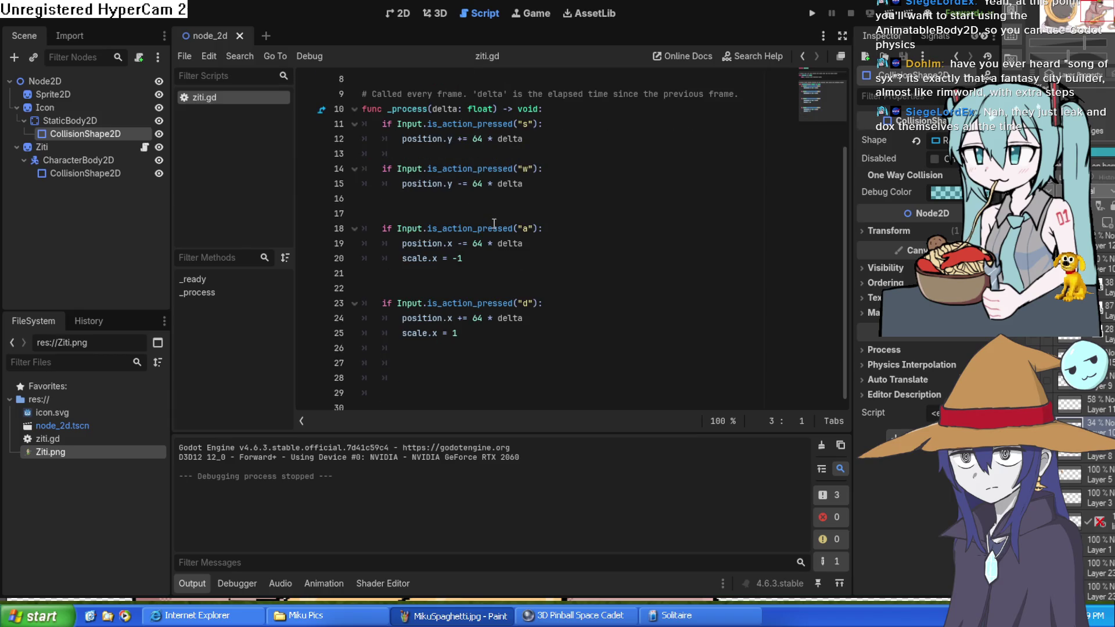
{"action": "left_click", "coordinate": [47, 148]}
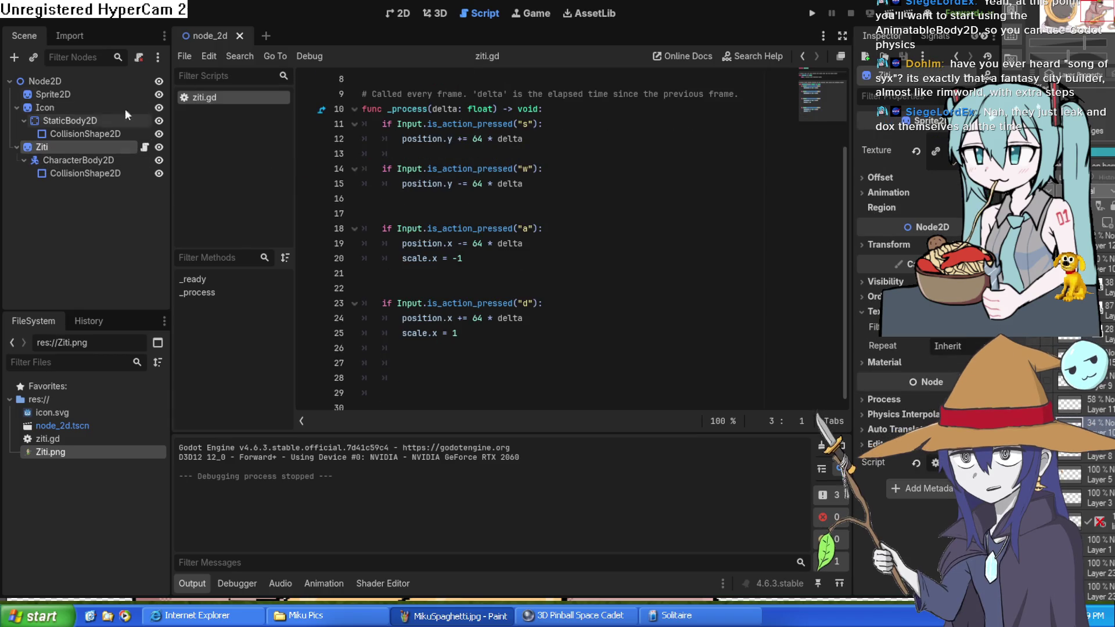
Step: Centre the 2D view on Ziti and nudge its CollisionShape2D slightly
{"action": "left_click", "coordinate": [446, 13]}
{"action": "left_click", "coordinate": [389, 13]}
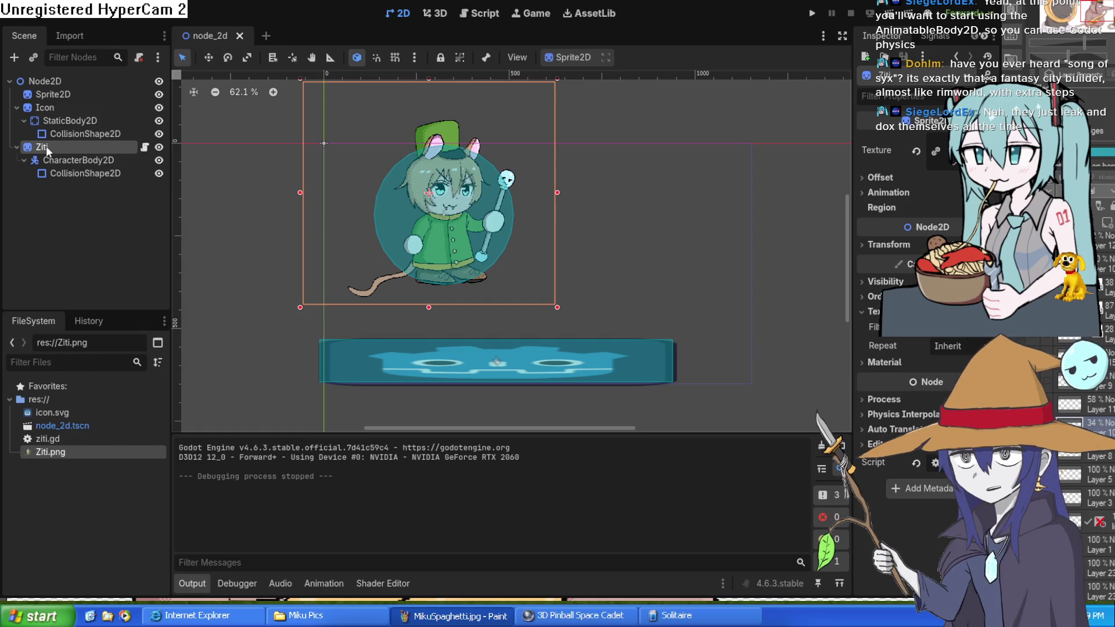
{"action": "left_click", "coordinate": [17, 148]}
{"action": "key", "text": "f"}
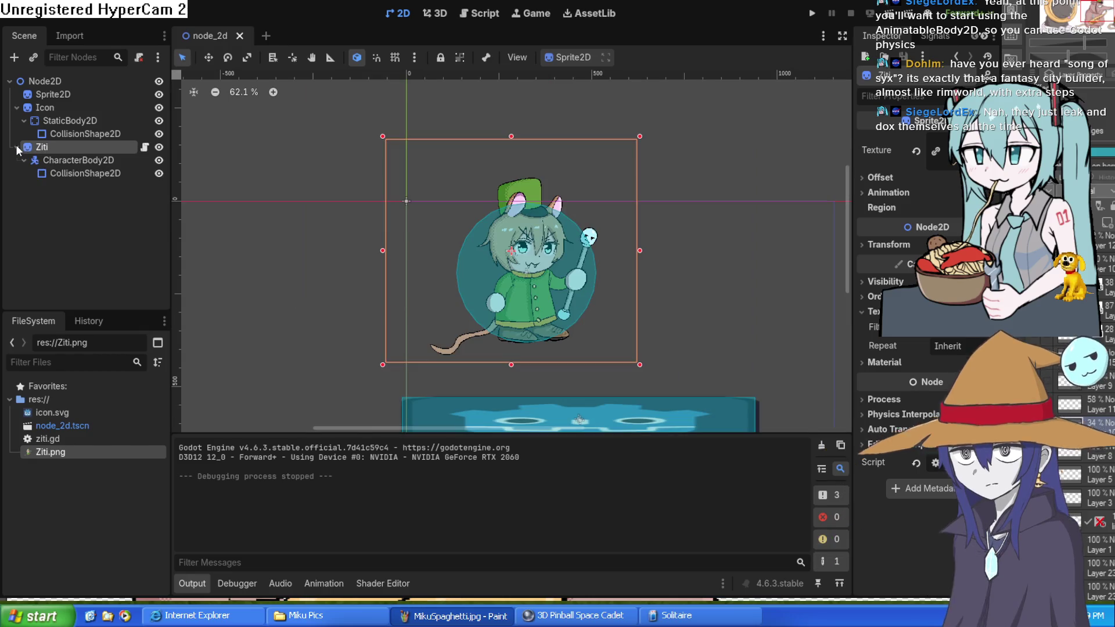
{"action": "left_click", "coordinate": [17, 147]}
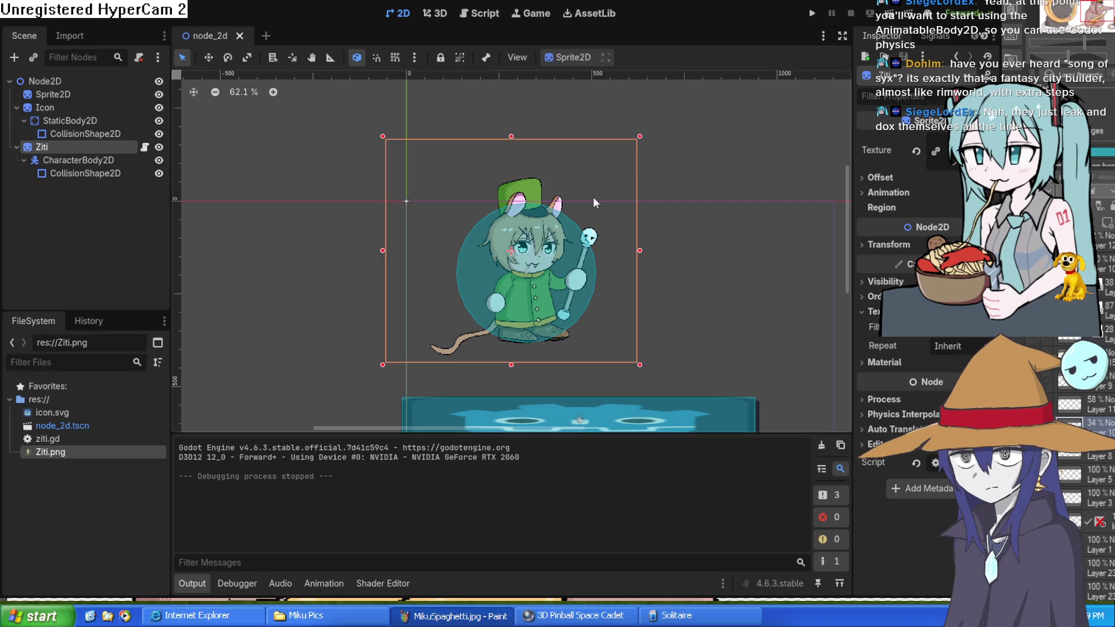
{"action": "left_click_drag", "start_coordinate": [551, 220], "coordinate": [553, 227]}
{"action": "left_click", "coordinate": [62, 147]}
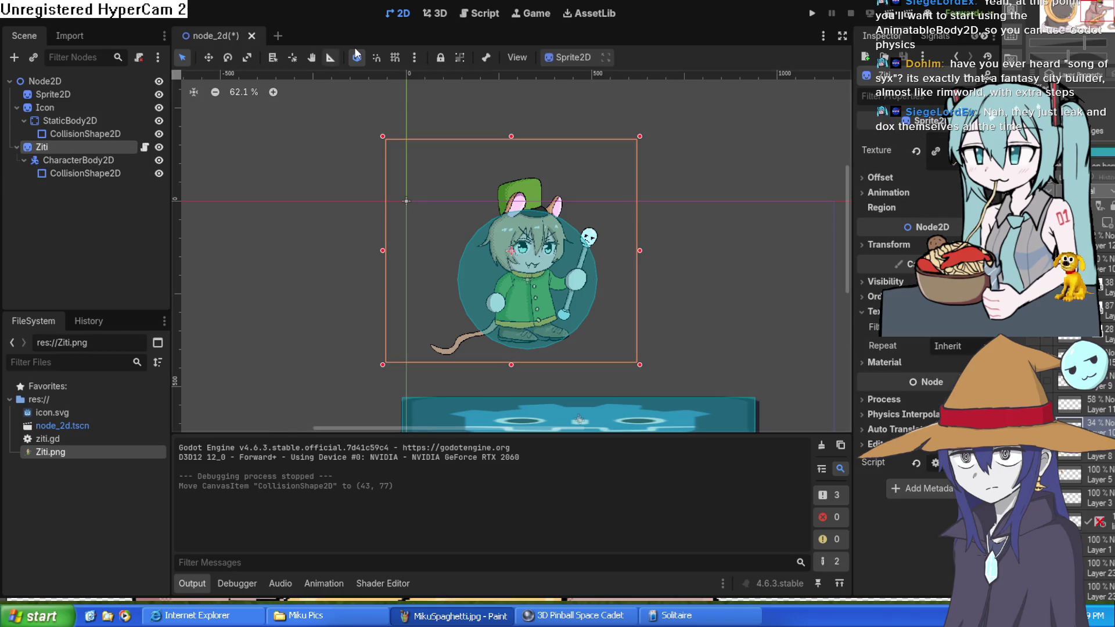
Step: Test-run the game, close it, and reopen ziti.gd
{"action": "left_click", "coordinate": [813, 14]}
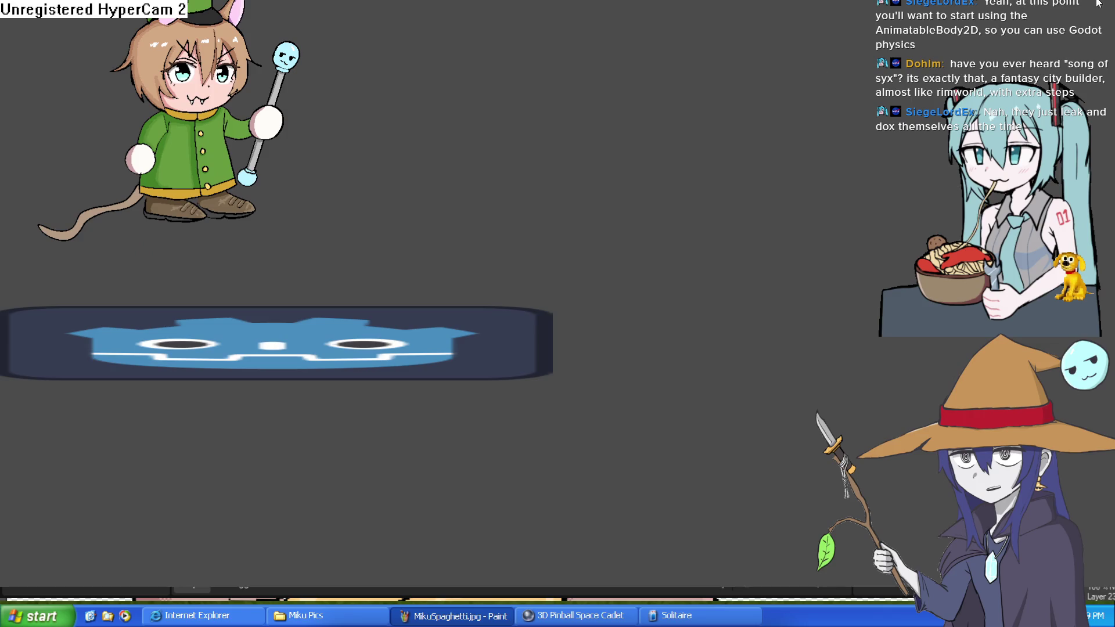
{"action": "left_click", "coordinate": [1098, 3]}
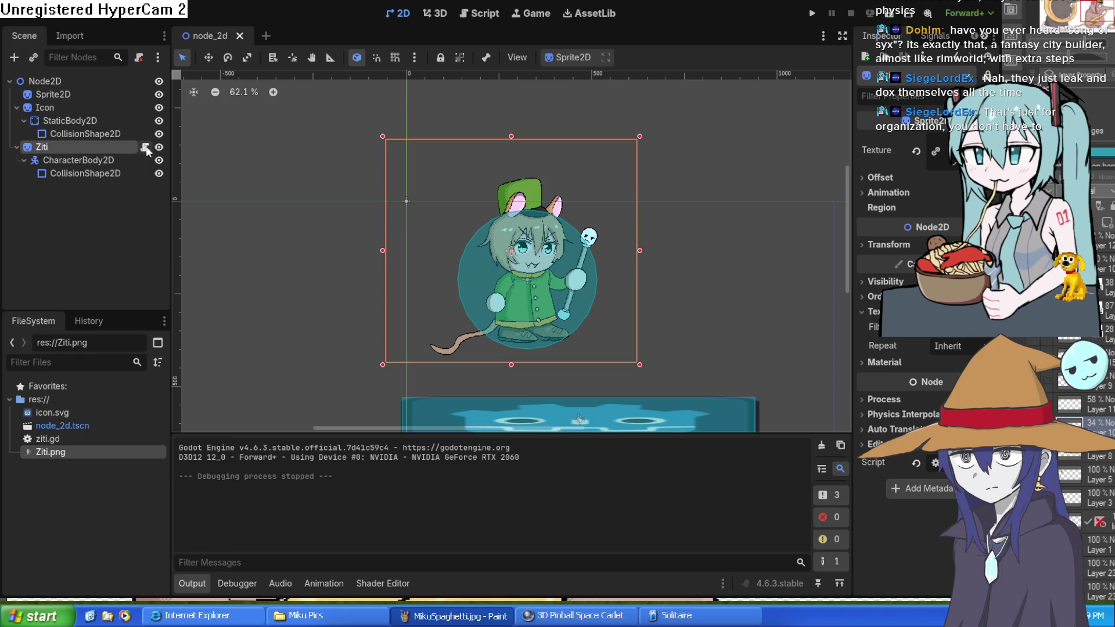
{"action": "left_click", "coordinate": [487, 13]}
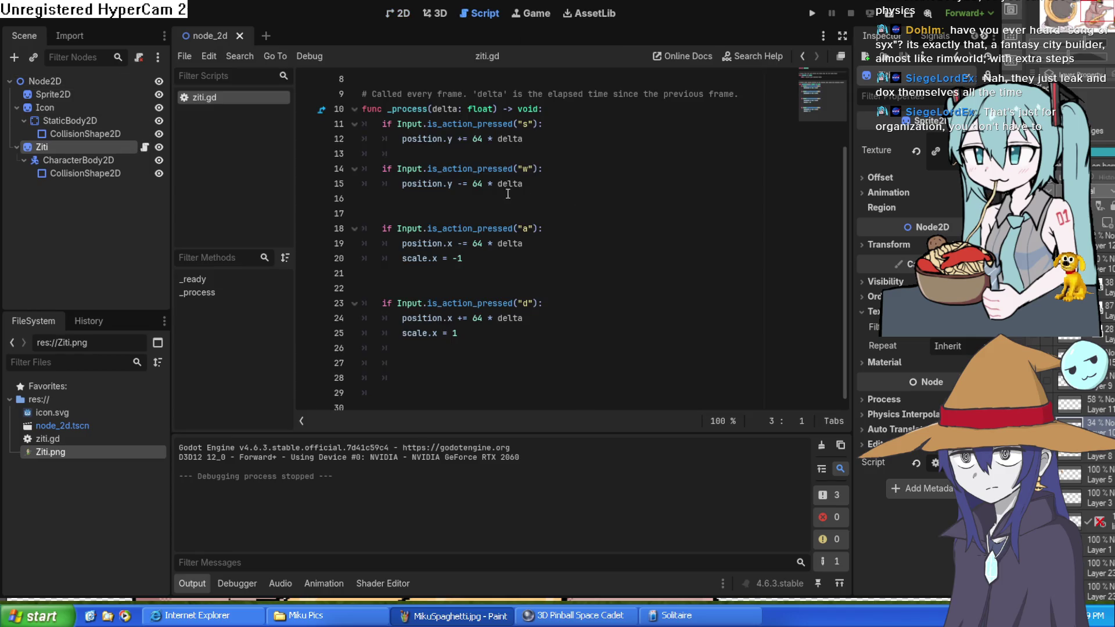
Step: Change the speed value 64 to 300 on lines 12, 15, 19 and 24
{"action": "left_click", "coordinate": [478, 139]}
{"action": "double_click", "coordinate": [478, 140]}
{"action": "type", "text": "300"}
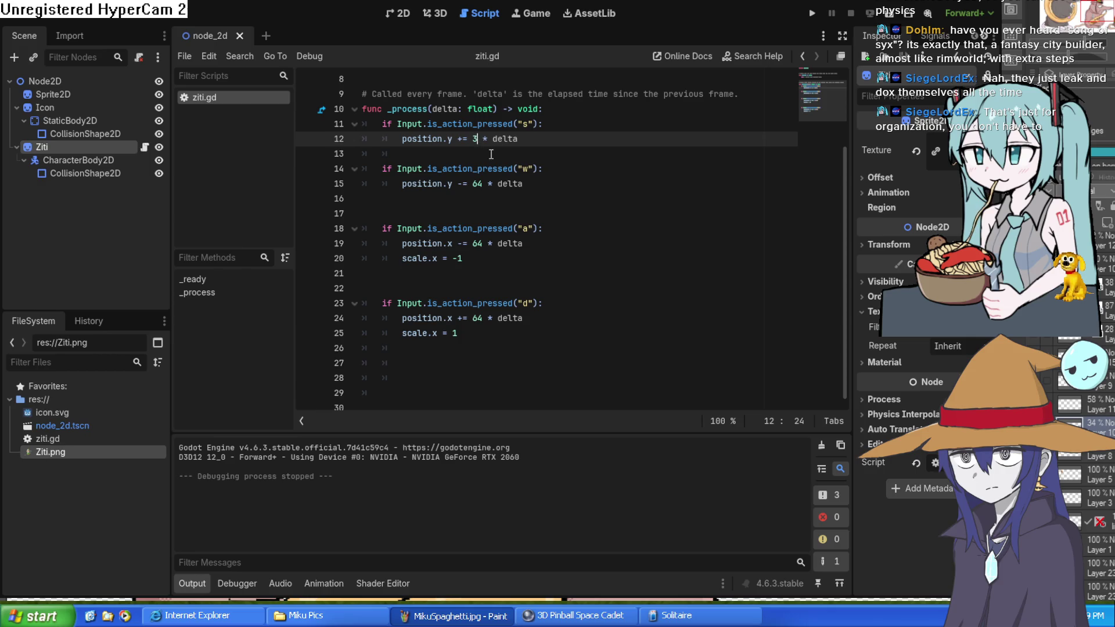
{"action": "left_click", "coordinate": [478, 183]}
{"action": "double_click", "coordinate": [478, 183]}
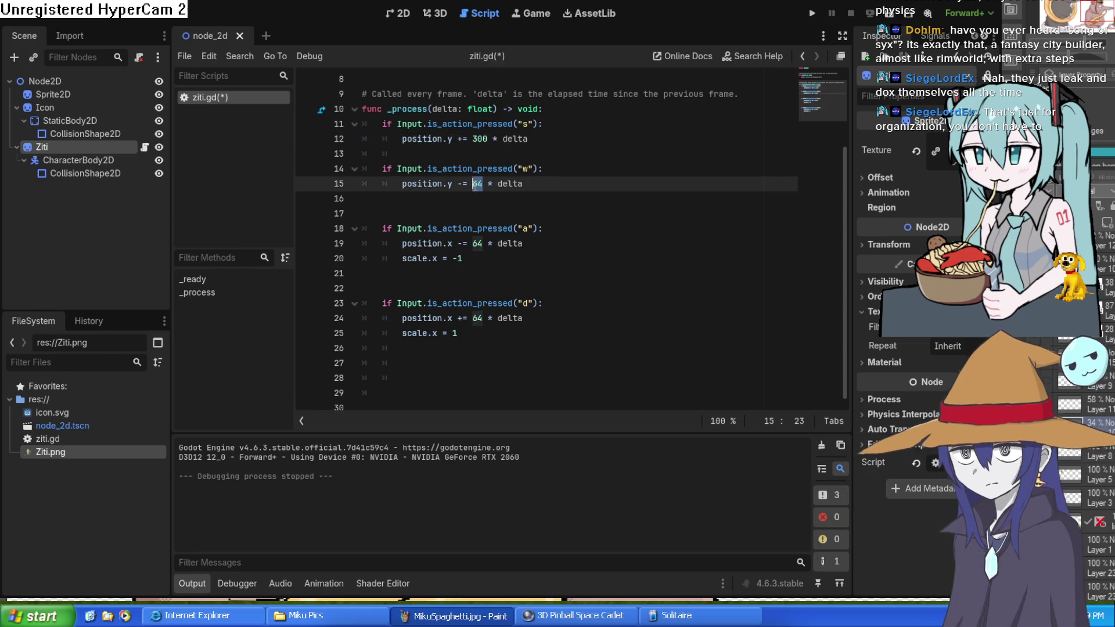
{"action": "type", "text": "300"}
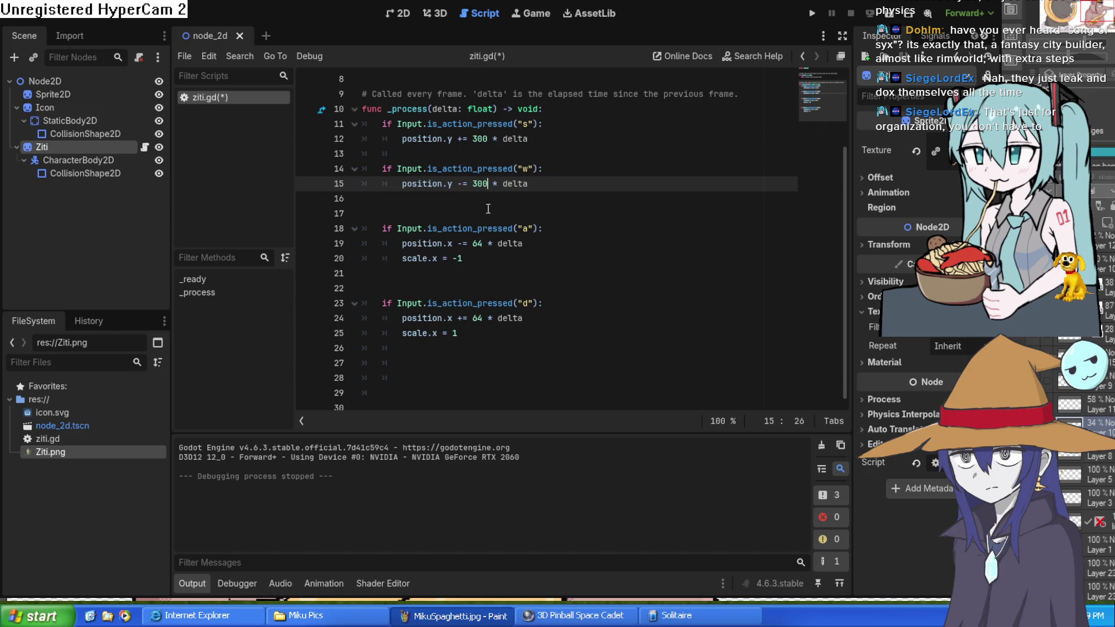
{"action": "double_click", "coordinate": [476, 243]}
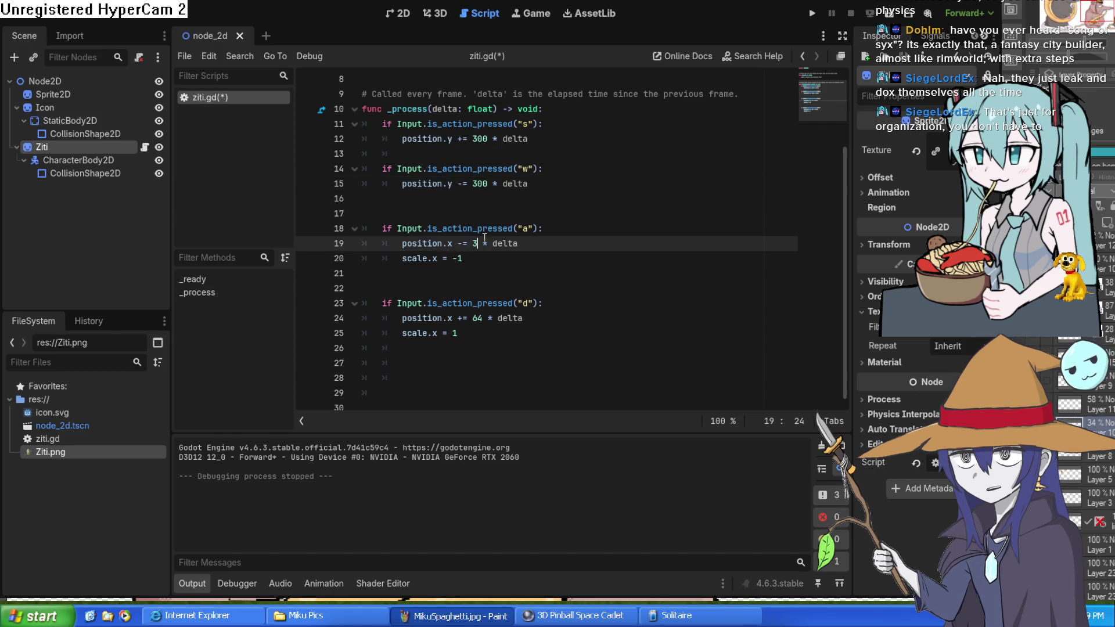
{"action": "type", "text": "300"}
{"action": "left_click", "coordinate": [481, 318]}
{"action": "double_click", "coordinate": [480, 317]}
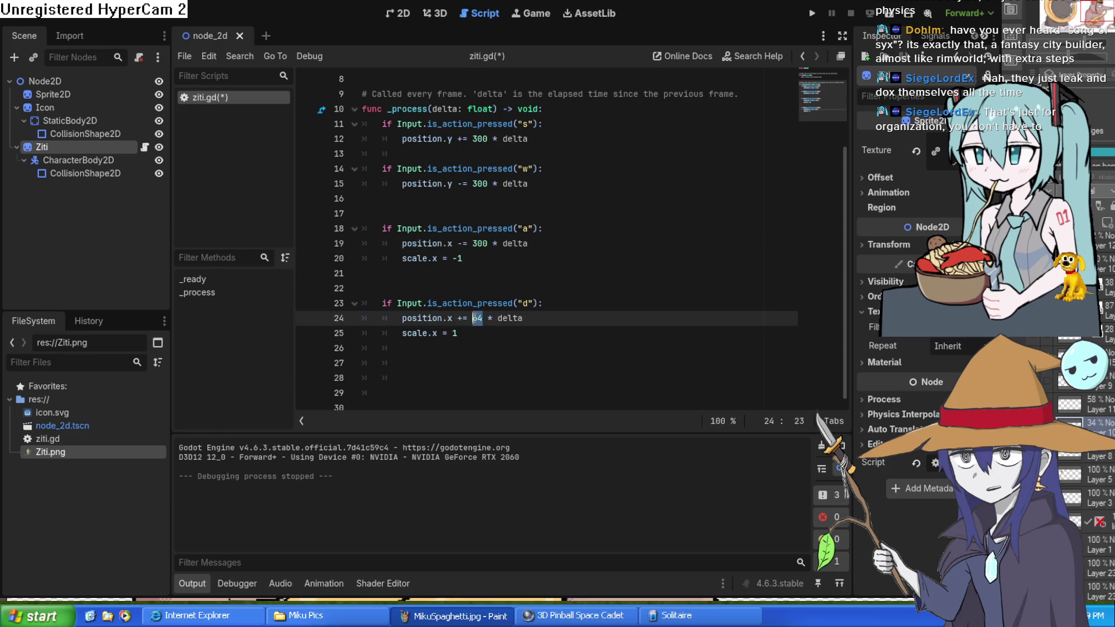
{"action": "type", "text": "2"}
{"action": "key", "text": "BackSpace"}
{"action": "type", "text": "300"}
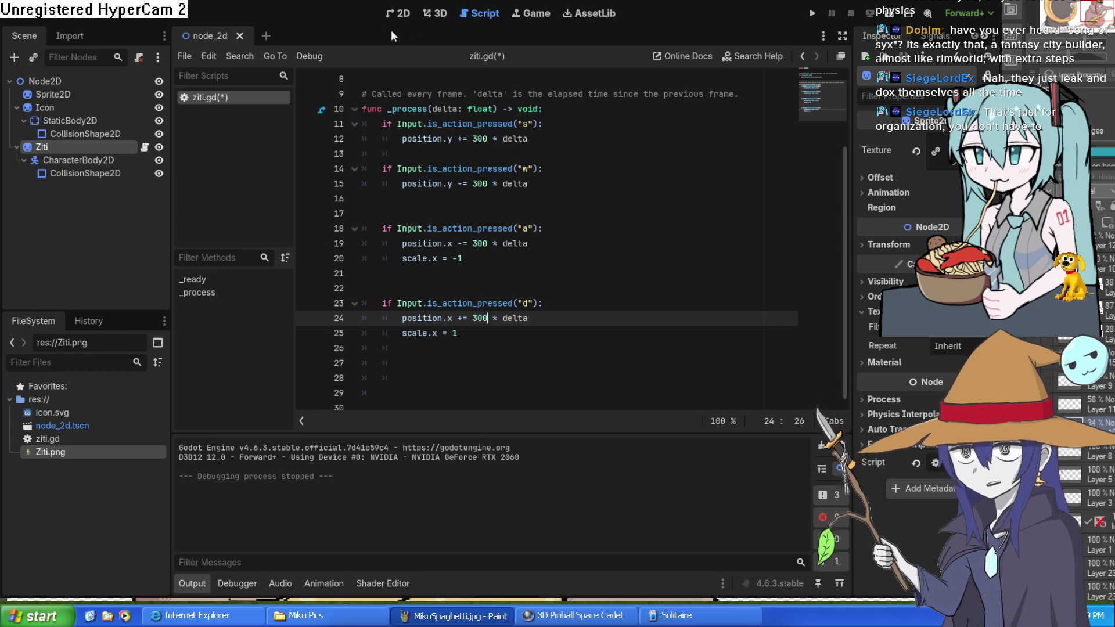
Step: Run the game, move Ziti with space and Right, then close it with Alt+F4
{"action": "left_click", "coordinate": [812, 13]}
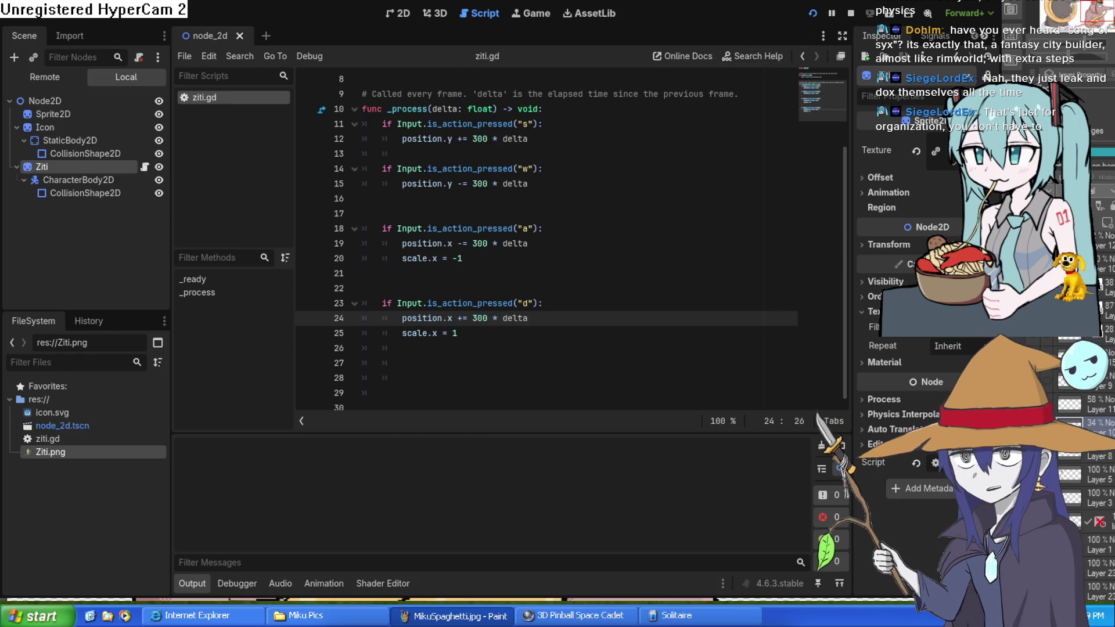
{"action": "key", "text": "space"}
{"action": "key", "text": "Right"}
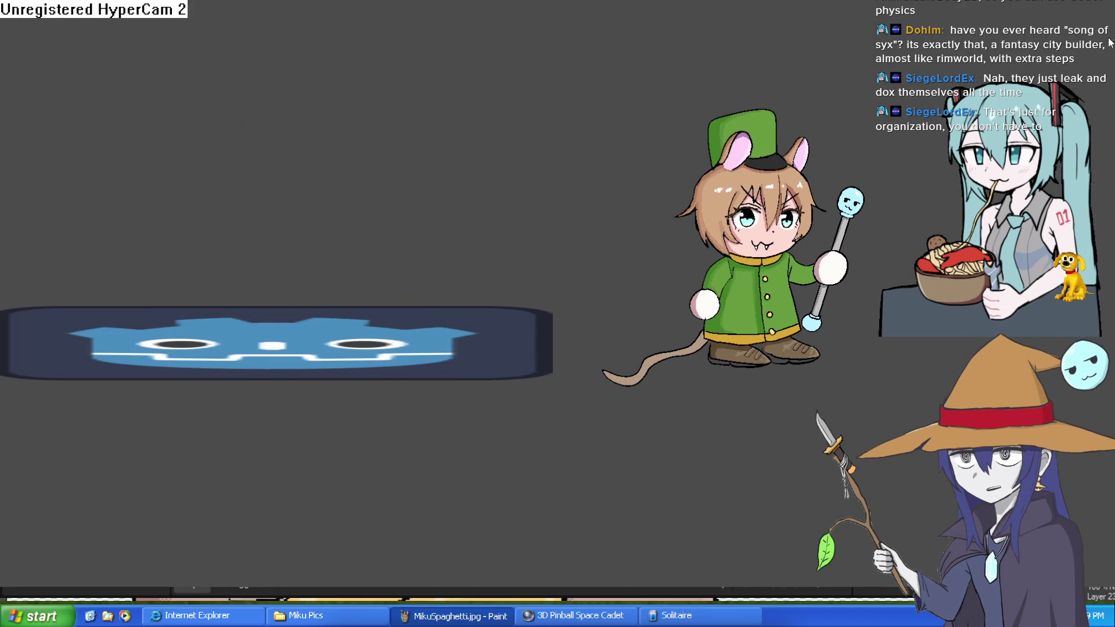
{"action": "key", "text": "alt+F4"}
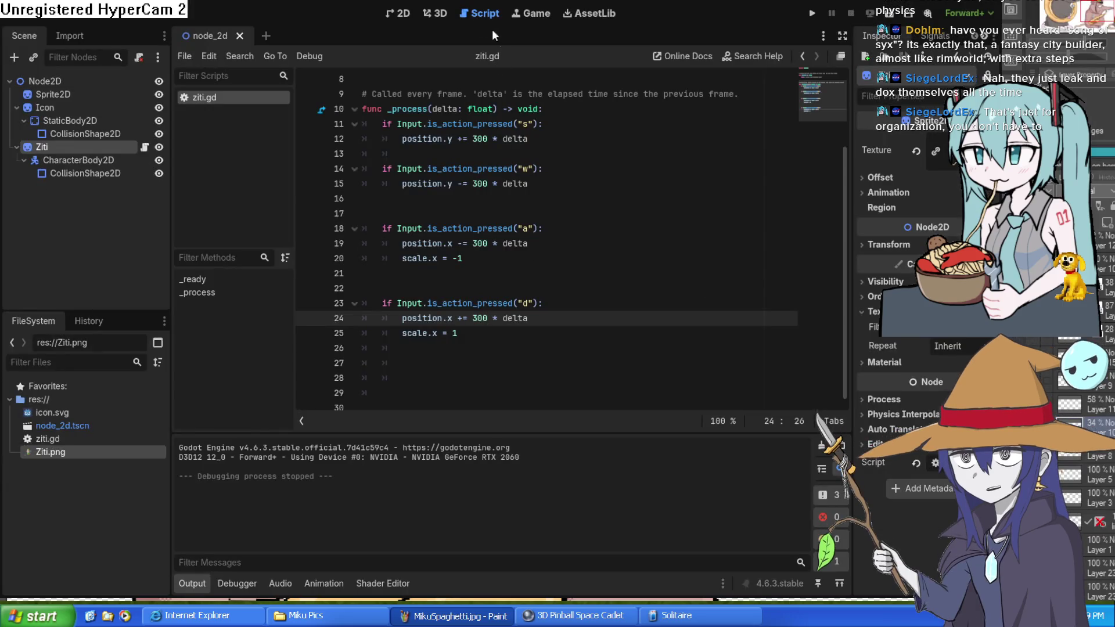
Step: Nudge the platform's collision shape to (0, -6), then put the caret on ziti.gd line 27
{"action": "left_click", "coordinate": [406, 17]}
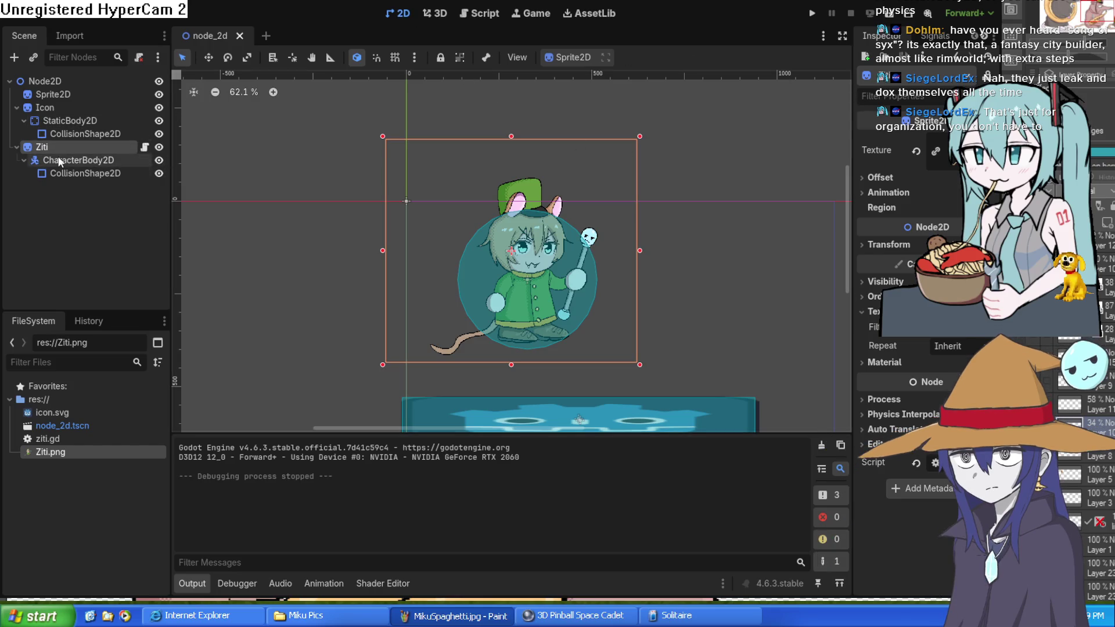
{"action": "left_click_drag", "start_coordinate": [792, 329], "coordinate": [729, 216]}
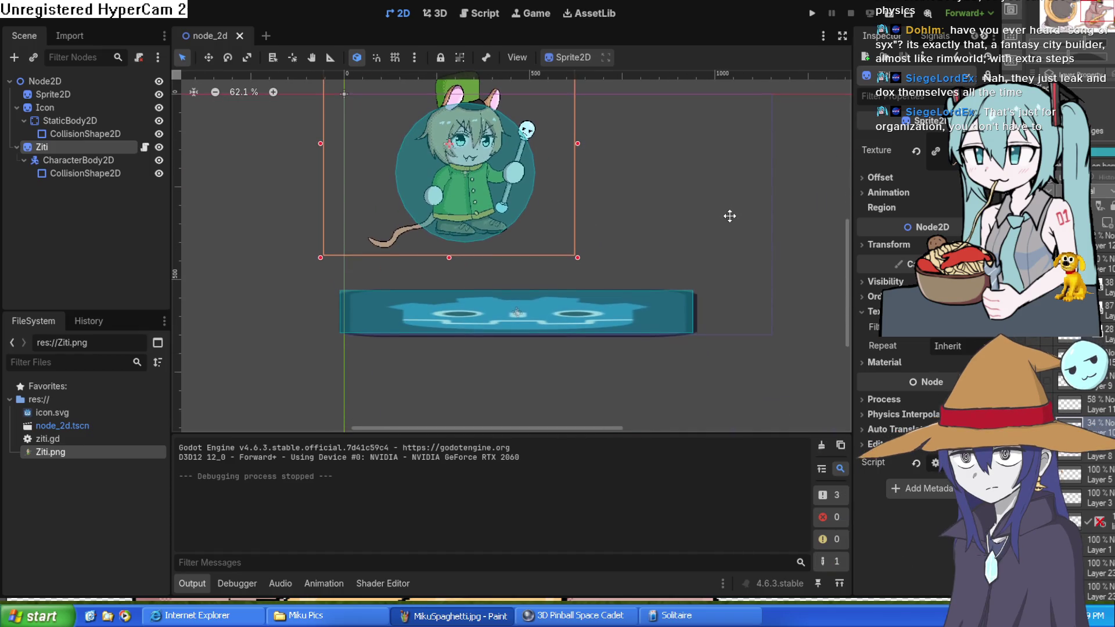
{"action": "left_click_drag", "start_coordinate": [604, 317], "coordinate": [606, 316]}
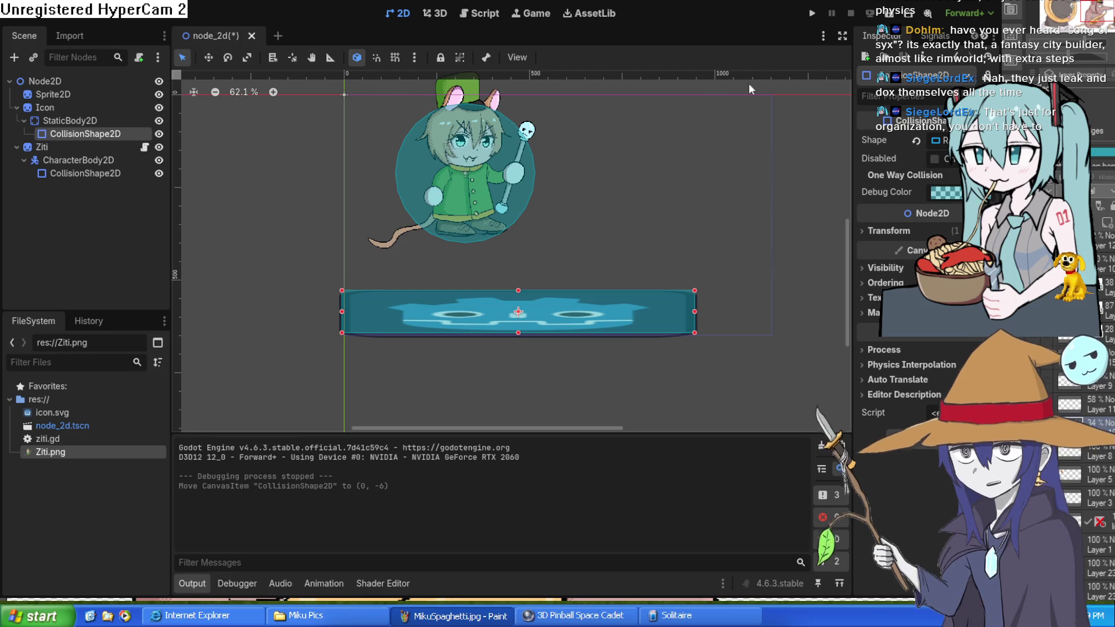
{"action": "left_click", "coordinate": [480, 12]}
{"action": "left_click", "coordinate": [526, 367]}
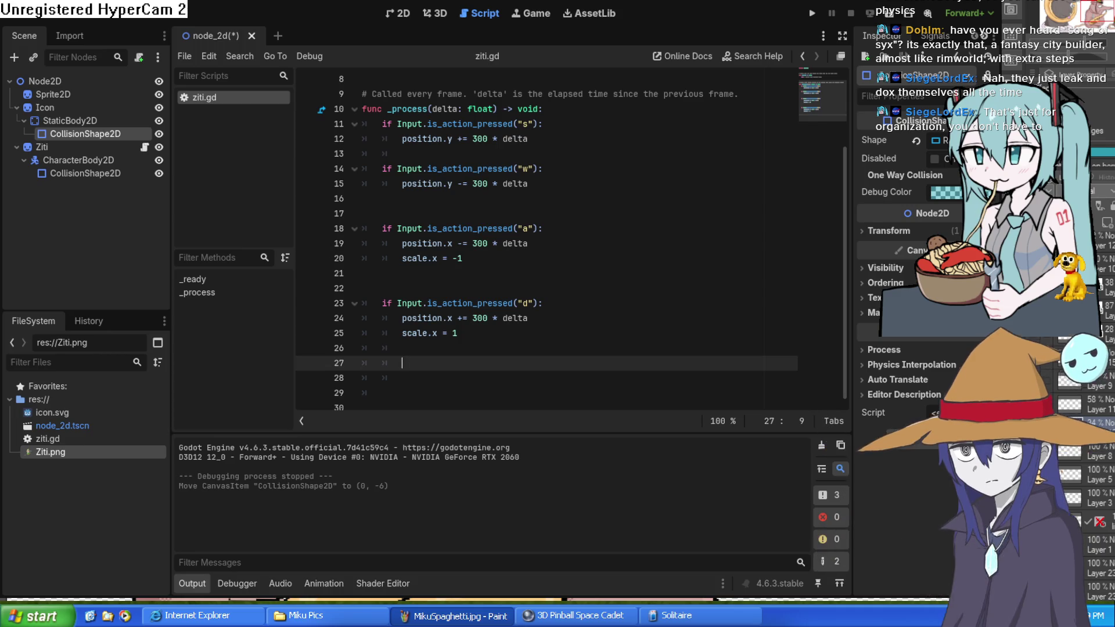
Step: Declare var speed = 300 near the top of ziti.gd
{"action": "scroll", "coordinate": [552, 143], "scroll_direction": "up", "scroll_amount": 3}
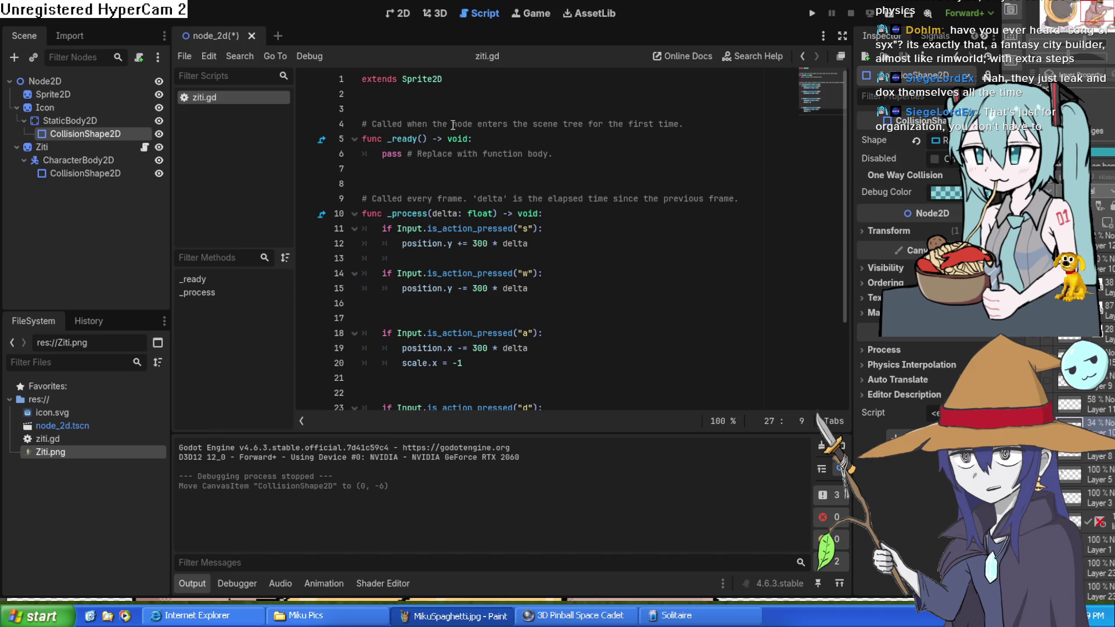
{"action": "left_click", "coordinate": [413, 103]}
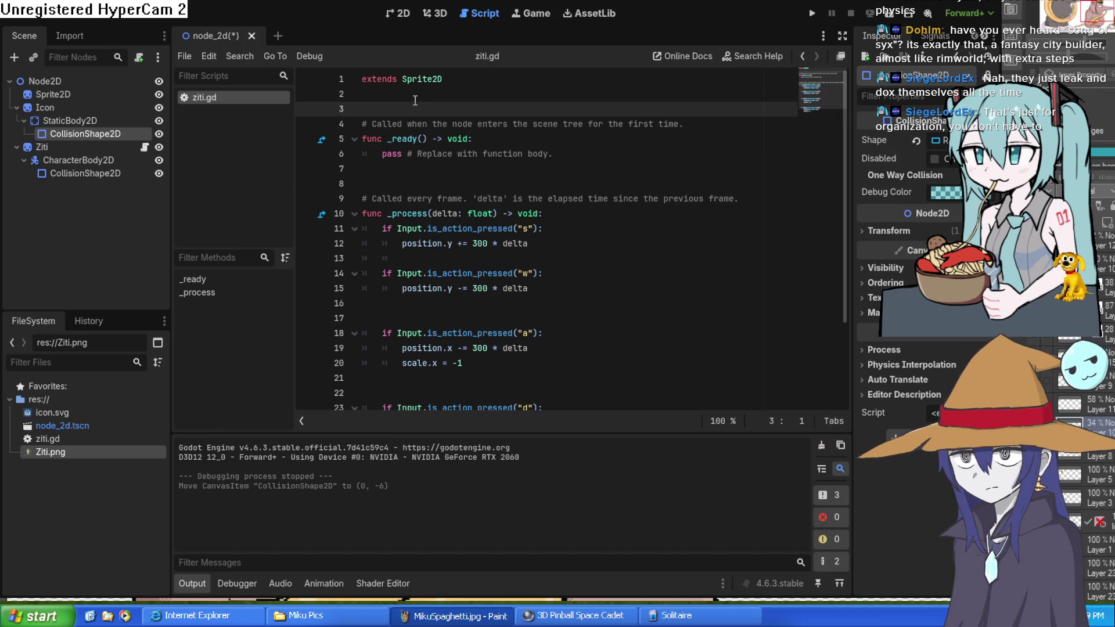
{"action": "key", "text": "Up"}
{"action": "key", "text": "BackSpace"}
{"action": "key", "text": "BackSpace"}
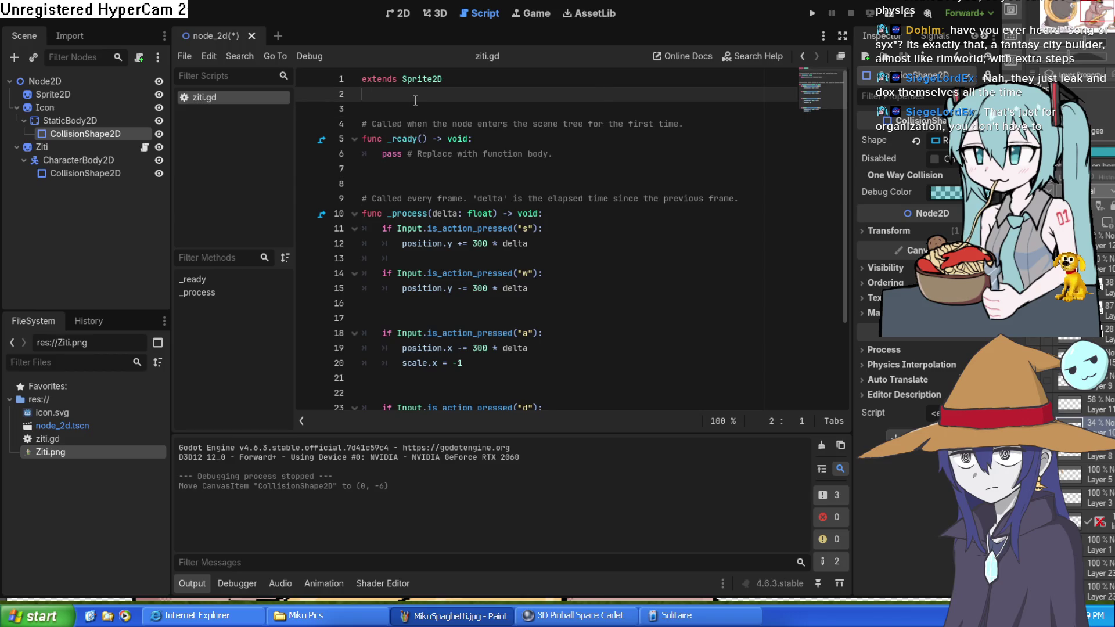
{"action": "key", "text": "Return"}
{"action": "key", "text": "Return"}
{"action": "key", "text": "BackSpace"}
{"action": "key", "text": "BackSpace"}
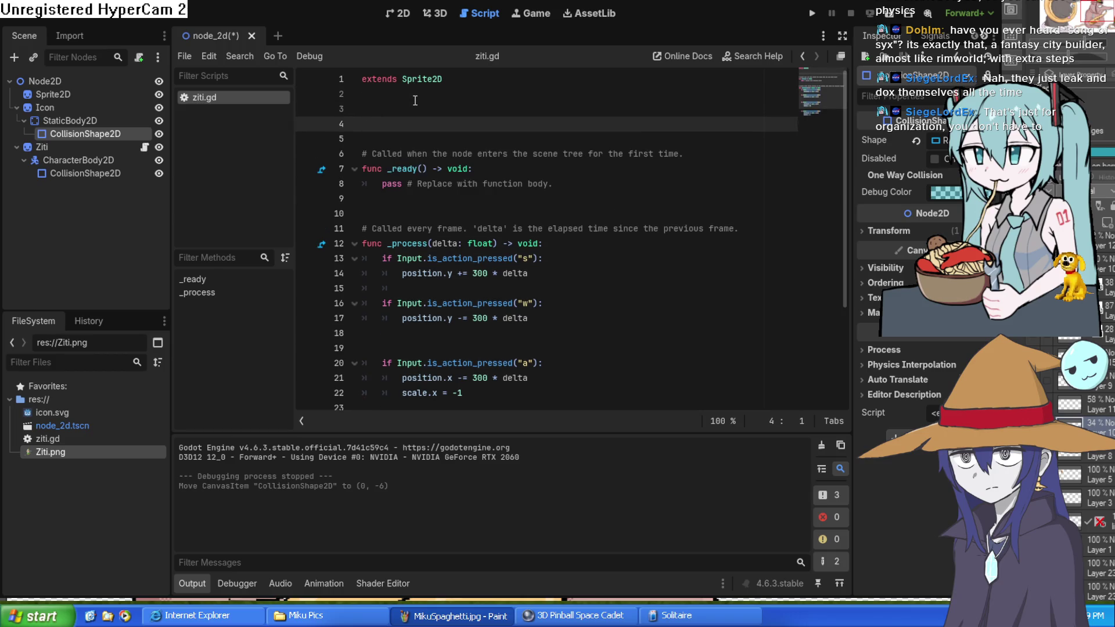
{"action": "type", "text": "var speed ="}
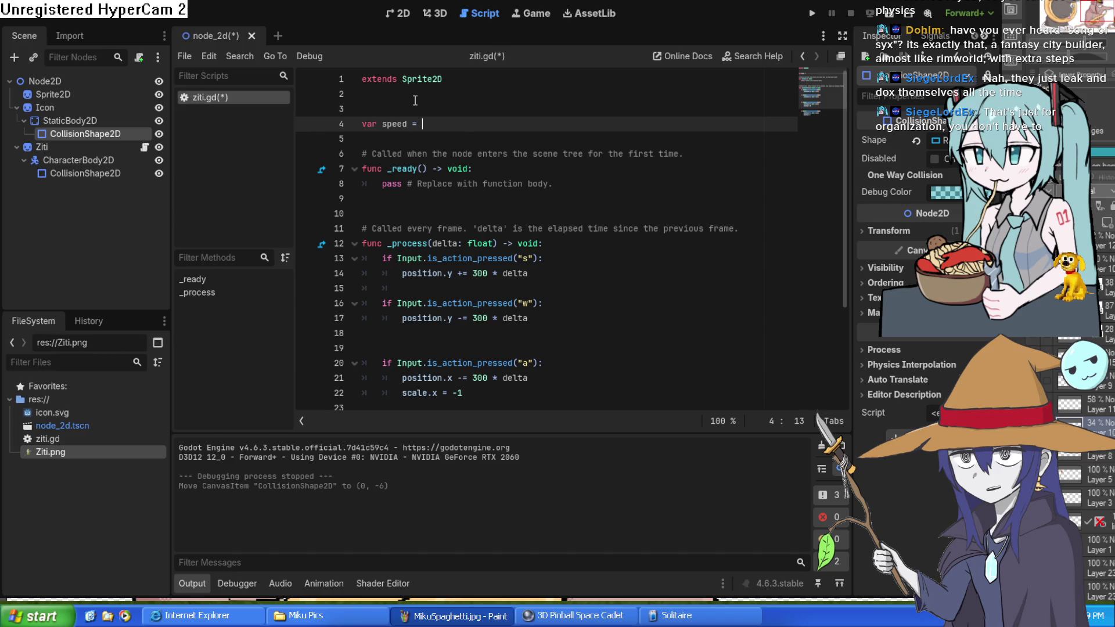
{"action": "key", "text": "ctrl+space"}
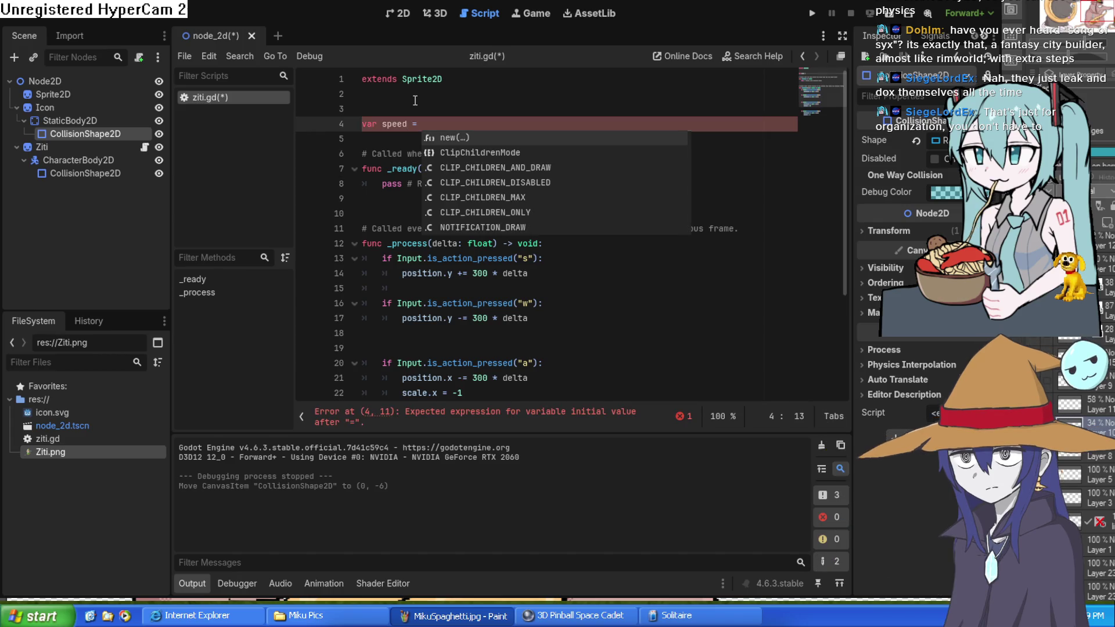
{"action": "type", "text": "300"}
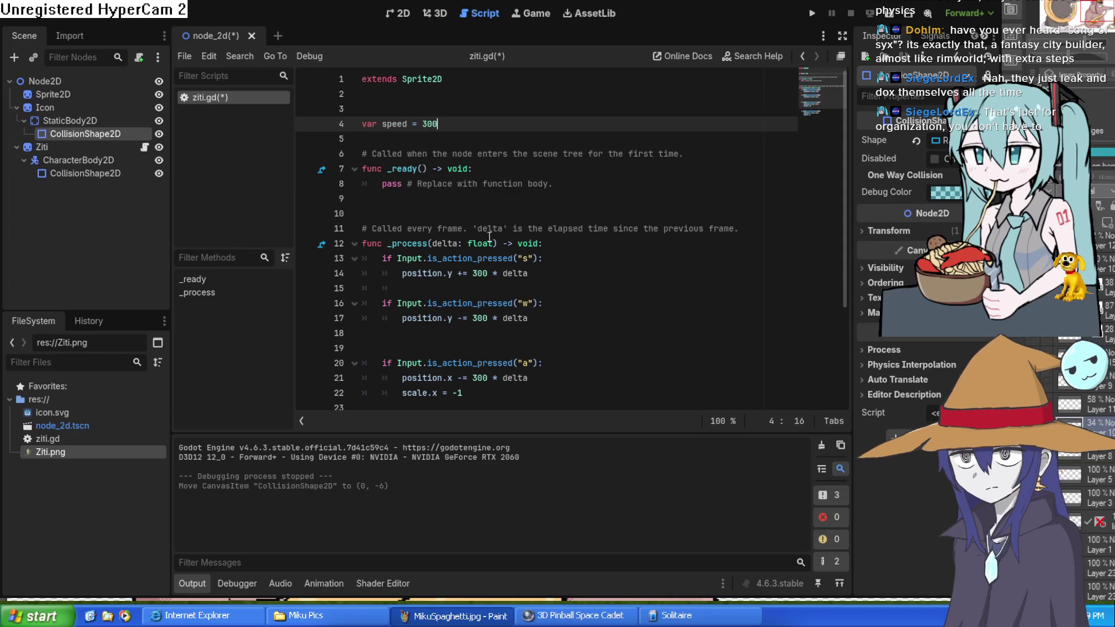
Step: Replace the hard-coded 300 with speed on lines 14, 17, 21 and 26
{"action": "double_click", "coordinate": [475, 274]}
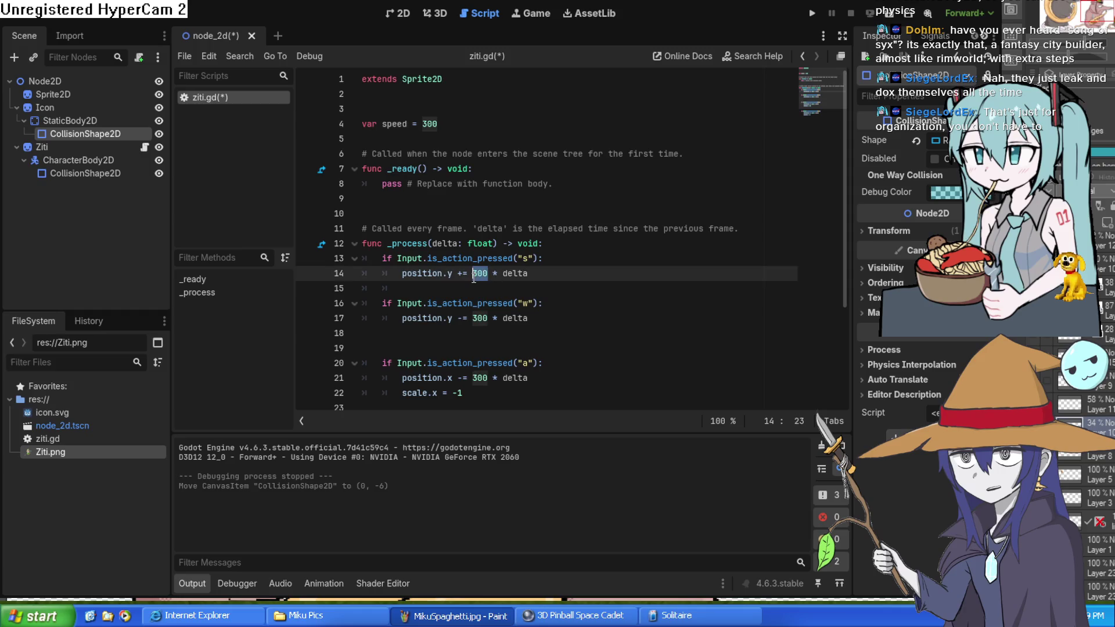
{"action": "type", "text": "speed"}
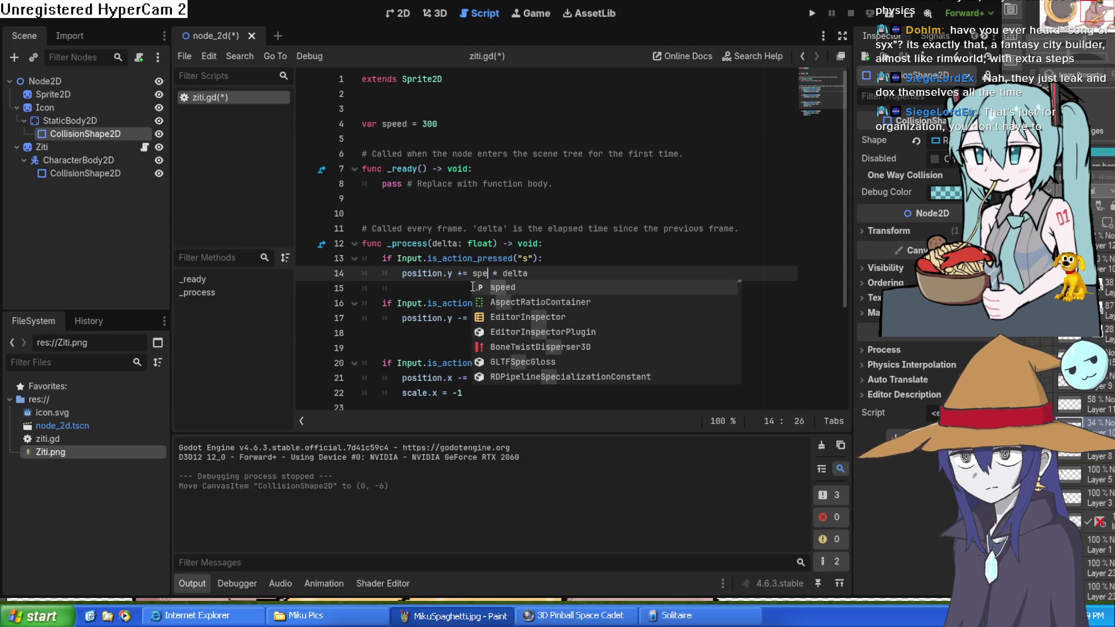
{"action": "left_click", "coordinate": [412, 290]}
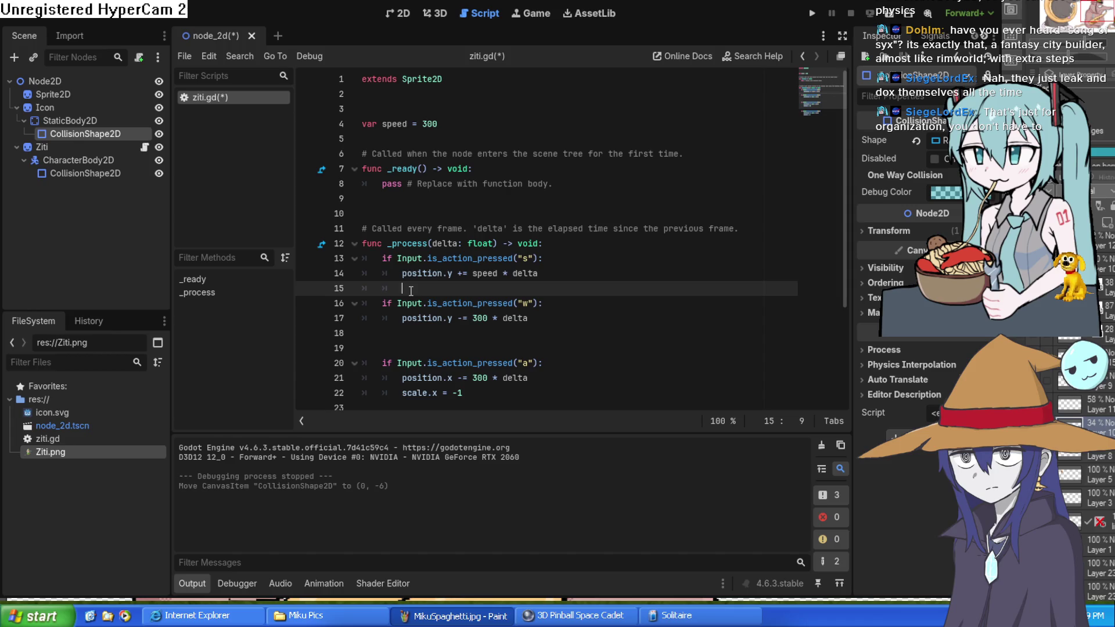
{"action": "double_click", "coordinate": [478, 320]}
{"action": "double_click", "coordinate": [492, 274]}
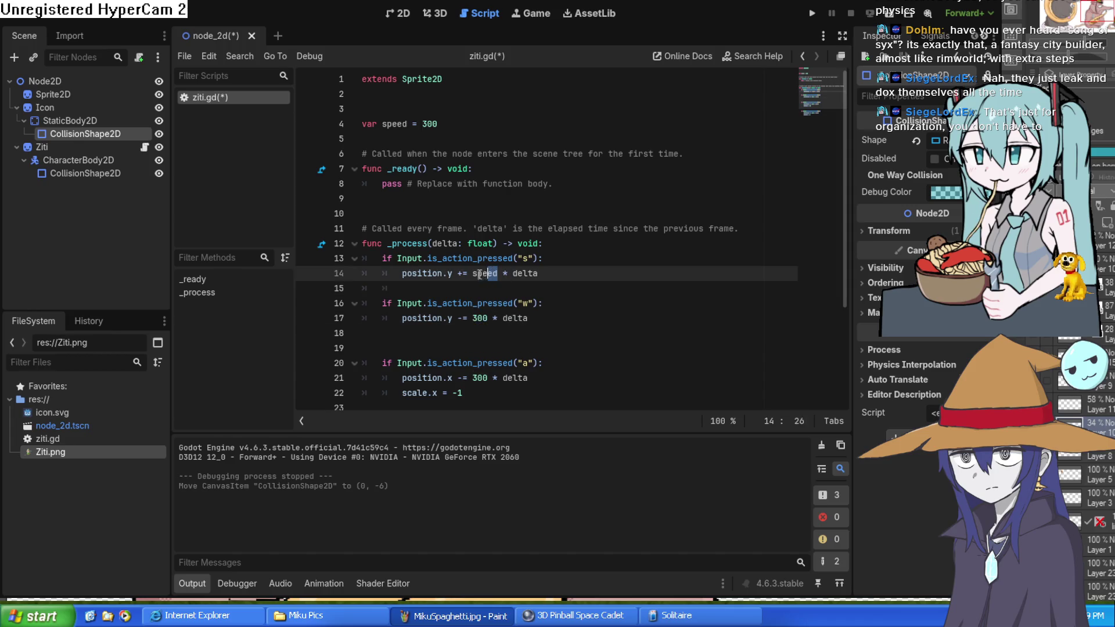
{"action": "double_click", "coordinate": [479, 318]}
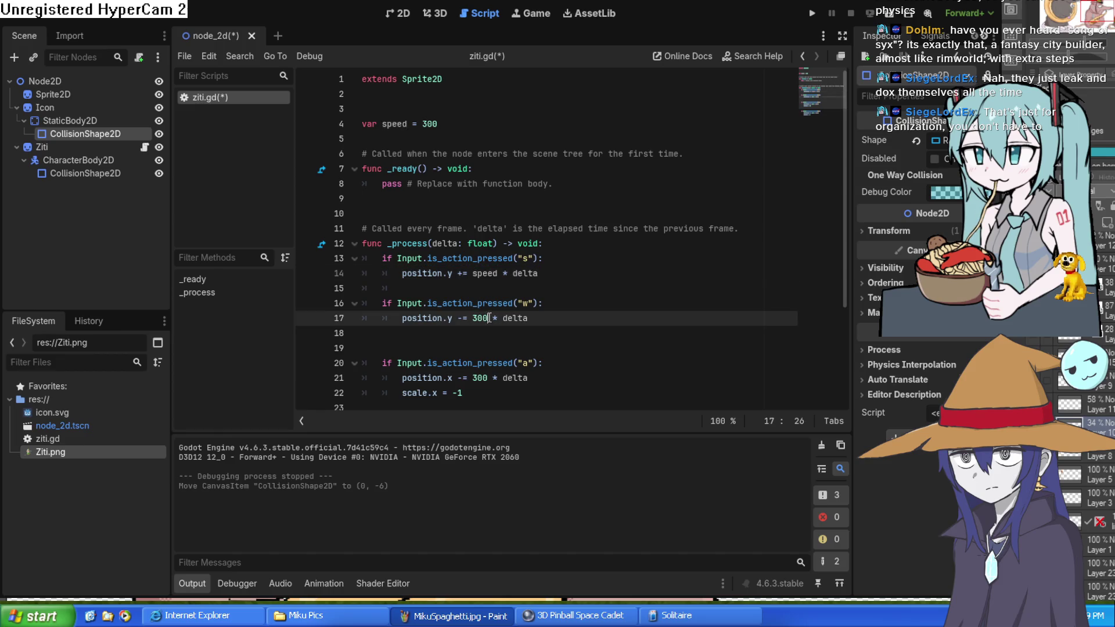
{"action": "type", "text": "speed"}
{"action": "scroll", "coordinate": [485, 241], "scroll_direction": "down", "scroll_amount": 3}
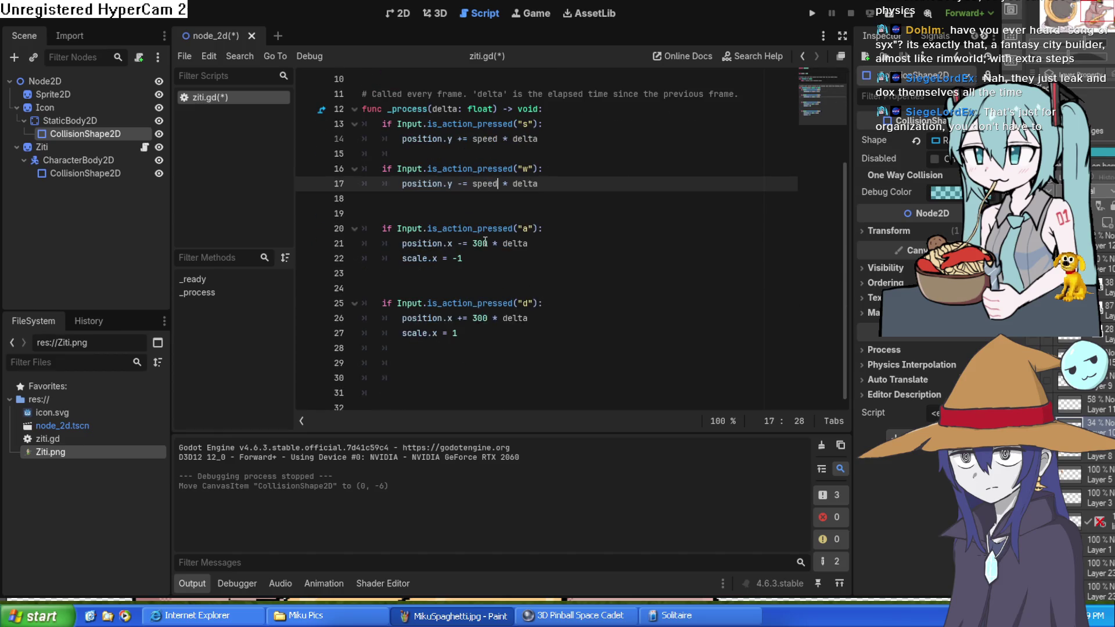
{"action": "double_click", "coordinate": [489, 244]}
{"action": "type", "text": "speed"}
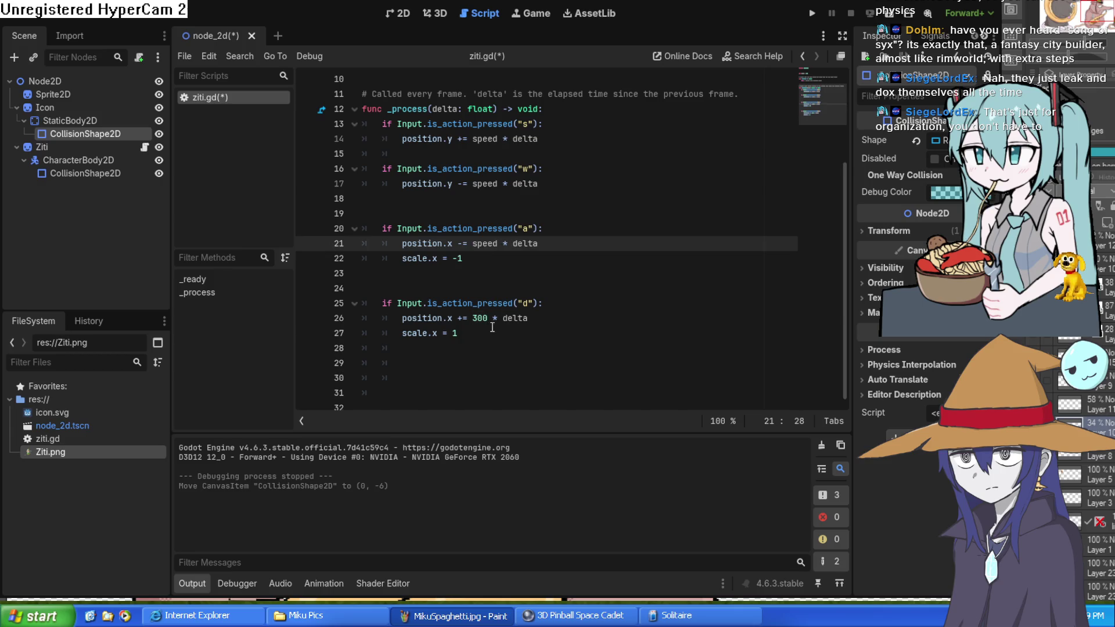
{"action": "double_click", "coordinate": [479, 319]}
{"action": "type", "text": "speed"}
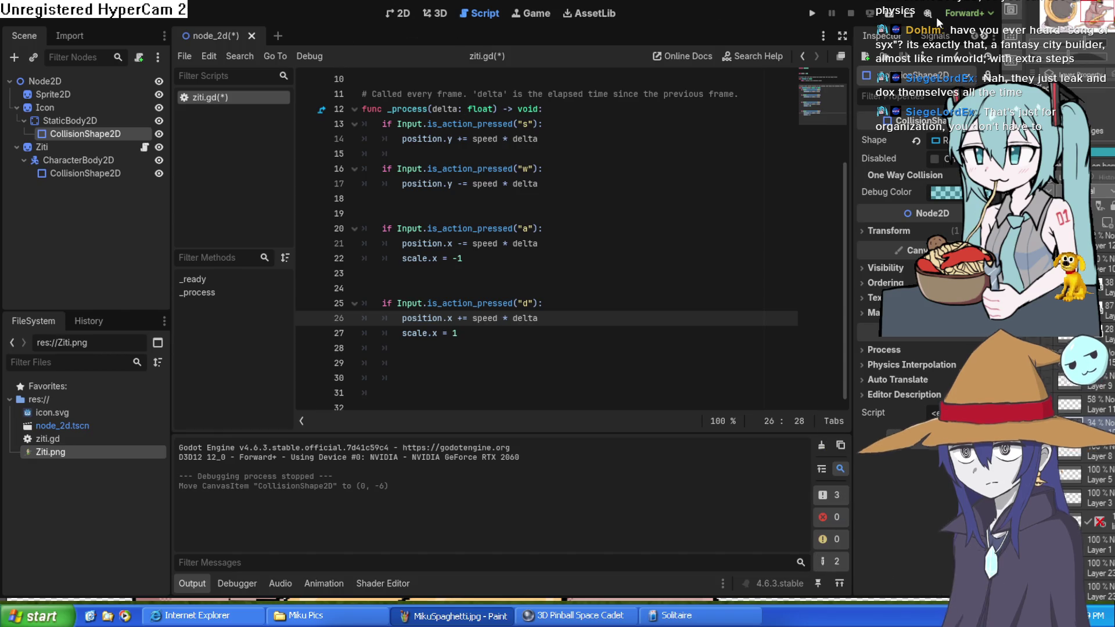
Step: Test-run the game, steering the character left and right with the arrow keys, then return to 2D
{"action": "left_click", "coordinate": [812, 13]}
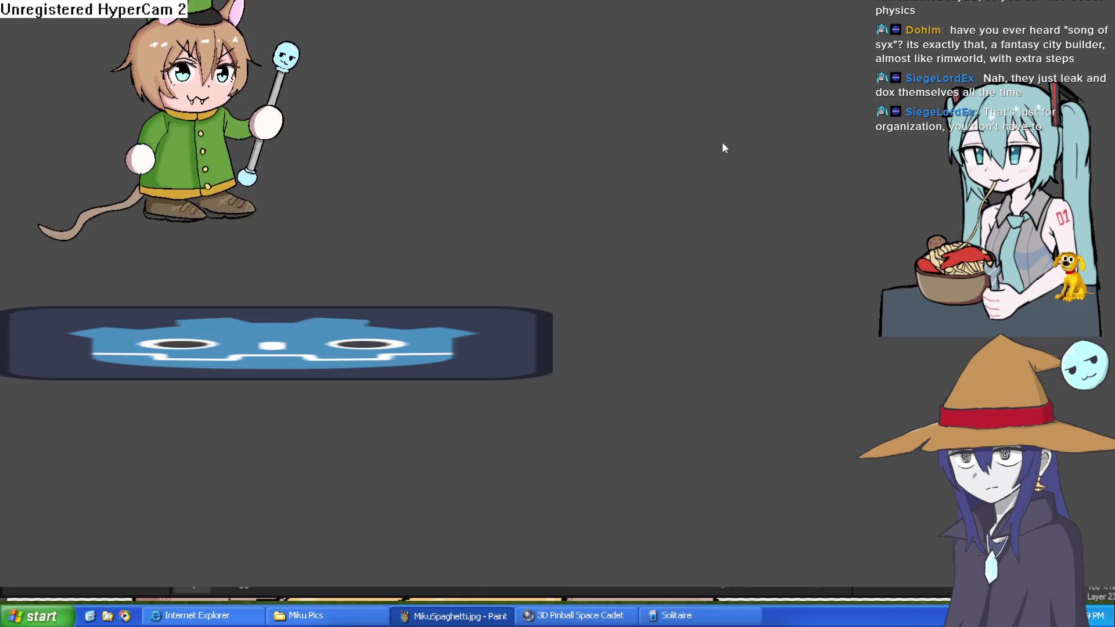
{"action": "key", "text": "Right"}
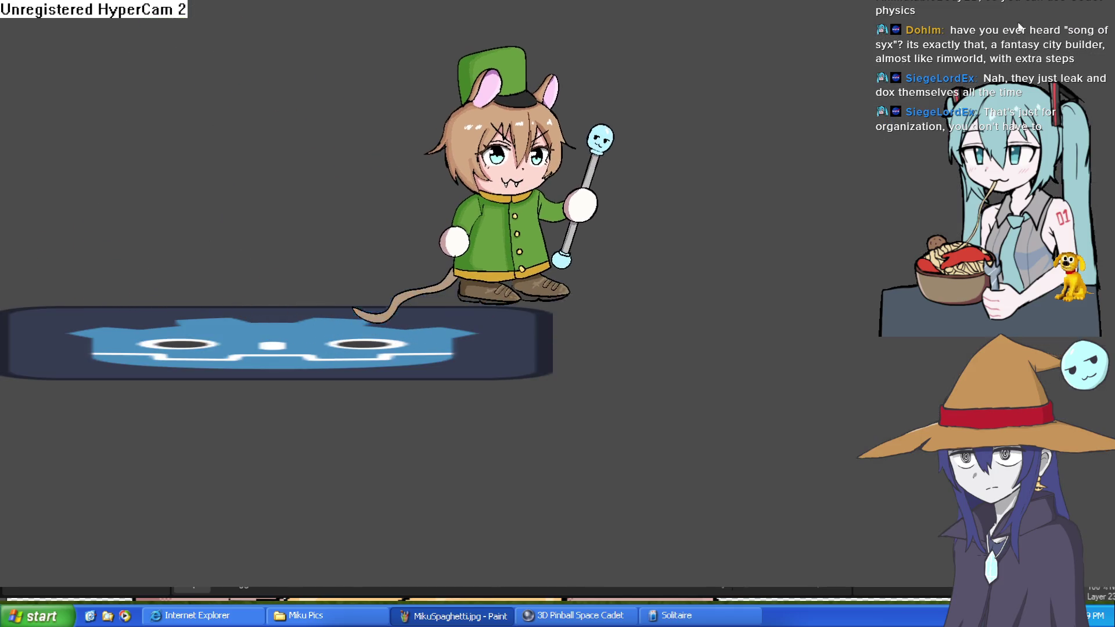
{"action": "key", "text": "Left"}
{"action": "key", "text": "Right"}
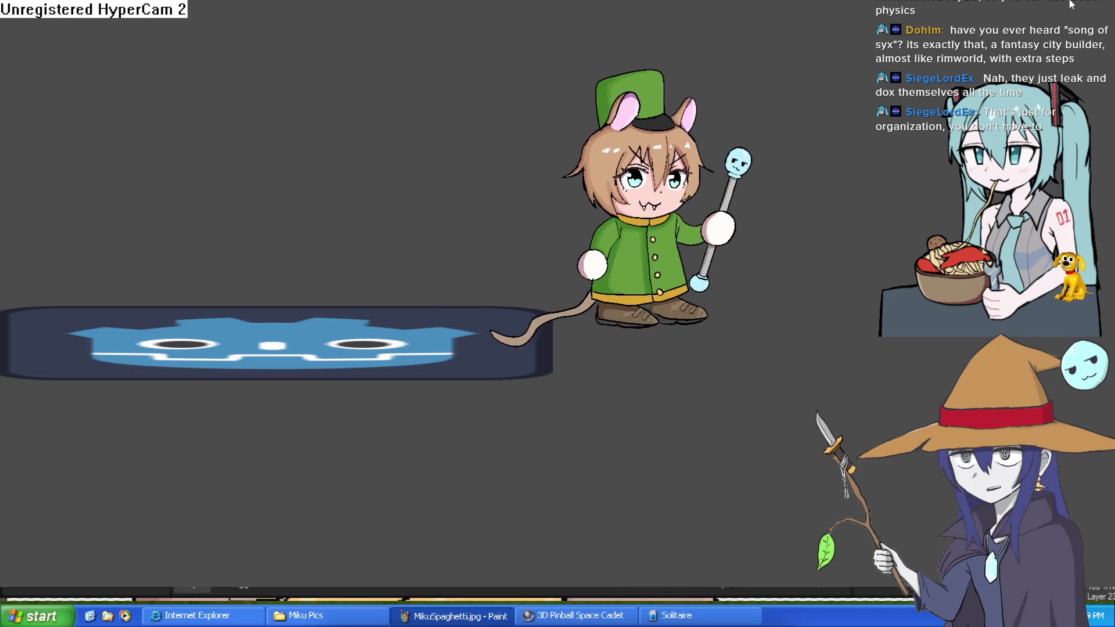
{"action": "key", "text": "Left"}
{"action": "key", "text": "Right"}
{"action": "key", "text": "Left"}
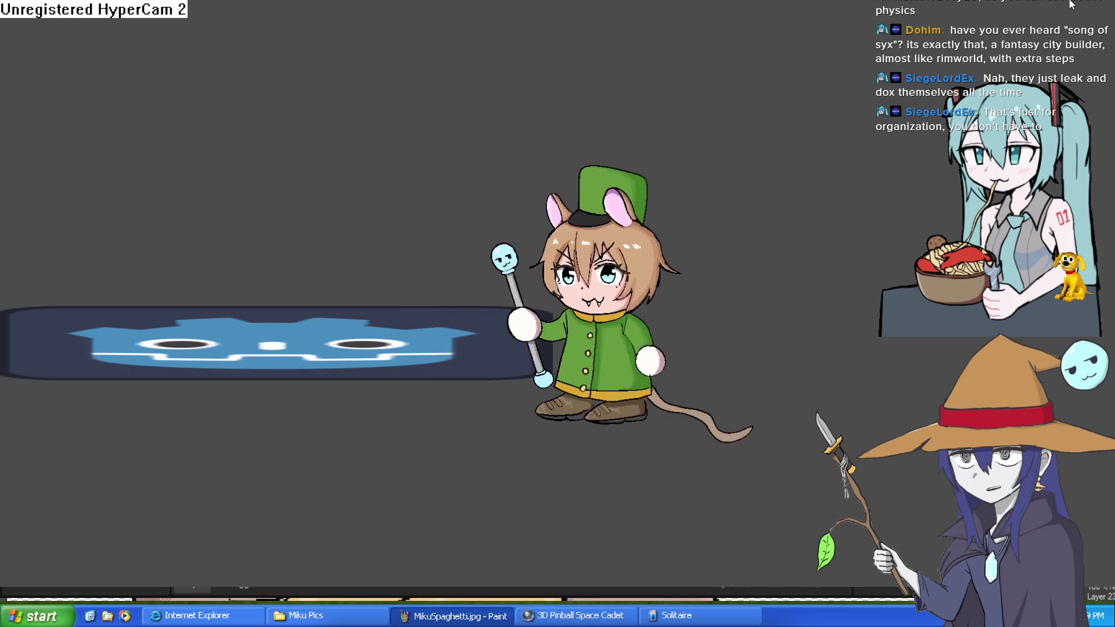
{"action": "key", "text": "Right"}
{"action": "left_click", "coordinate": [1072, 3]}
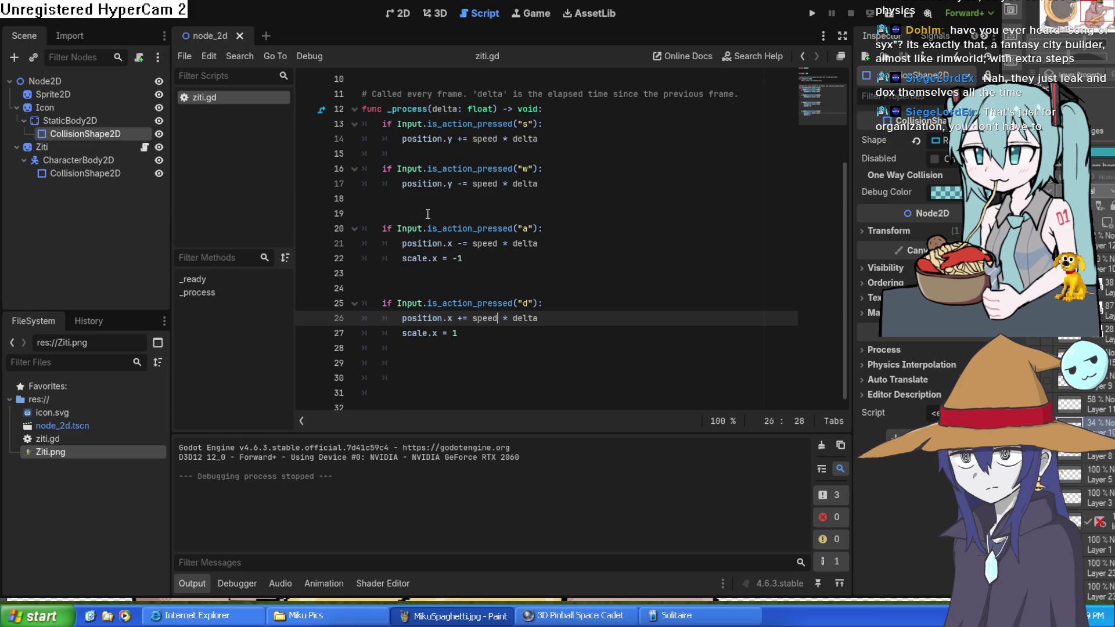
{"action": "left_click", "coordinate": [398, 13]}
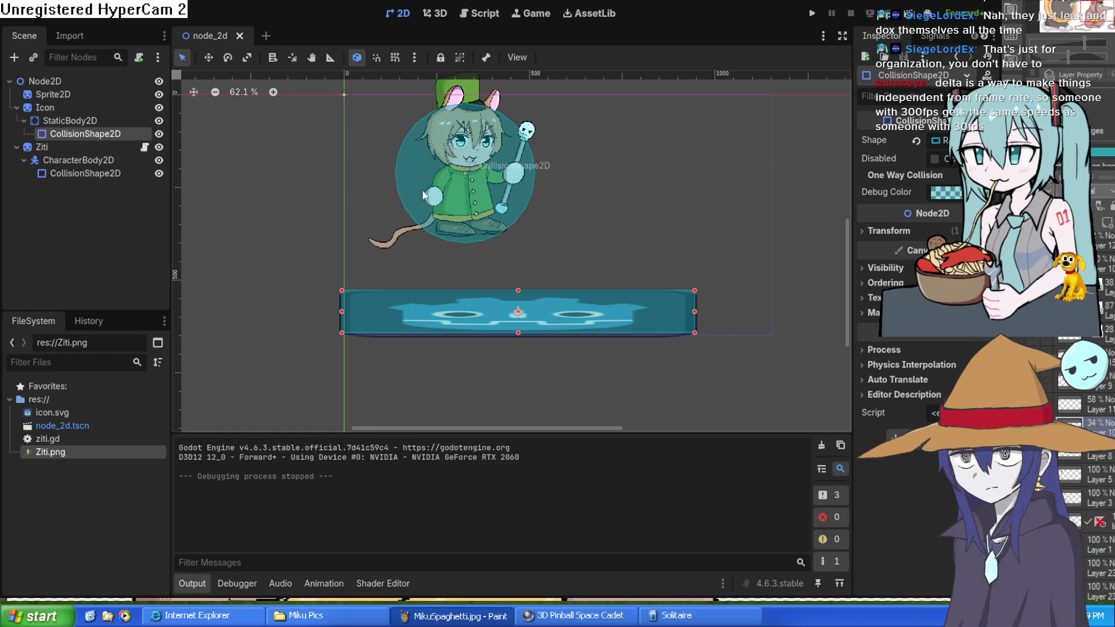
Step: Check the character's and platform's CollisionShape2D nodes and their Ordering properties, then return to ziti.gd
{"action": "left_click", "coordinate": [72, 173]}
{"action": "left_click", "coordinate": [82, 137]}
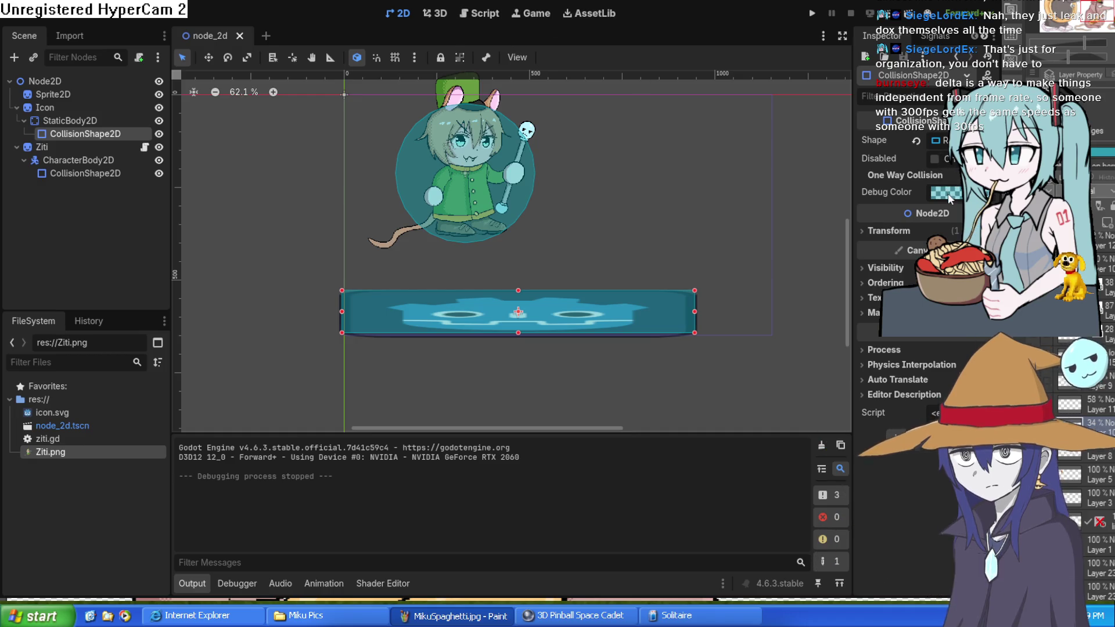
{"action": "left_click", "coordinate": [864, 284]}
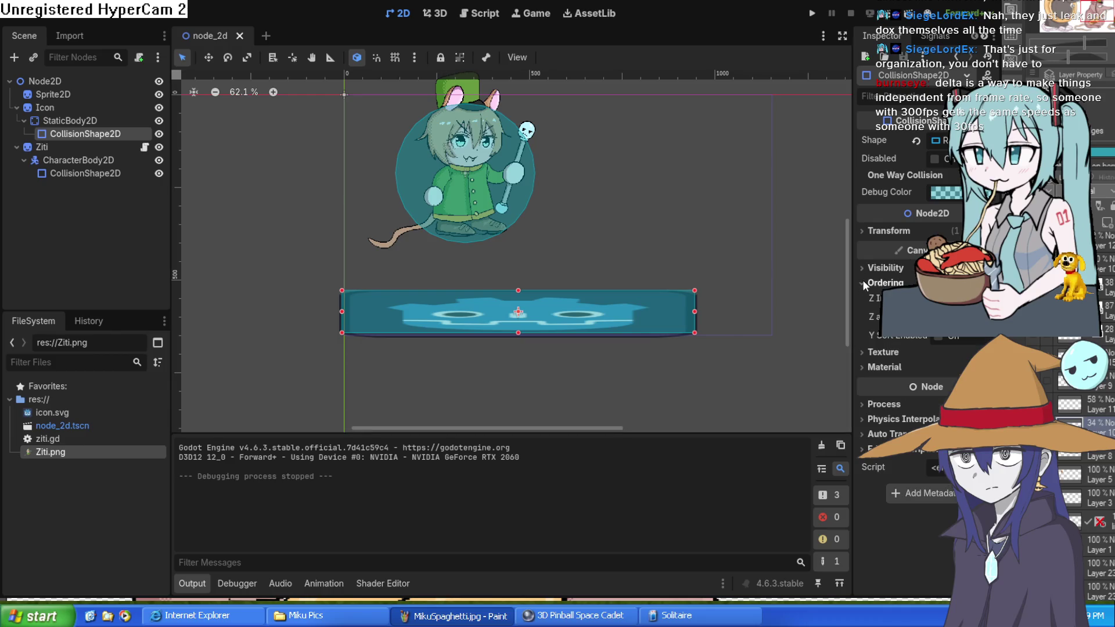
{"action": "left_click", "coordinate": [864, 284]}
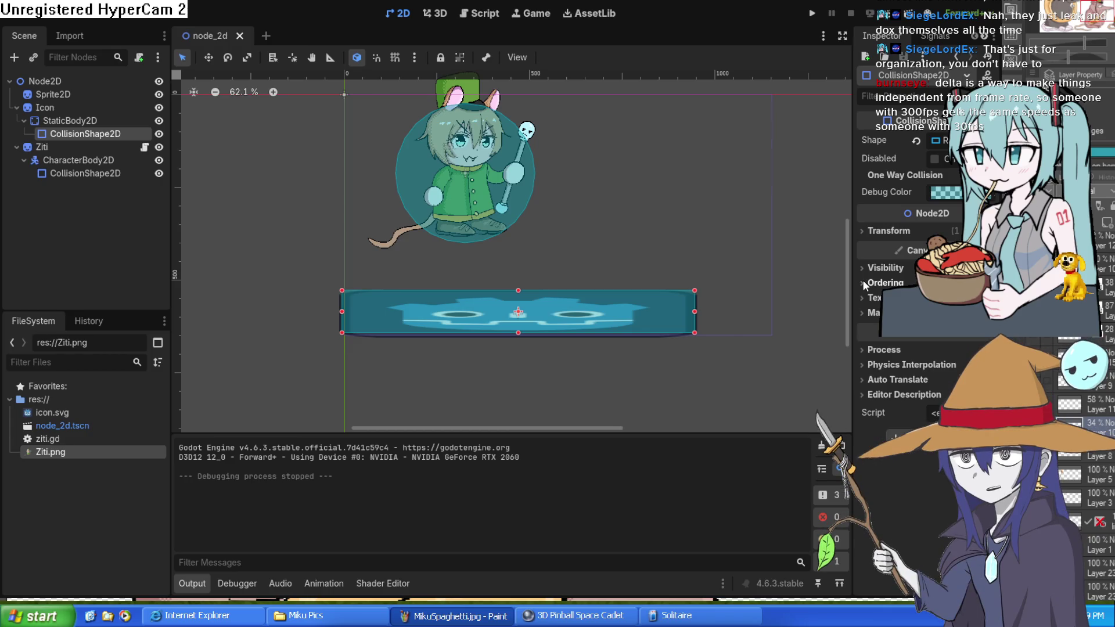
{"action": "left_click", "coordinate": [485, 16]}
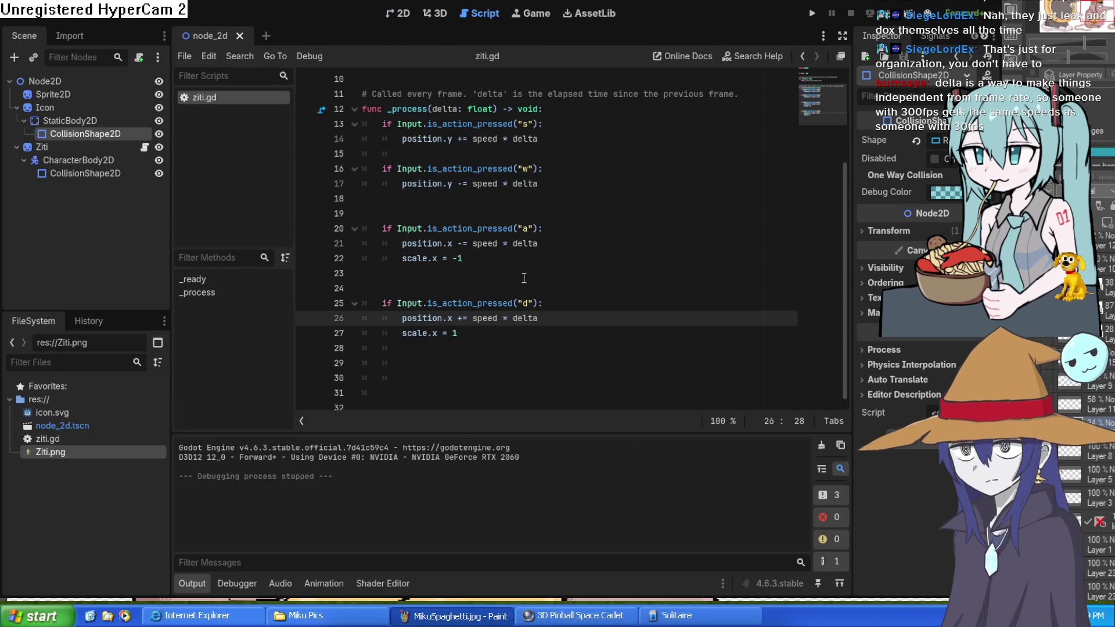
Step: Start a new indented line 29 after the d-key movement block in ziti.gd
{"action": "left_click", "coordinate": [471, 353]}
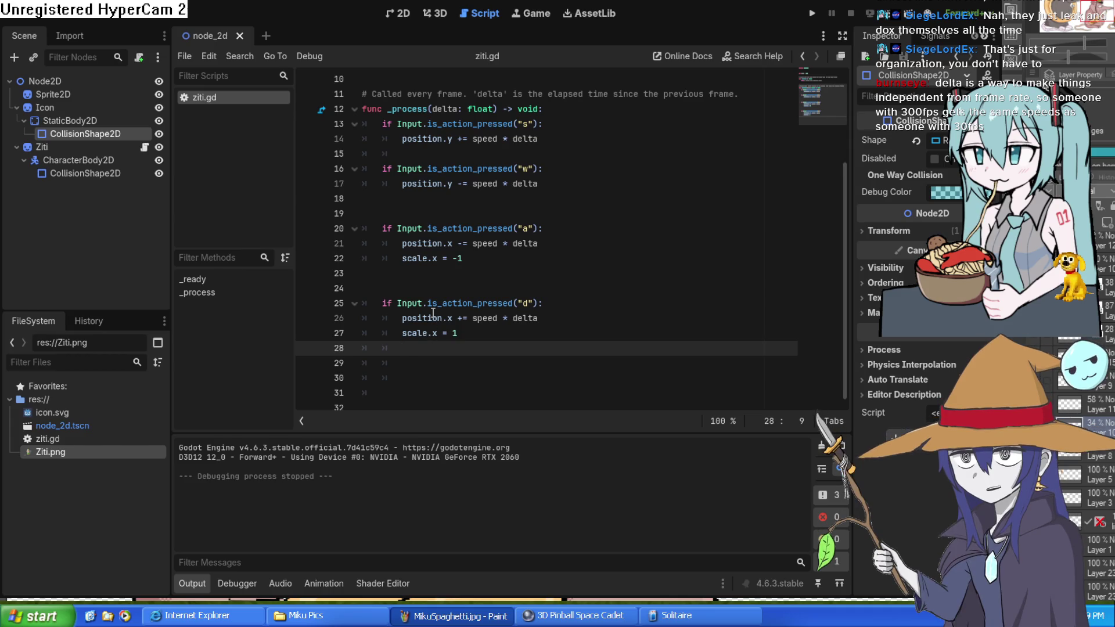
{"action": "key", "text": "Down"}
{"action": "key", "text": "space"}
{"action": "key", "text": "BackSpace"}
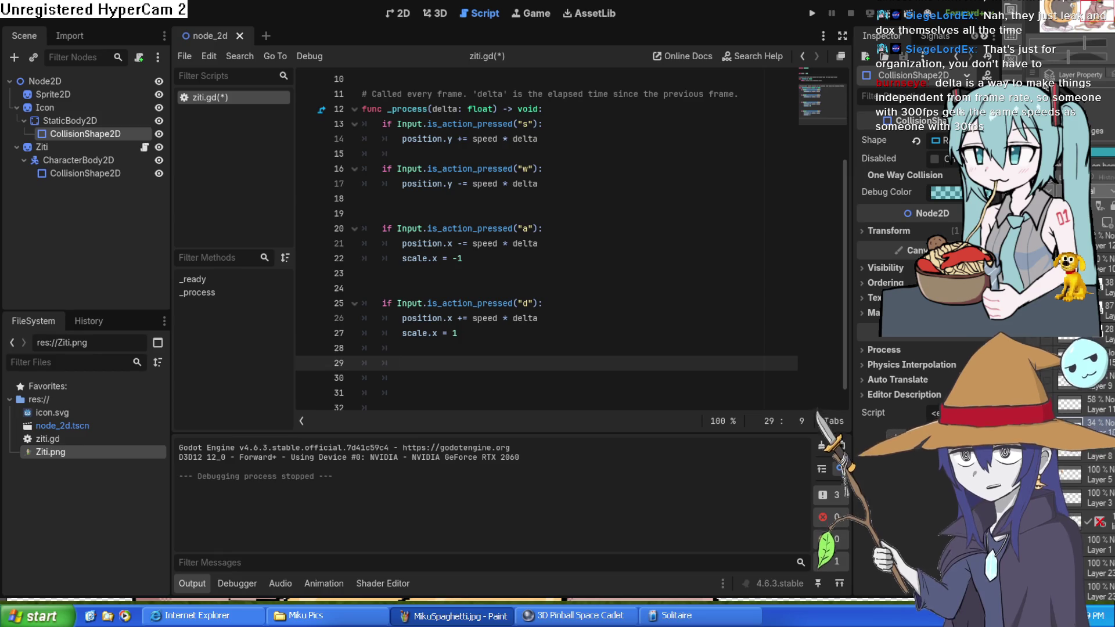
Step: Select CharacterBody2D, its collision shape and the Ziti node, then view the 2D scene
{"action": "left_click", "coordinate": [86, 163]}
{"action": "left_click", "coordinate": [96, 173]}
{"action": "left_click", "coordinate": [79, 161]}
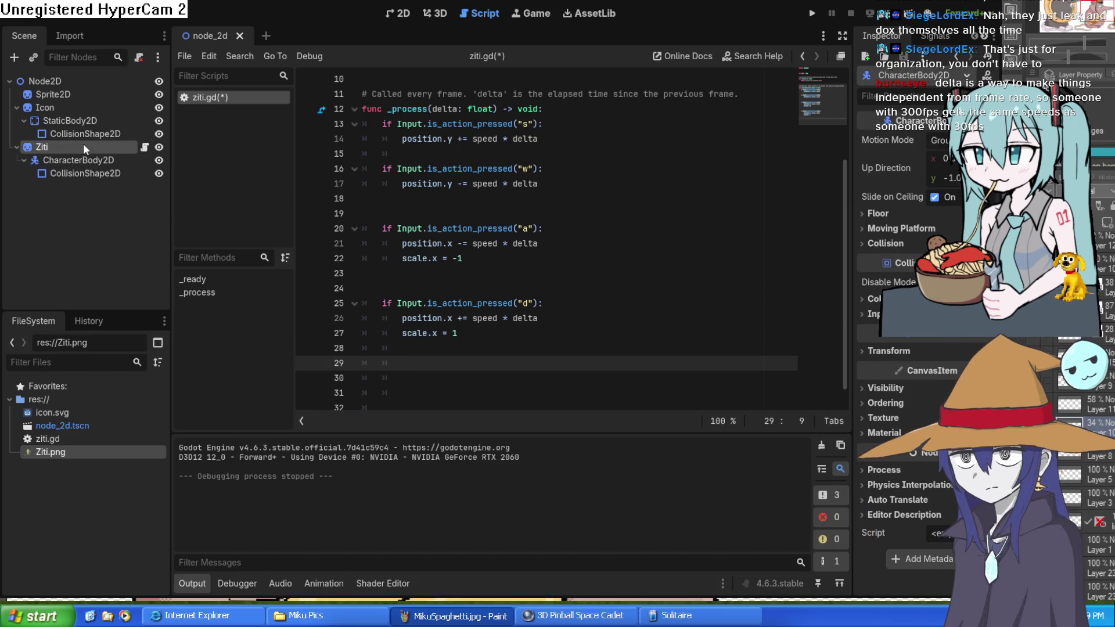
{"action": "left_click", "coordinate": [83, 146]}
{"action": "left_click", "coordinate": [402, 15]}
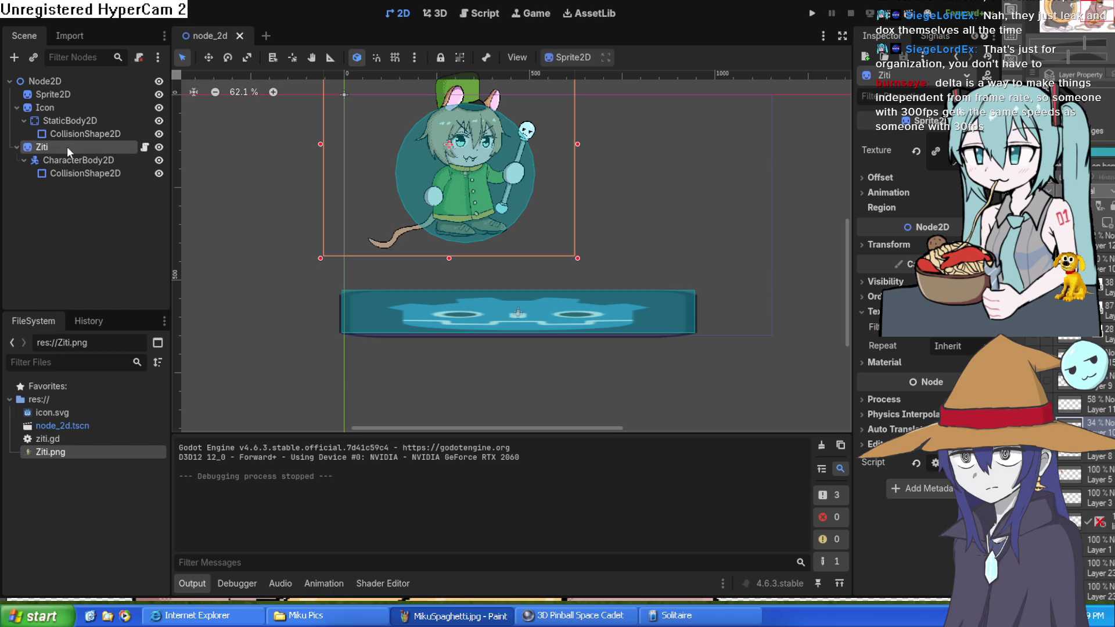
{"action": "left_click", "coordinate": [81, 161]}
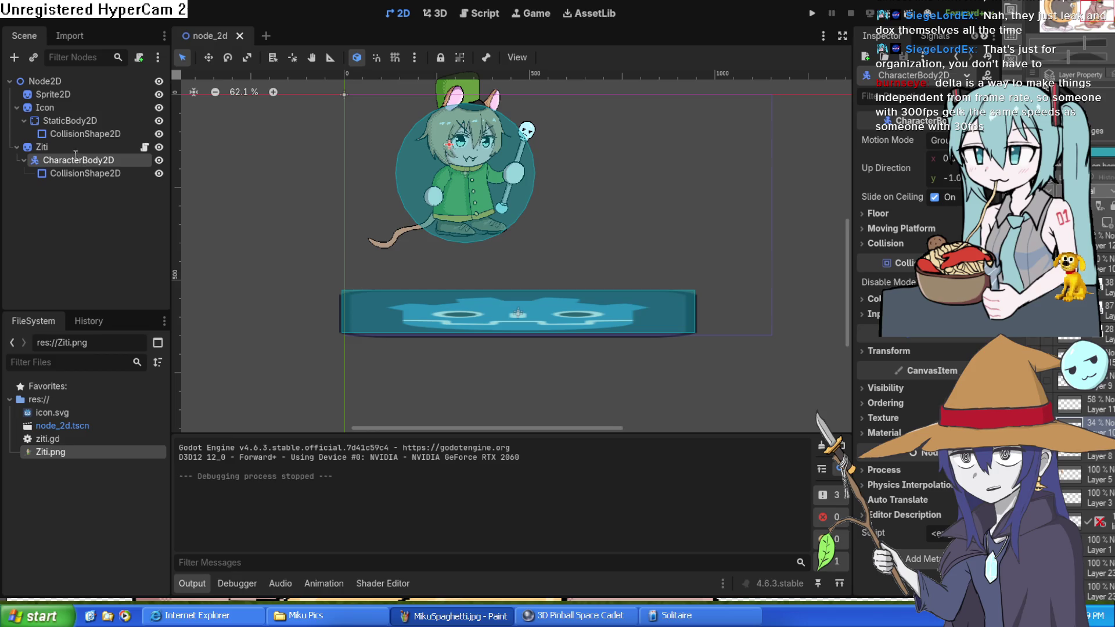
{"action": "left_click", "coordinate": [40, 145]}
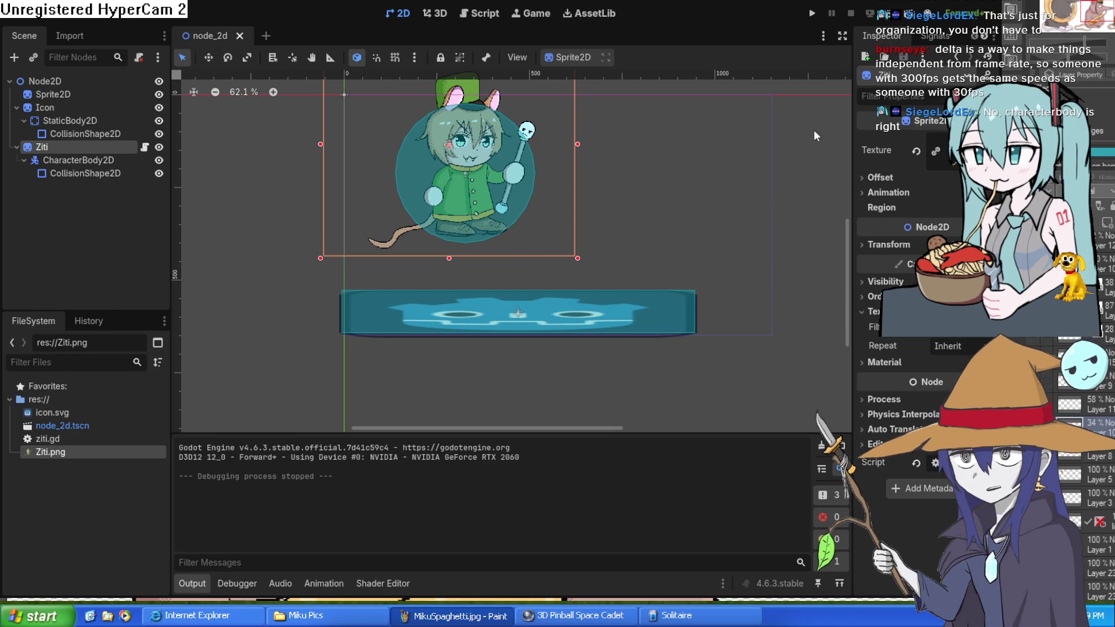
{"action": "left_click", "coordinate": [102, 160]}
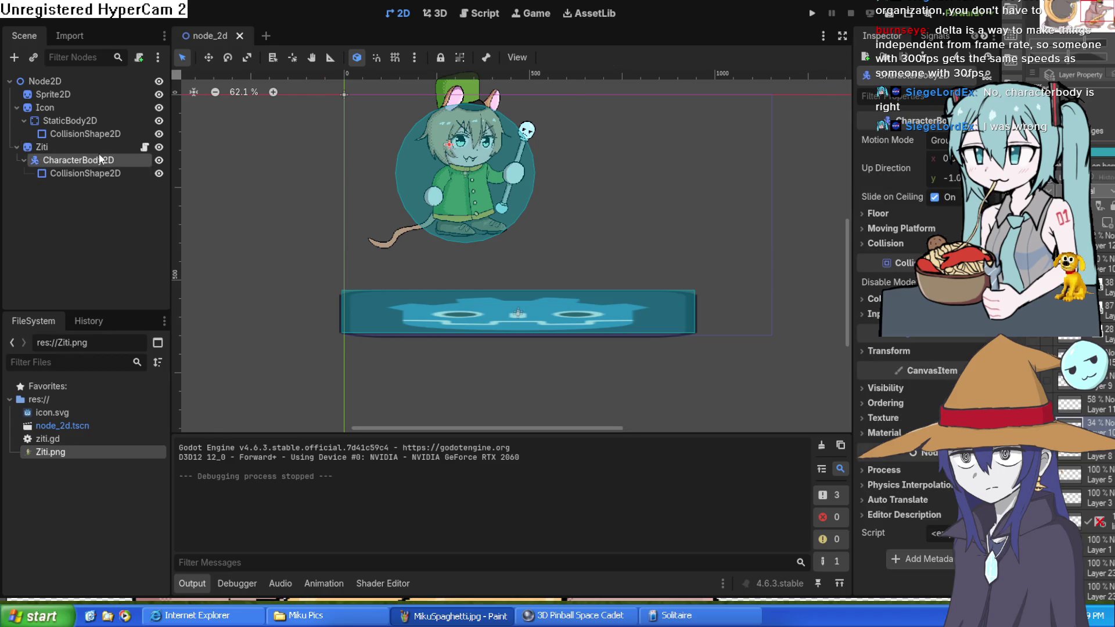
{"action": "left_click", "coordinate": [91, 148]}
{"action": "left_click", "coordinate": [87, 163]}
{"action": "left_click", "coordinate": [89, 176]}
{"action": "left_click", "coordinate": [92, 161]}
{"action": "left_click", "coordinate": [93, 172]}
{"action": "left_click", "coordinate": [93, 161]}
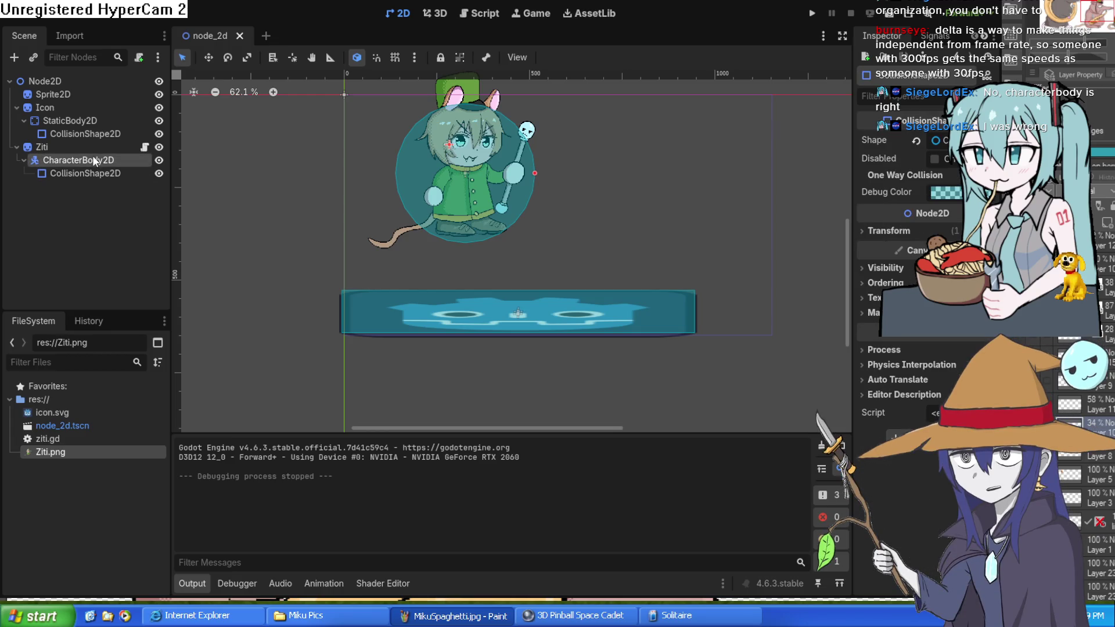
{"action": "left_click", "coordinate": [88, 147]}
{"action": "left_click", "coordinate": [90, 129]}
{"action": "left_click", "coordinate": [92, 146]}
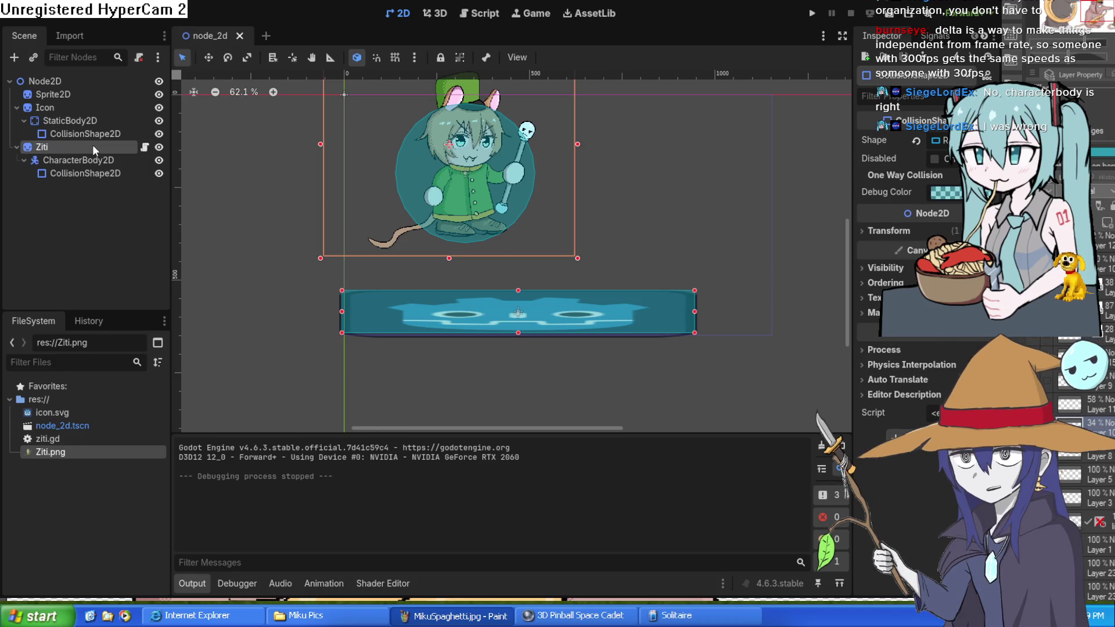
{"action": "left_click", "coordinate": [94, 161]}
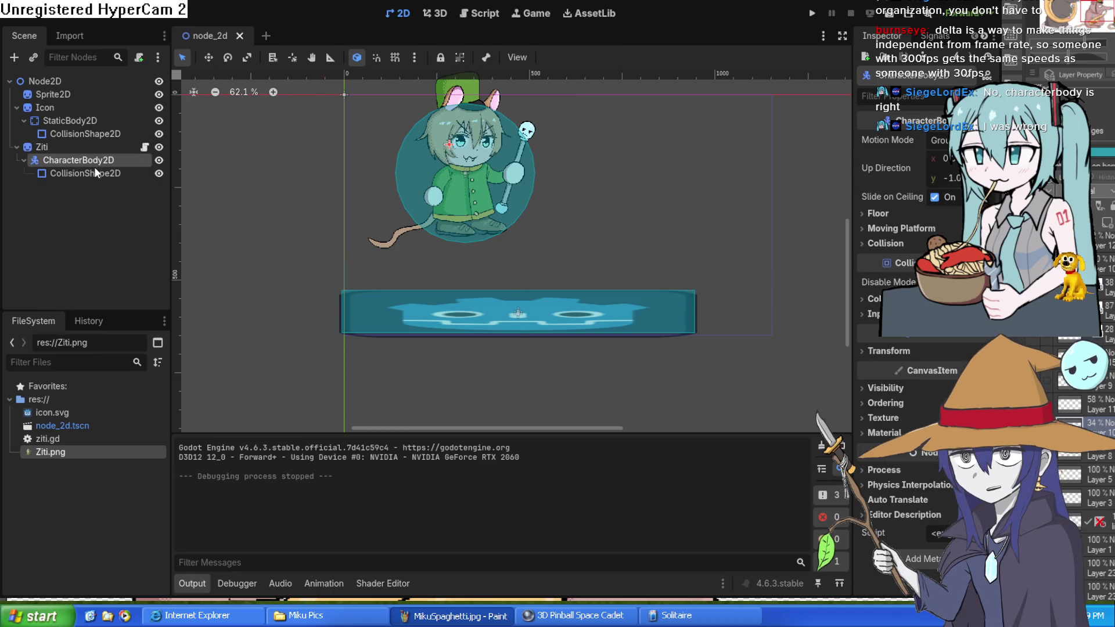
{"action": "left_click", "coordinate": [95, 174]}
{"action": "left_click", "coordinate": [91, 157]}
{"action": "left_click", "coordinate": [89, 149]}
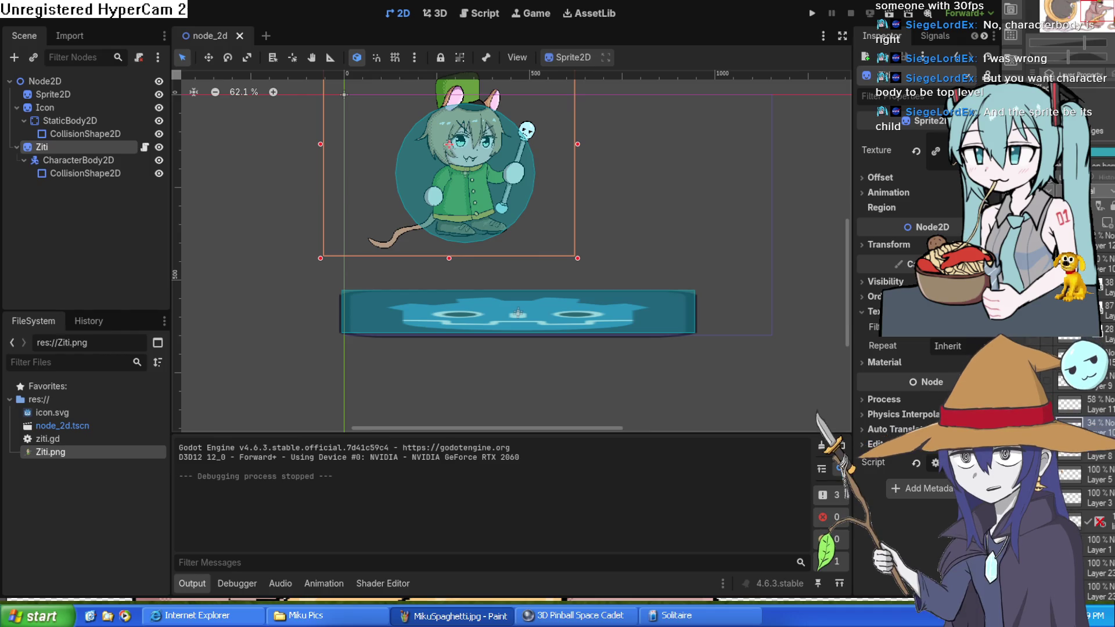
{"action": "left_click", "coordinate": [516, 16]}
{"action": "left_click", "coordinate": [475, 17]}
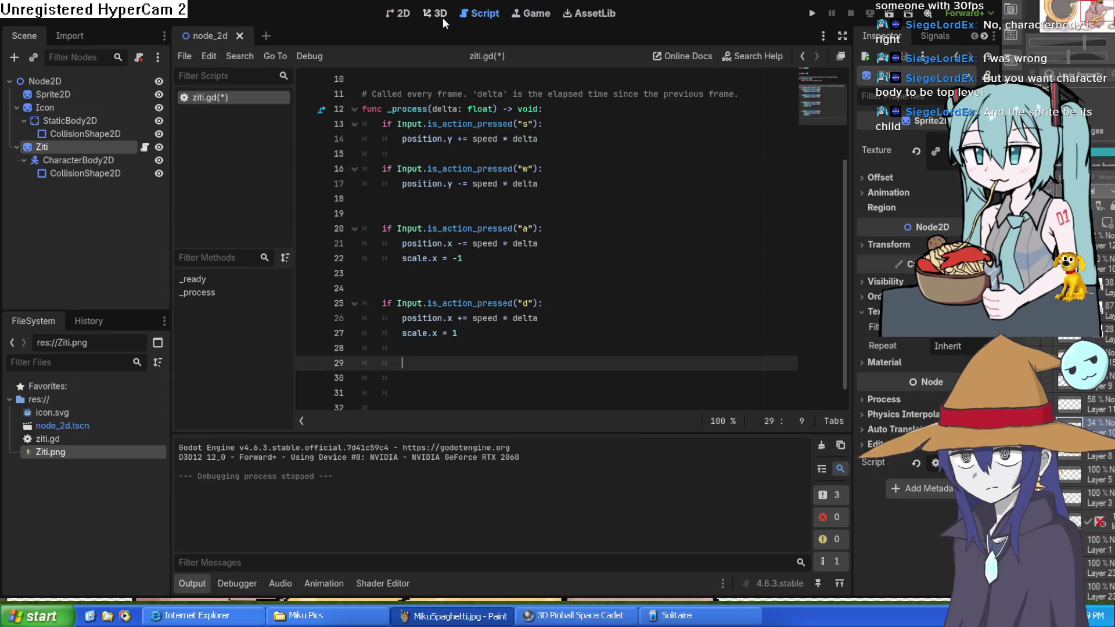
{"action": "scroll", "coordinate": [499, 296], "scroll_direction": "down", "scroll_amount": 1}
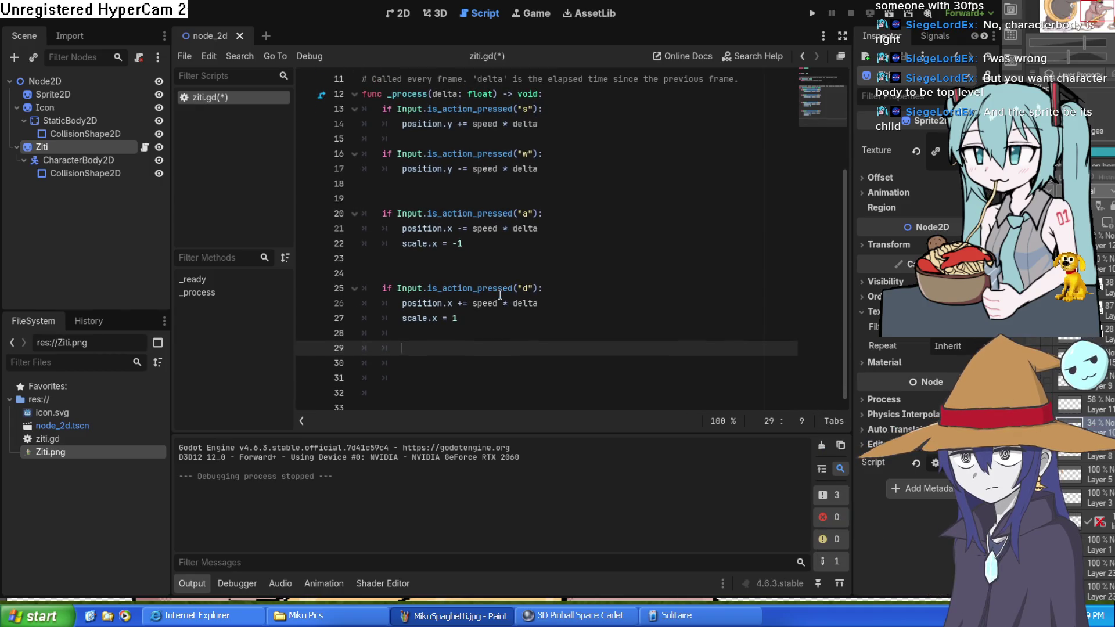
{"action": "scroll", "coordinate": [533, 313], "scroll_direction": "up", "scroll_amount": 3}
{"action": "scroll", "coordinate": [530, 313], "scroll_direction": "down", "scroll_amount": 3}
{"action": "scroll", "coordinate": [523, 119], "scroll_direction": "up", "scroll_amount": 5}
{"action": "scroll", "coordinate": [523, 118], "scroll_direction": "down", "scroll_amount": 2}
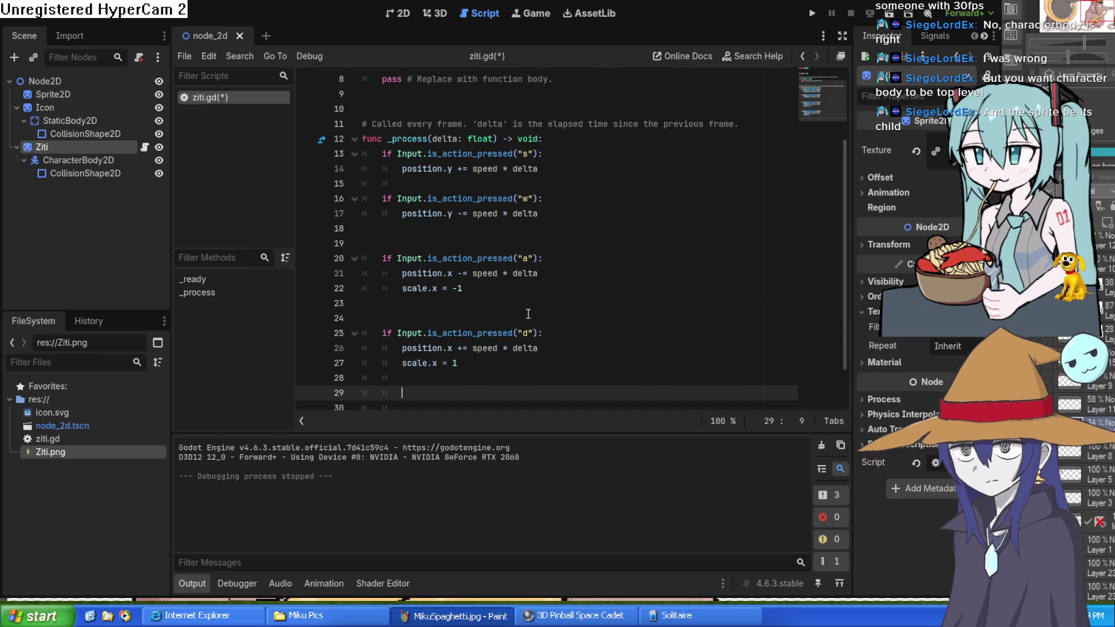
{"action": "left_click", "coordinate": [400, 12]}
{"action": "left_click_drag", "start_coordinate": [679, 219], "coordinate": [680, 263]}
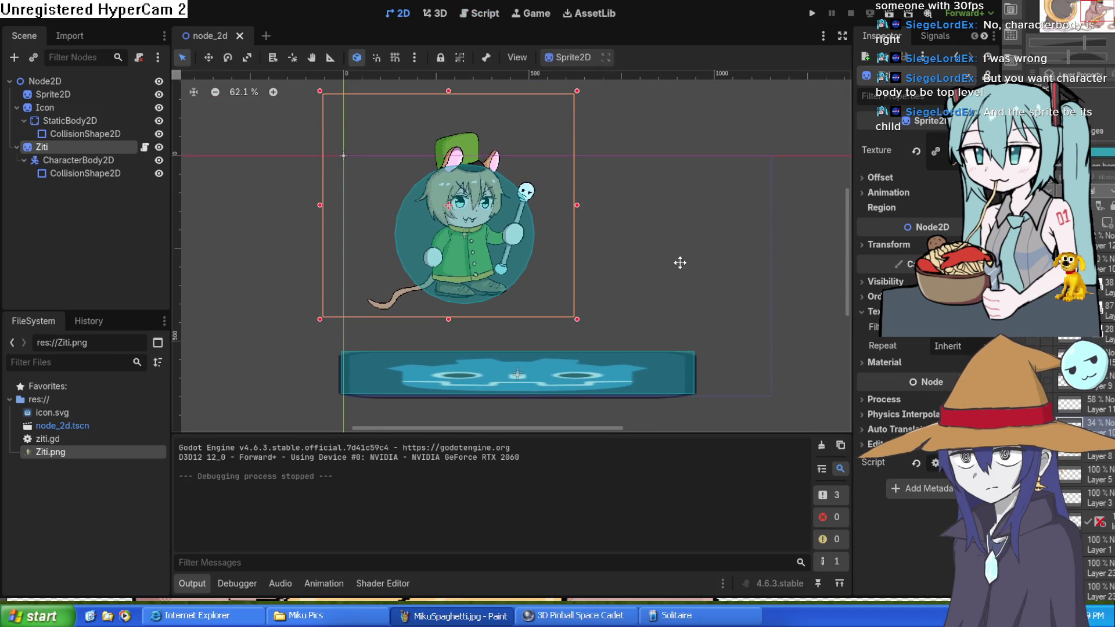
{"action": "left_click", "coordinate": [84, 133]}
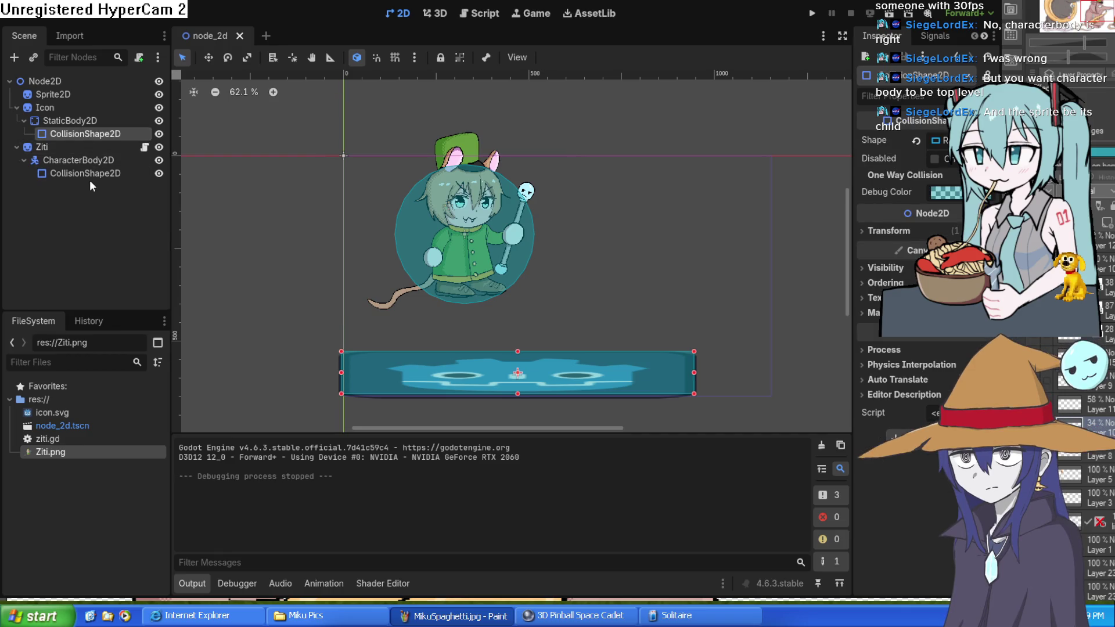
{"action": "left_click", "coordinate": [89, 147]}
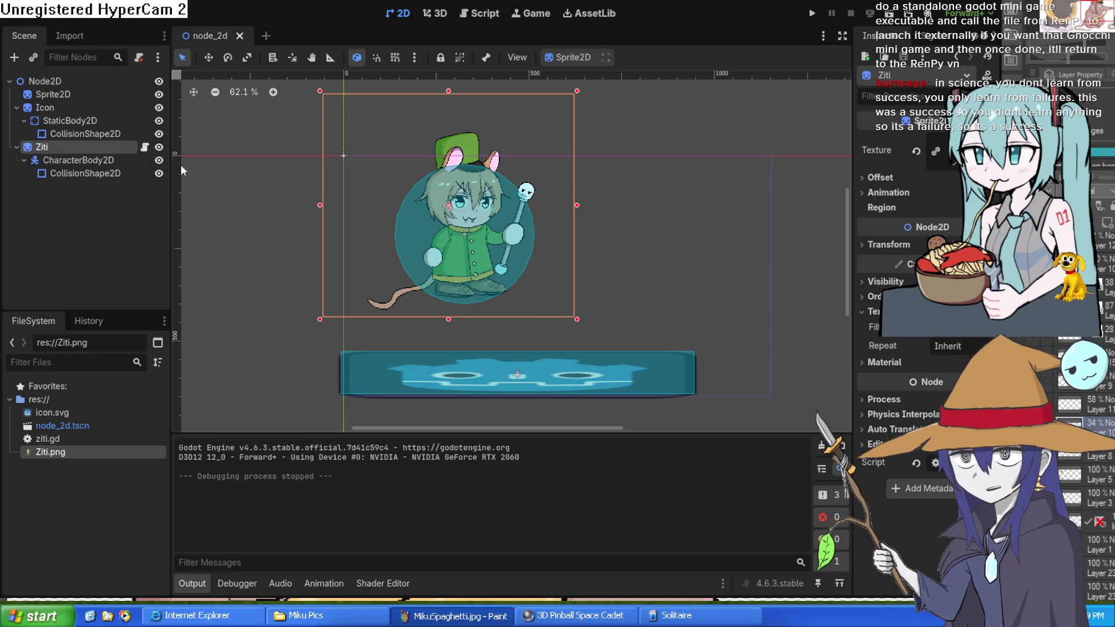
{"action": "left_click", "coordinate": [63, 161]}
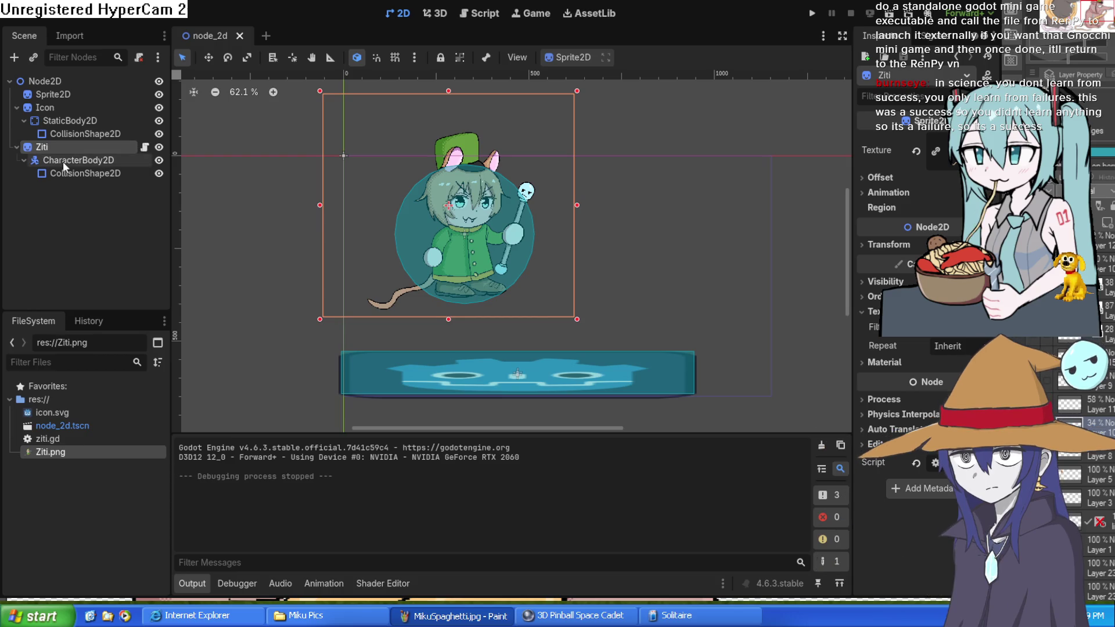
Step: Reorder the Scene dock so CharacterBody2D and StaticBody2D lead, with Icon made a child of StaticBody2D
{"action": "mouse_move", "coordinate": [64, 162]}
{"action": "left_mouse_down"}
{"action": "mouse_move", "coordinate": [61, 141]}
{"action": "mouse_move", "coordinate": [39, 134]}
{"action": "mouse_move", "coordinate": [61, 158]}
{"action": "mouse_move", "coordinate": [60, 145]}
{"action": "left_mouse_up"}
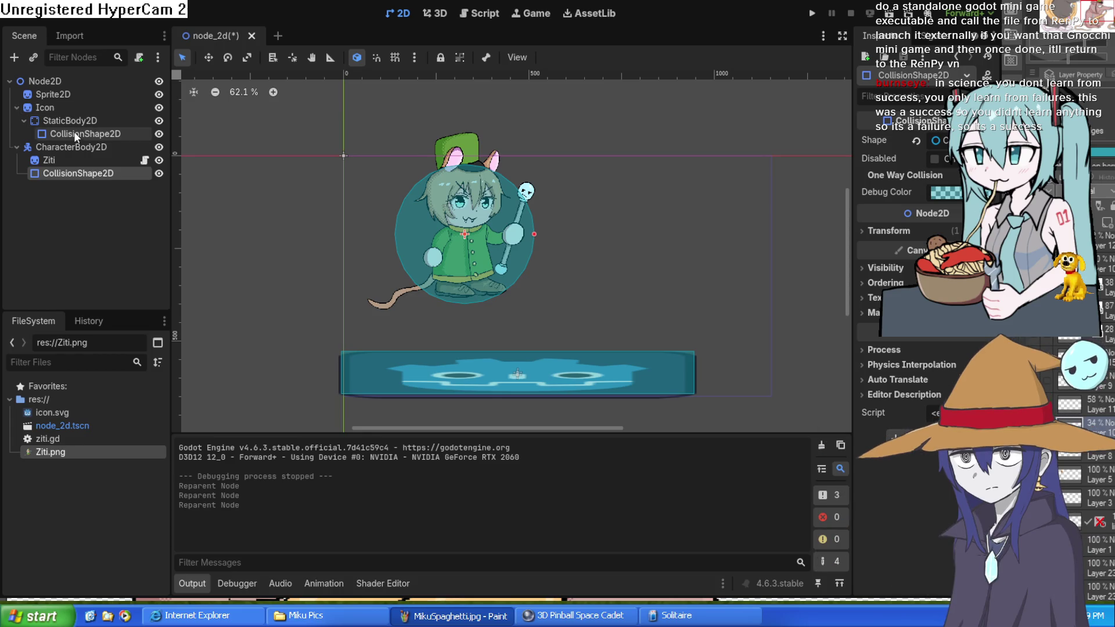
{"action": "left_click_drag", "start_coordinate": [78, 120], "coordinate": [75, 101]}
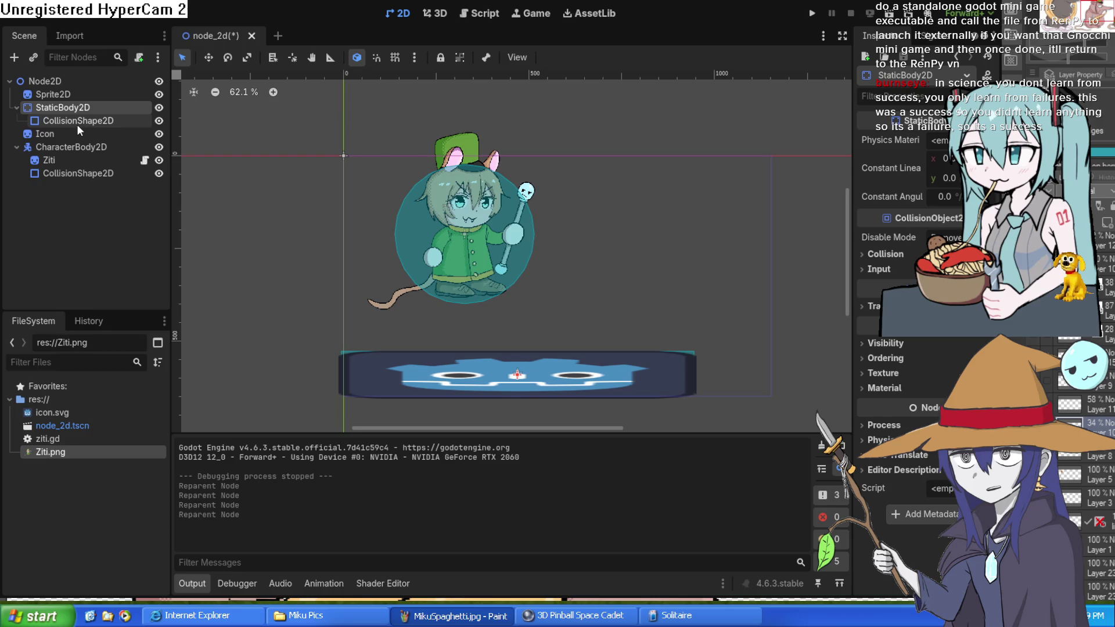
{"action": "left_click", "coordinate": [78, 121]}
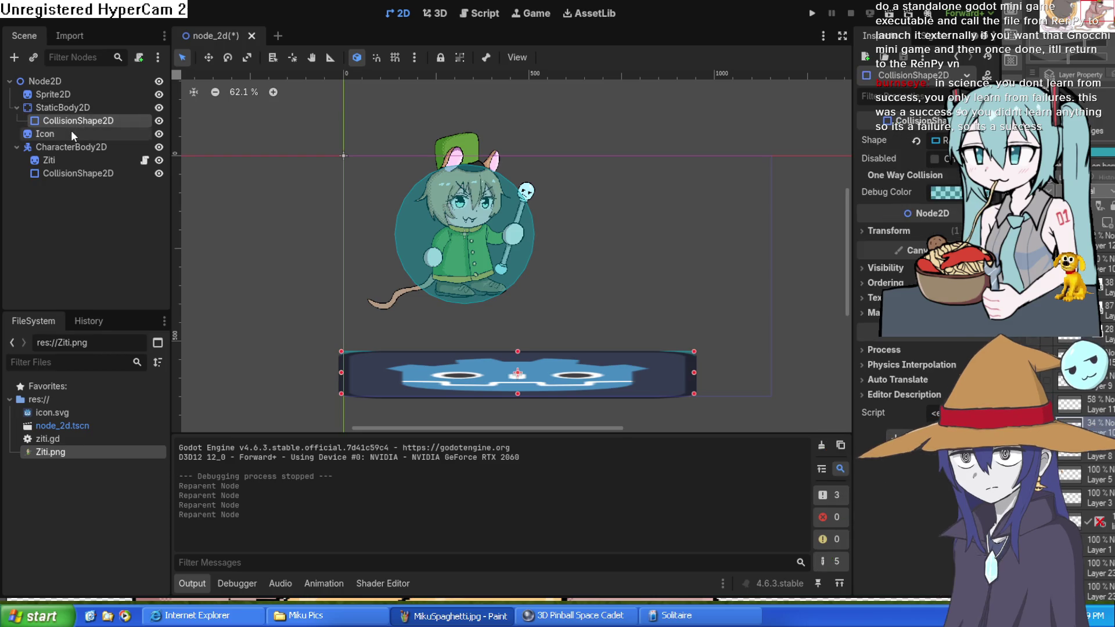
{"action": "left_click_drag", "start_coordinate": [70, 131], "coordinate": [79, 108]}
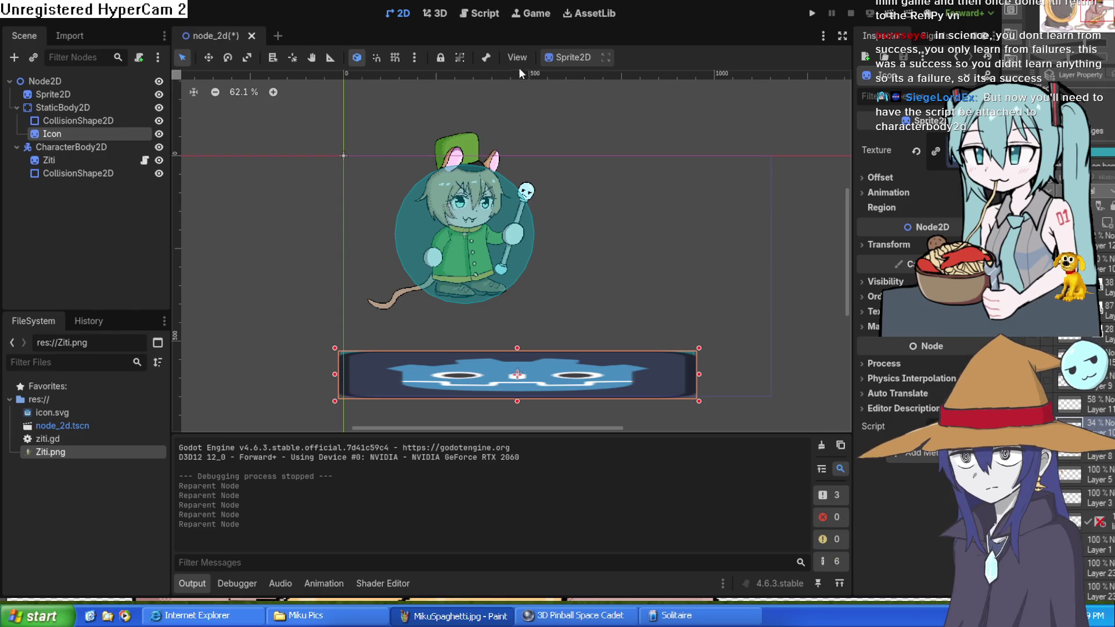
Step: Play-test the scene, walking Ziti right and left and jumping, then quit with Alt+F4
{"action": "left_click", "coordinate": [814, 13]}
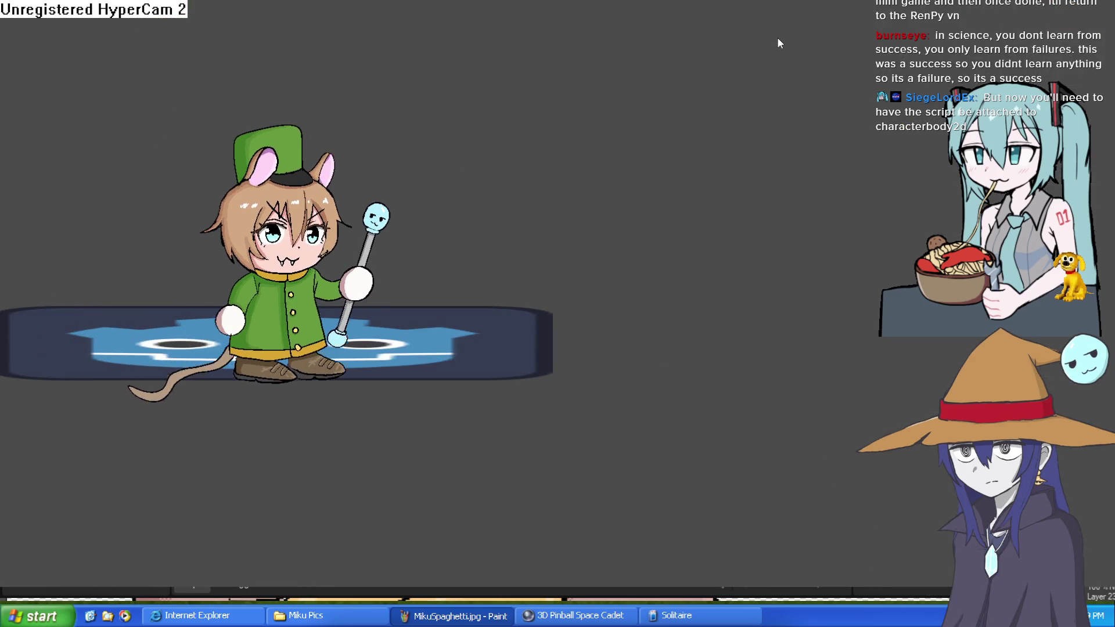
{"action": "key", "text": "Right"}
{"action": "key", "text": "Left"}
{"action": "key", "text": "Right"}
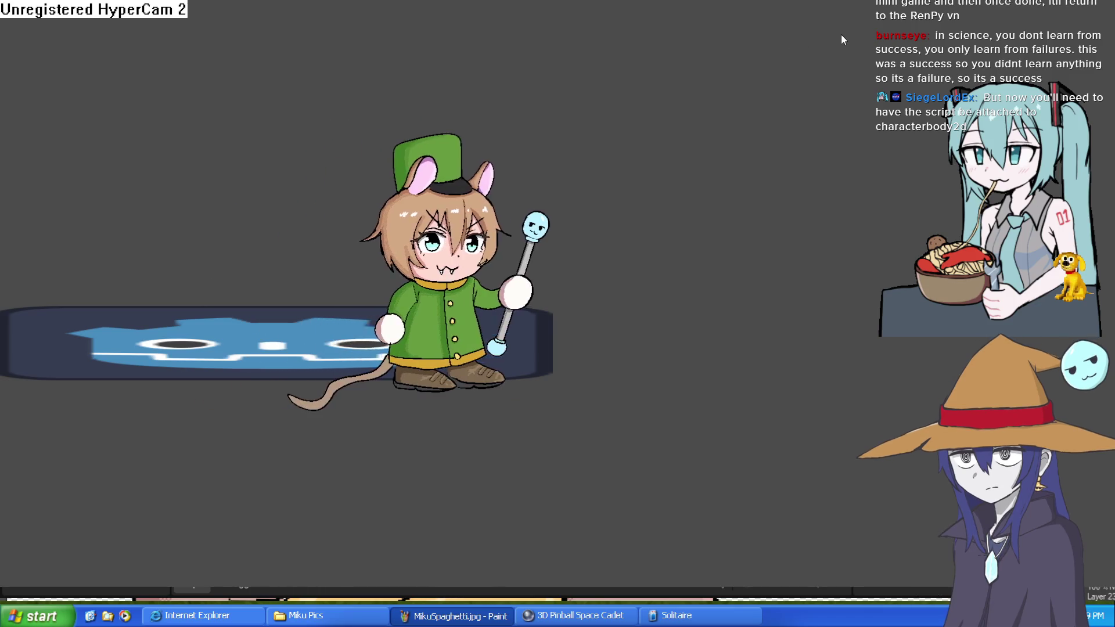
{"action": "key", "text": "Right"}
{"action": "key", "text": "space"}
{"action": "key", "text": "alt+F4"}
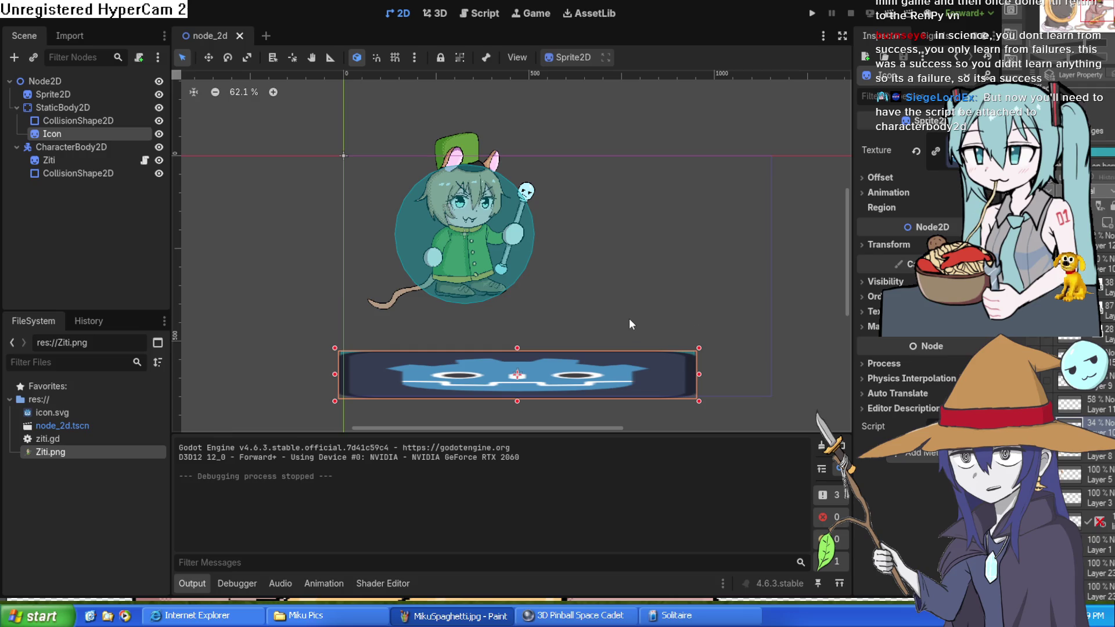
Step: Move Icon above CollisionShape2D under StaticBody2D, frame the platform, and switch to ziti.gd
{"action": "left_click", "coordinate": [110, 122]}
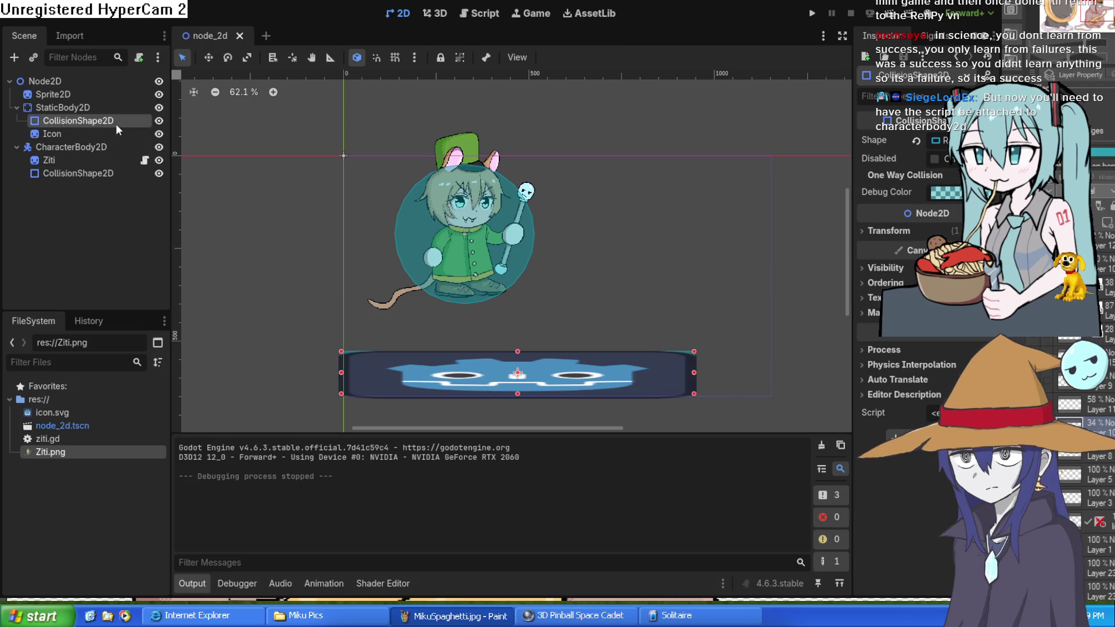
{"action": "left_click_drag", "start_coordinate": [78, 139], "coordinate": [78, 115]}
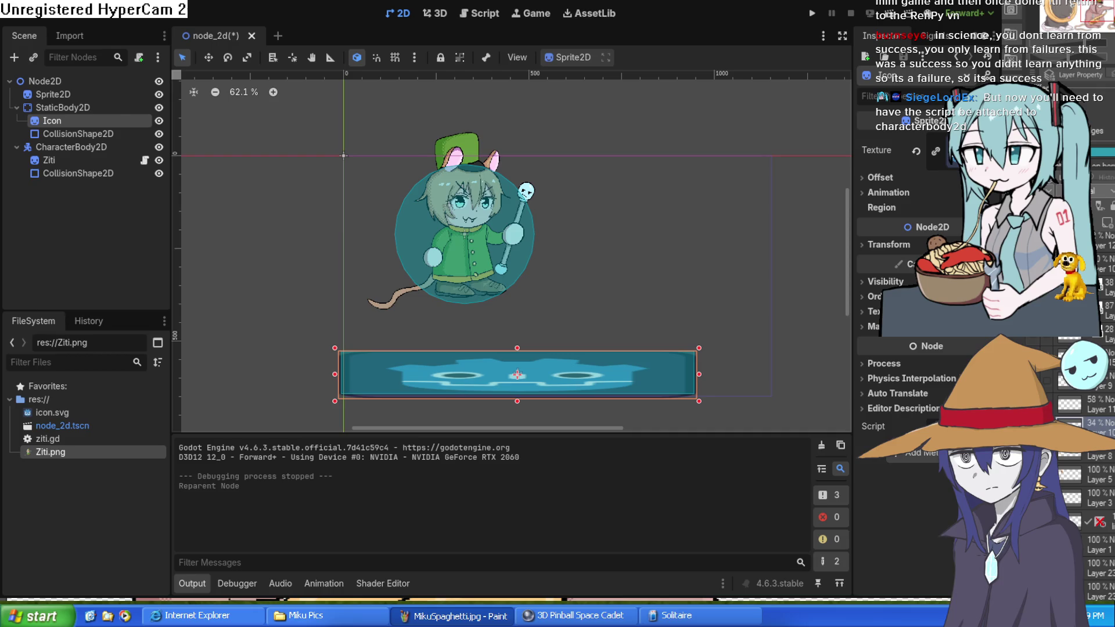
{"action": "mouse_move", "coordinate": [698, 243]}
{"action": "left_mouse_down"}
{"action": "mouse_move", "coordinate": [660, 227]}
{"action": "mouse_move", "coordinate": [677, 238]}
{"action": "left_mouse_up"}
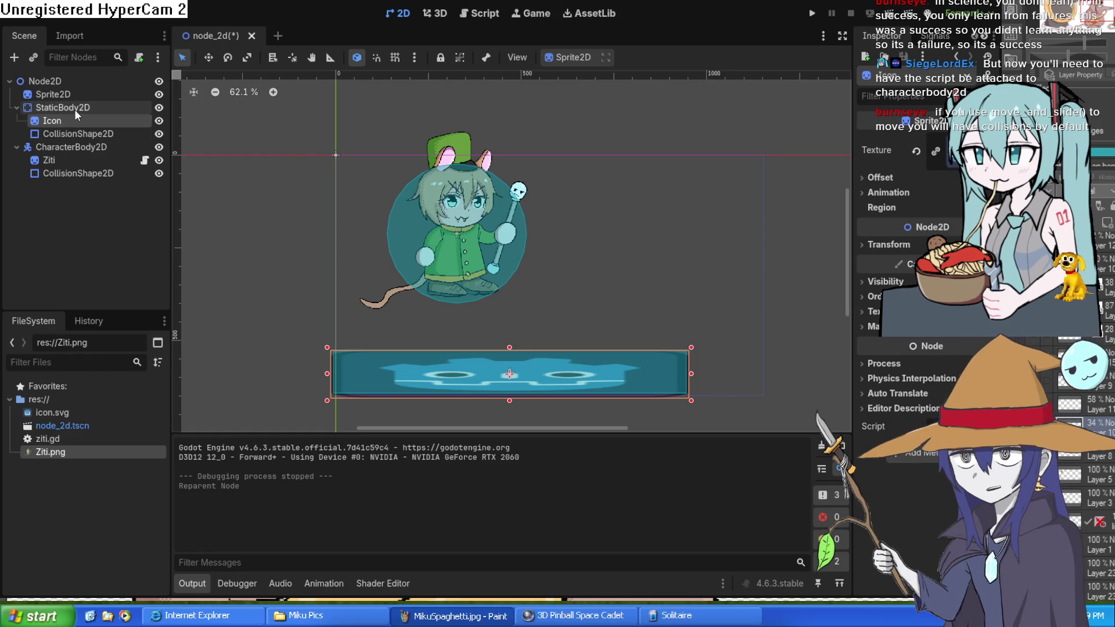
{"action": "key", "text": "f"}
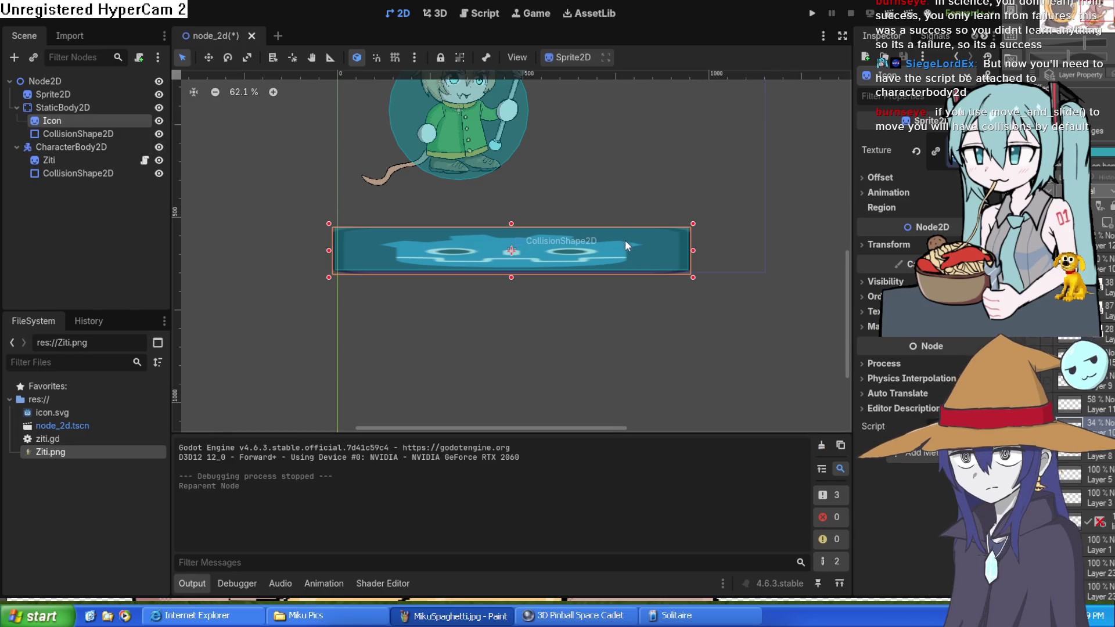
{"action": "left_click", "coordinate": [479, 15]}
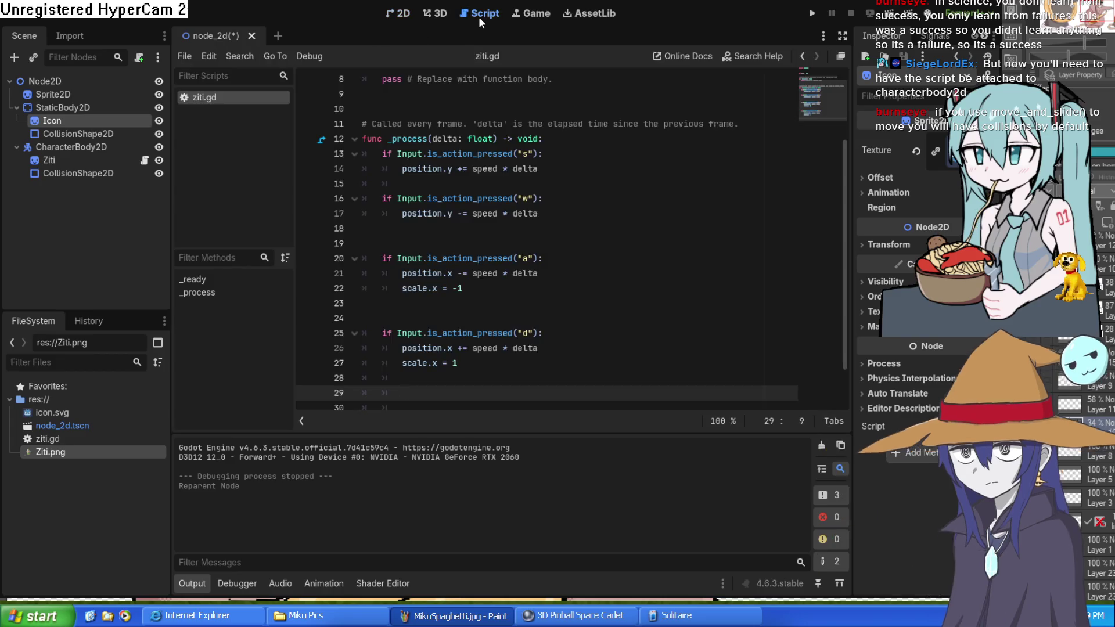
{"action": "scroll", "coordinate": [611, 262], "scroll_direction": "down", "scroll_amount": 1}
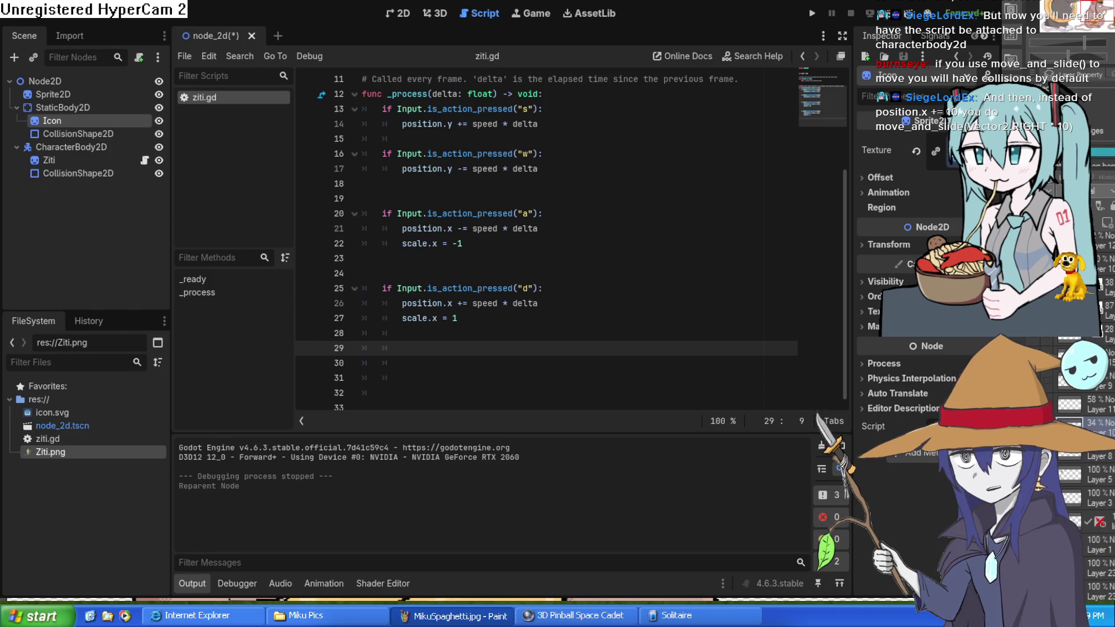
{"action": "scroll", "coordinate": [645, 185], "scroll_direction": "up", "scroll_amount": 4}
{"action": "scroll", "coordinate": [639, 191], "scroll_direction": "down", "scroll_amount": 4}
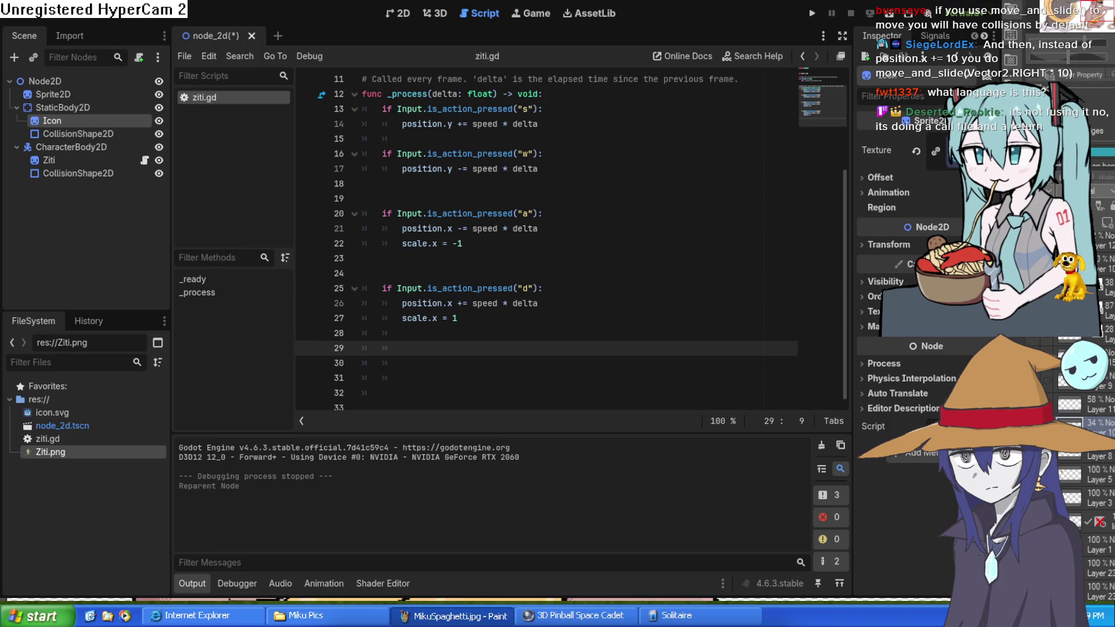
{"action": "scroll", "coordinate": [546, 238], "scroll_direction": "up", "scroll_amount": 2}
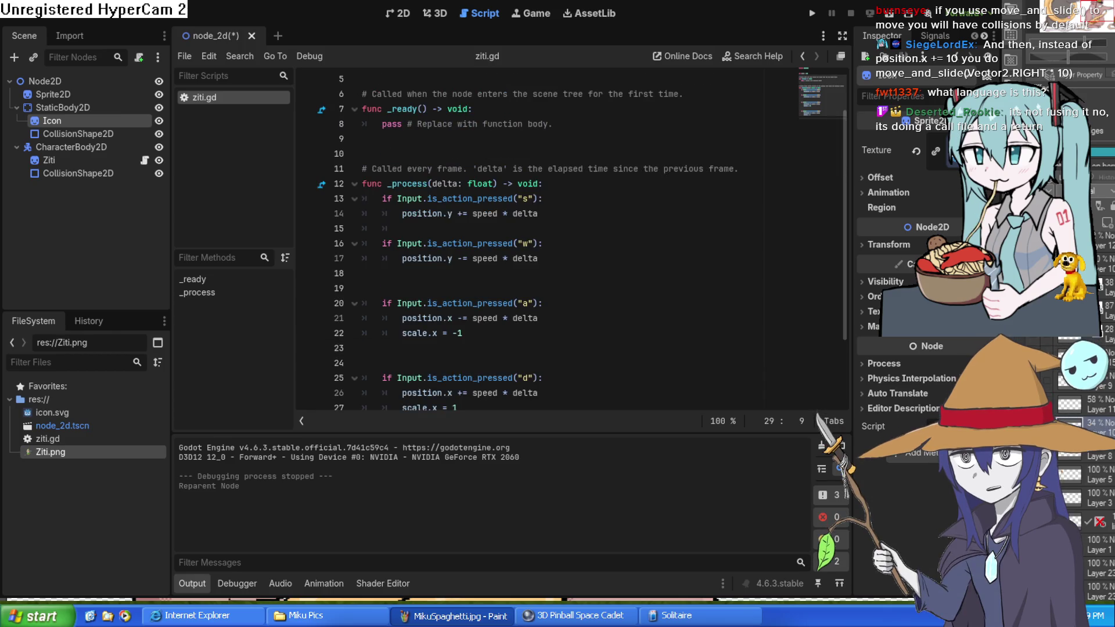
{"action": "left_click", "coordinate": [364, 184]}
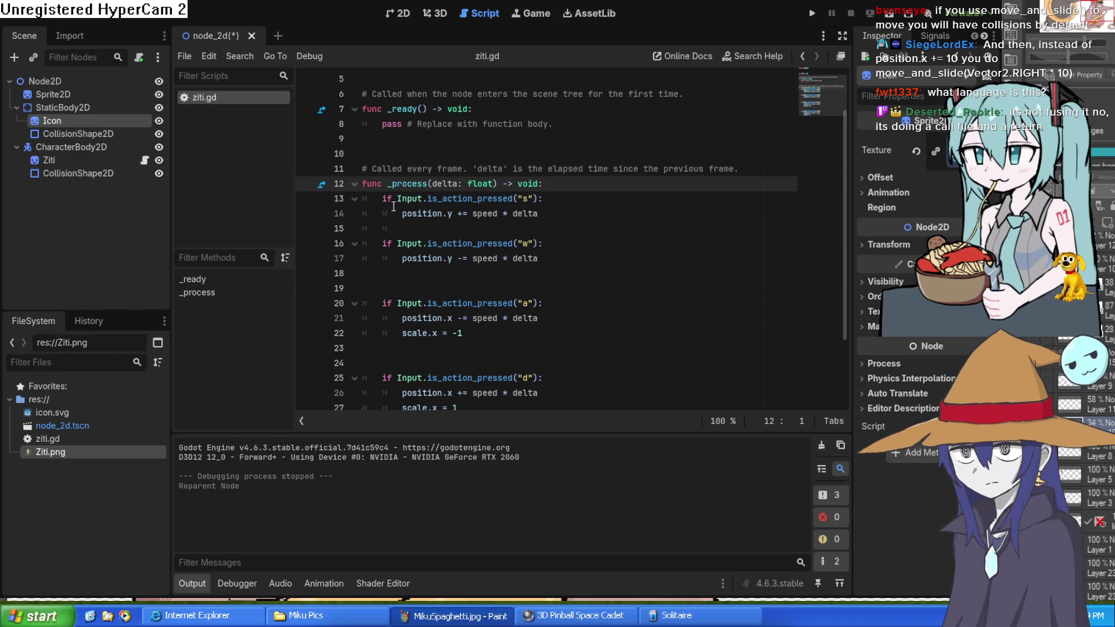
{"action": "left_click", "coordinate": [383, 198]}
{"action": "type", "text": "\\"}
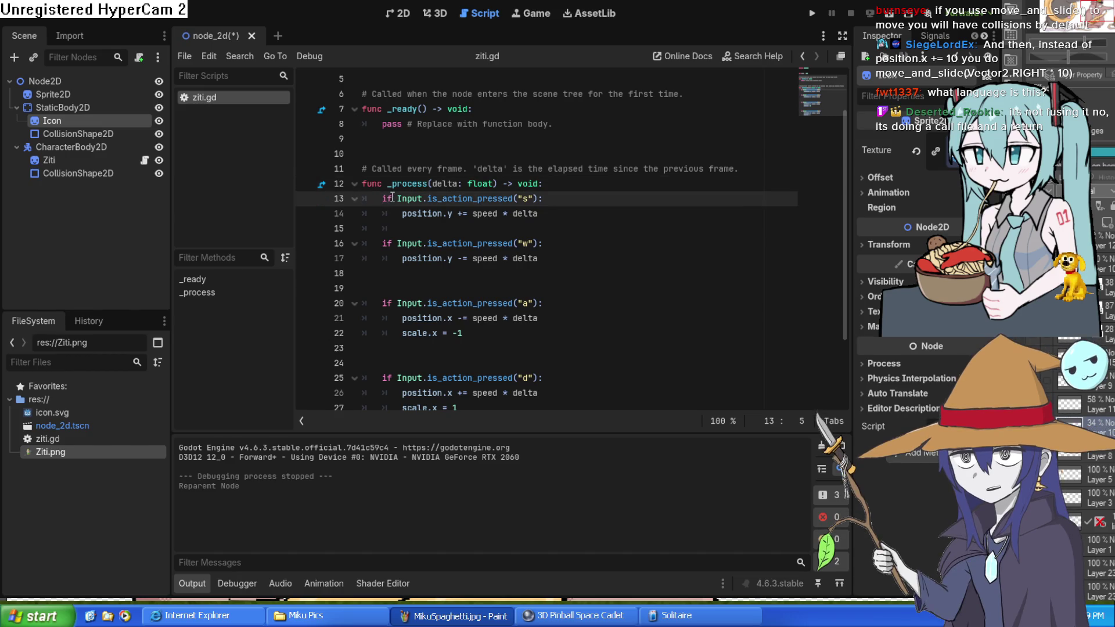
{"action": "type", "text": "\\"}
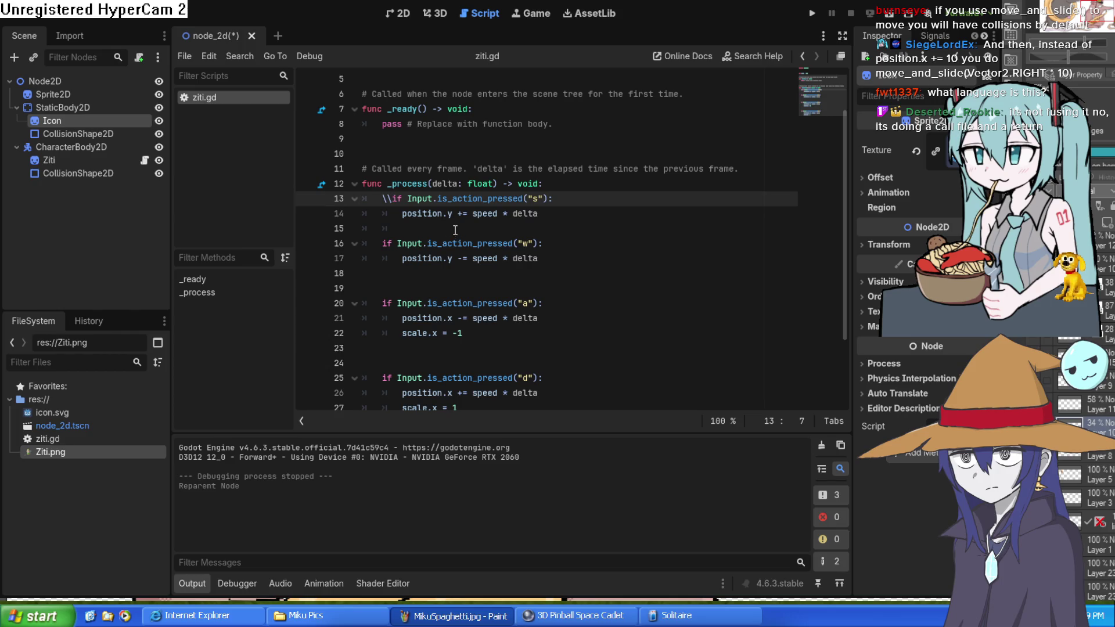
{"action": "key", "text": "BackSpace"}
{"action": "key", "text": "BackSpace"}
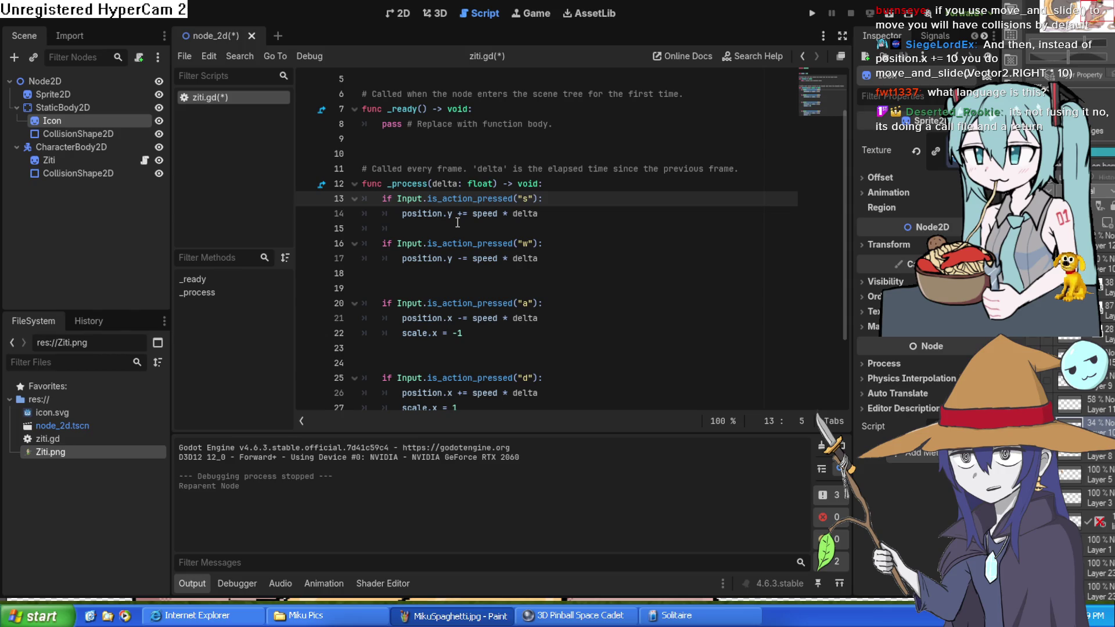
{"action": "type", "text": "##"}
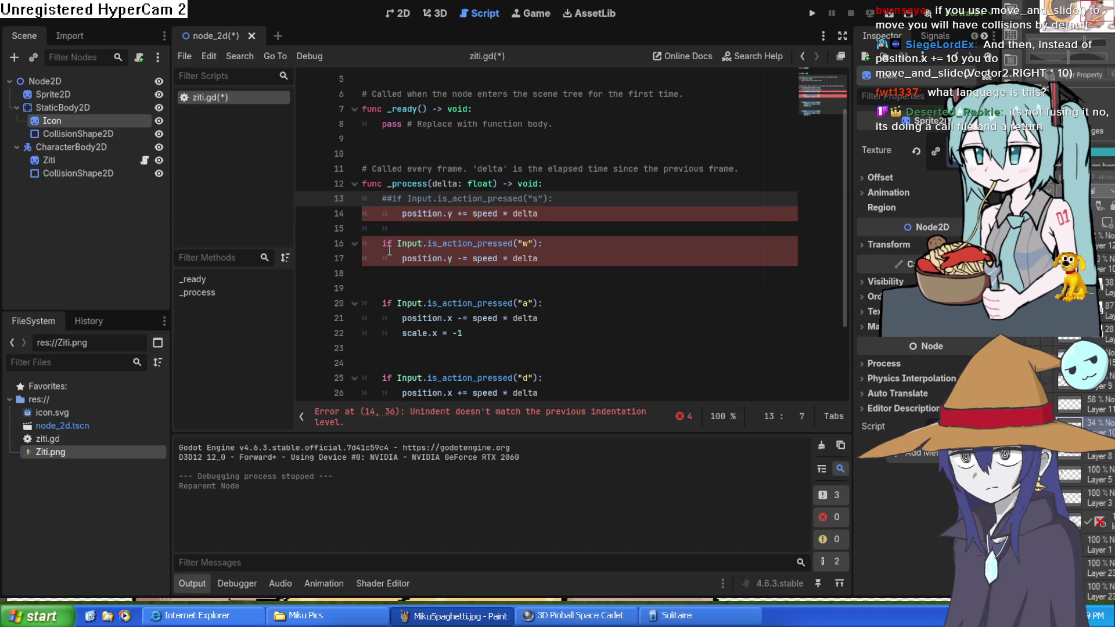
{"action": "key", "text": "BackSpace"}
{"action": "key", "text": "BackSpace"}
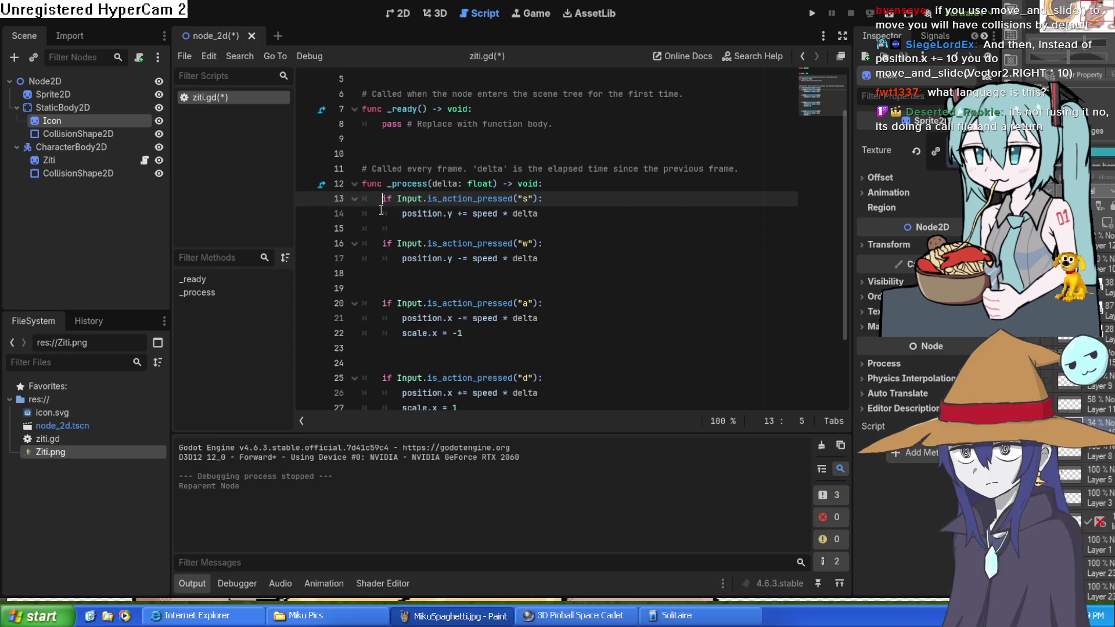
{"action": "scroll", "coordinate": [473, 225], "scroll_direction": "down", "scroll_amount": 2}
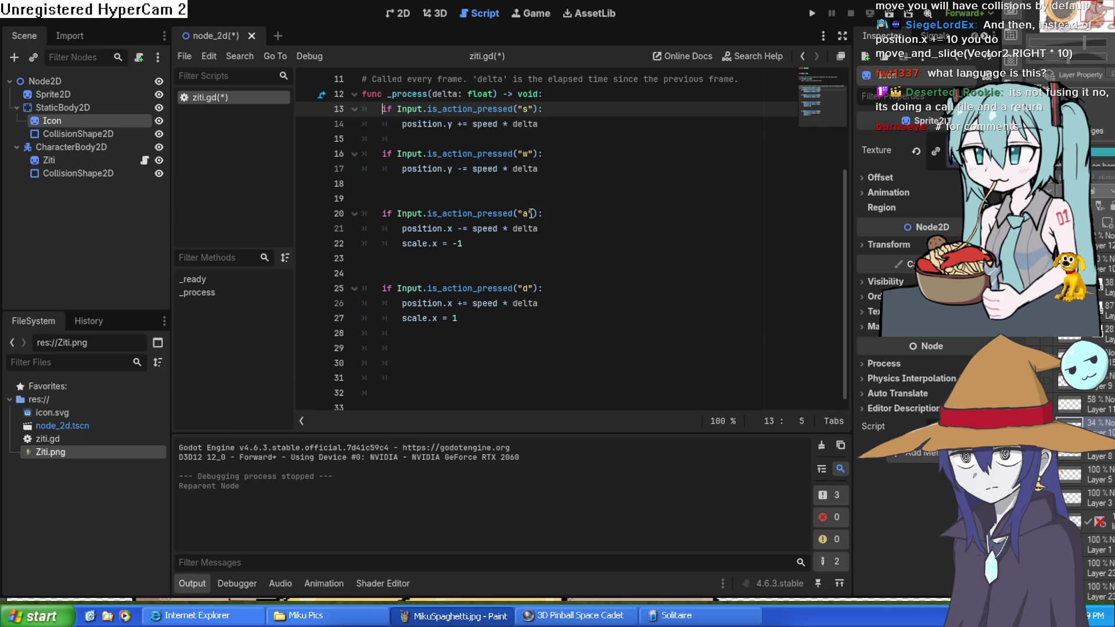
{"action": "type", "text": "#"}
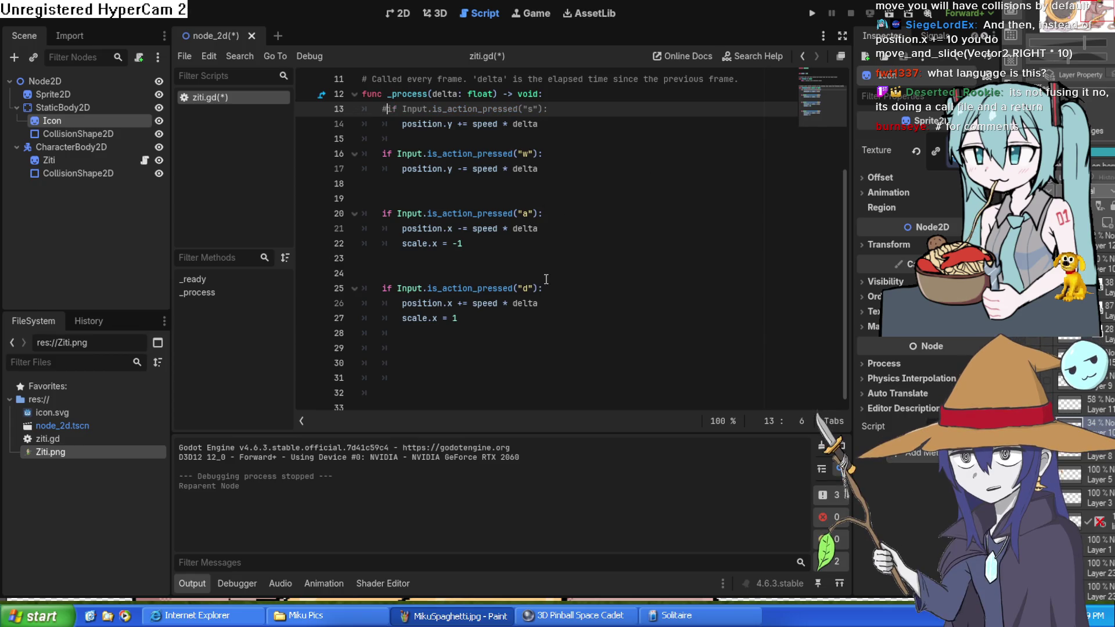
{"action": "type", "text": "/"}
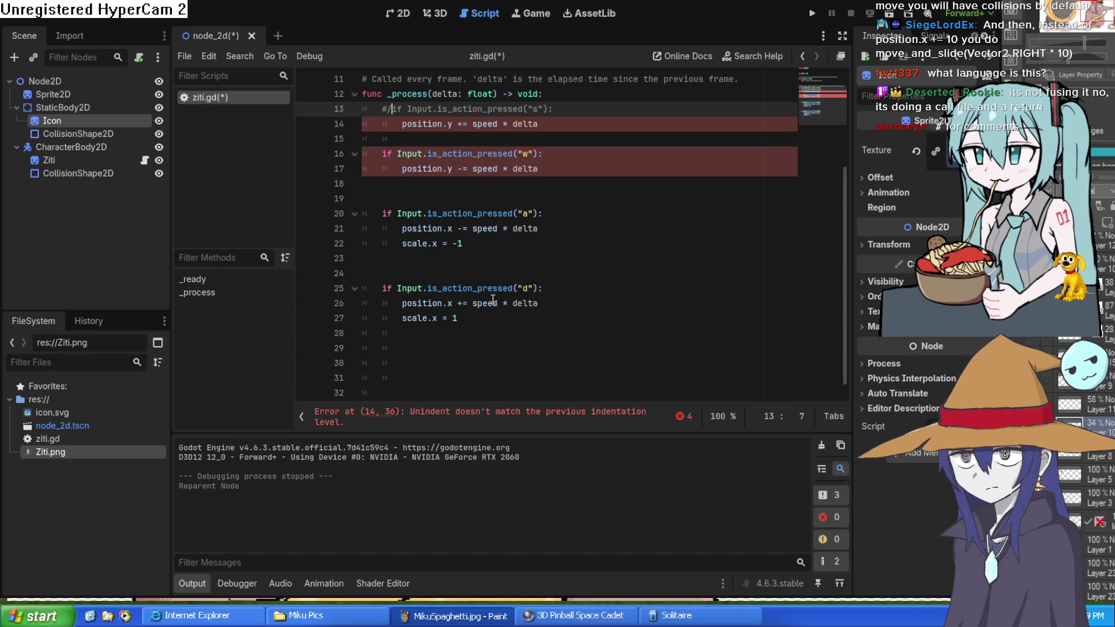
{"action": "left_click", "coordinate": [486, 320]}
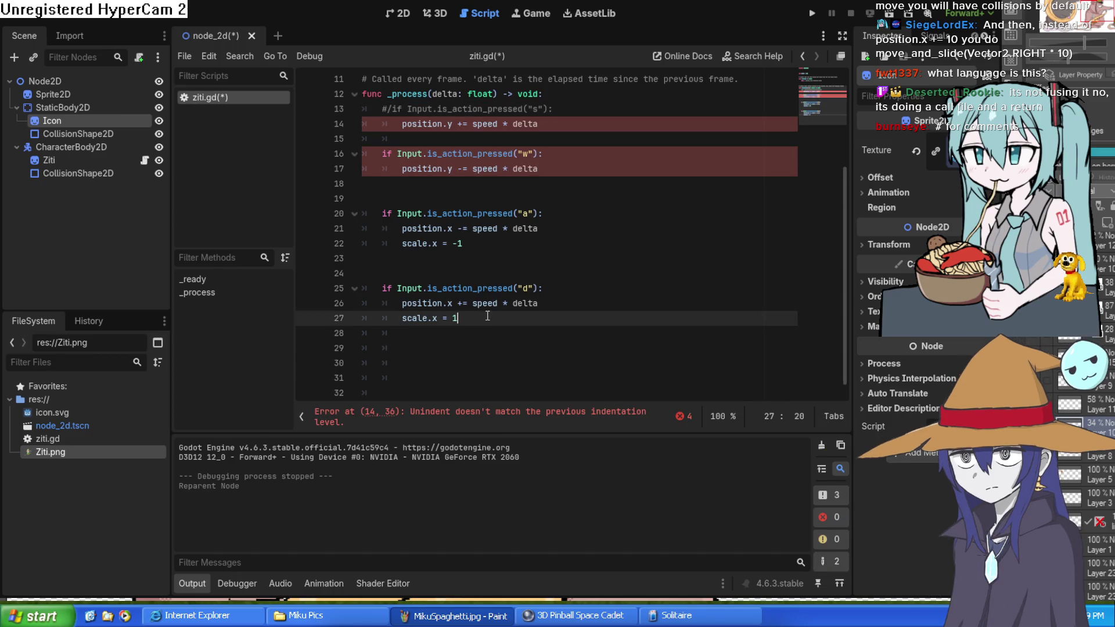
{"action": "type", "text": "#/"}
{"action": "key", "text": "BackSpace"}
{"action": "key", "text": "BackSpace"}
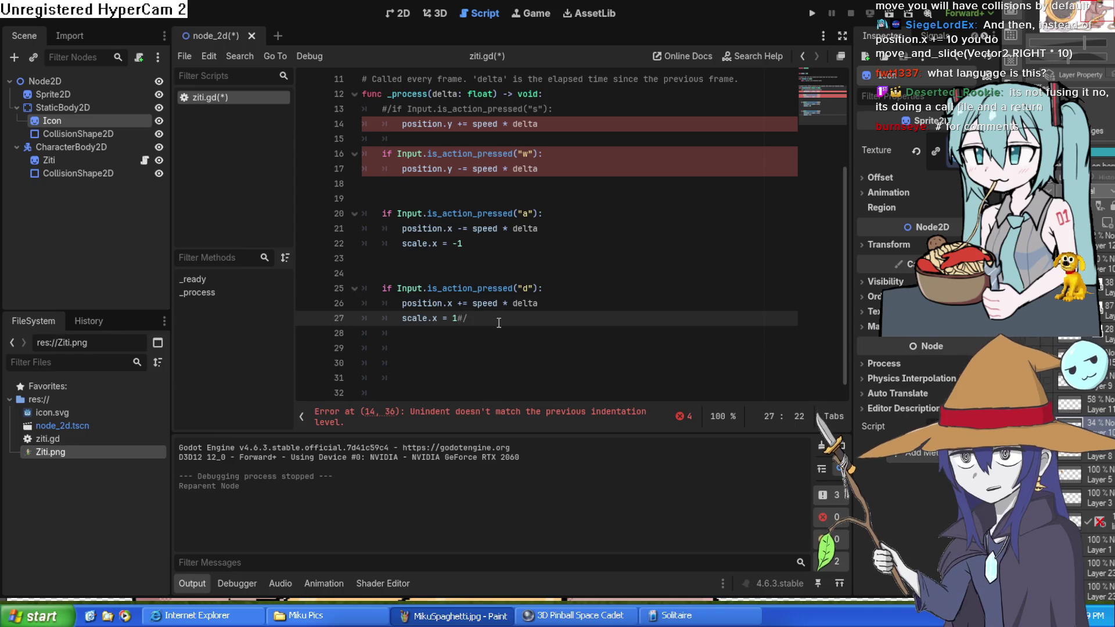
{"action": "left_click", "coordinate": [401, 111]}
{"action": "key", "text": "Home"}
{"action": "key", "text": "Delete"}
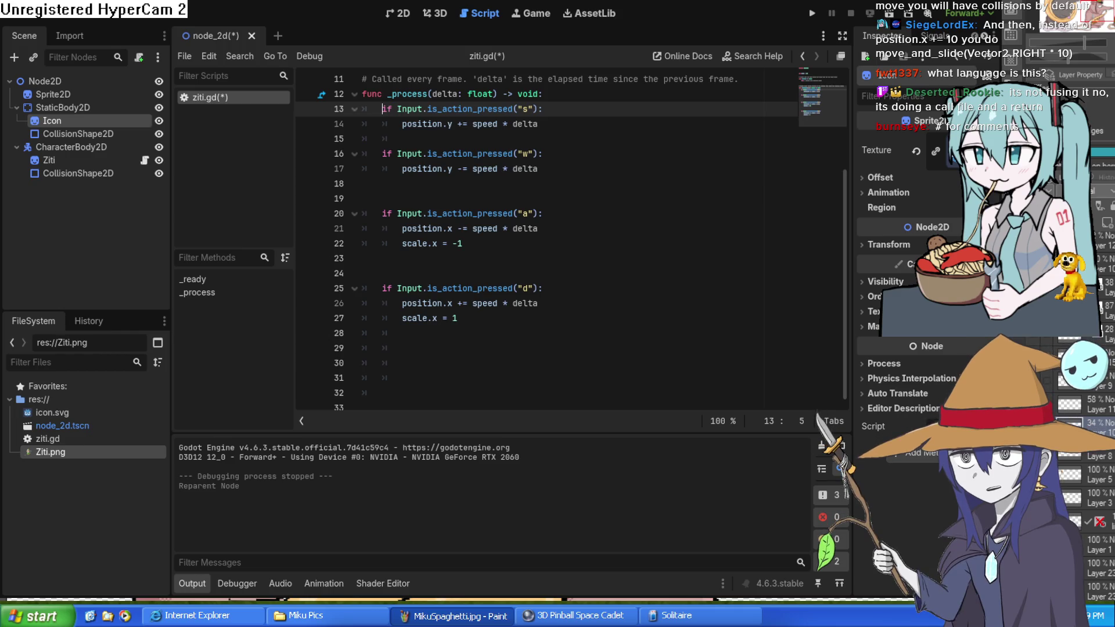
{"action": "scroll", "coordinate": [667, 192], "scroll_direction": "up", "scroll_amount": 3}
{"action": "scroll", "coordinate": [655, 200], "scroll_direction": "down", "scroll_amount": 1}
{"action": "scroll", "coordinate": [655, 200], "scroll_direction": "down", "scroll_amount": 1}
{"action": "scroll", "coordinate": [522, 181], "scroll_direction": "up", "scroll_amount": 2}
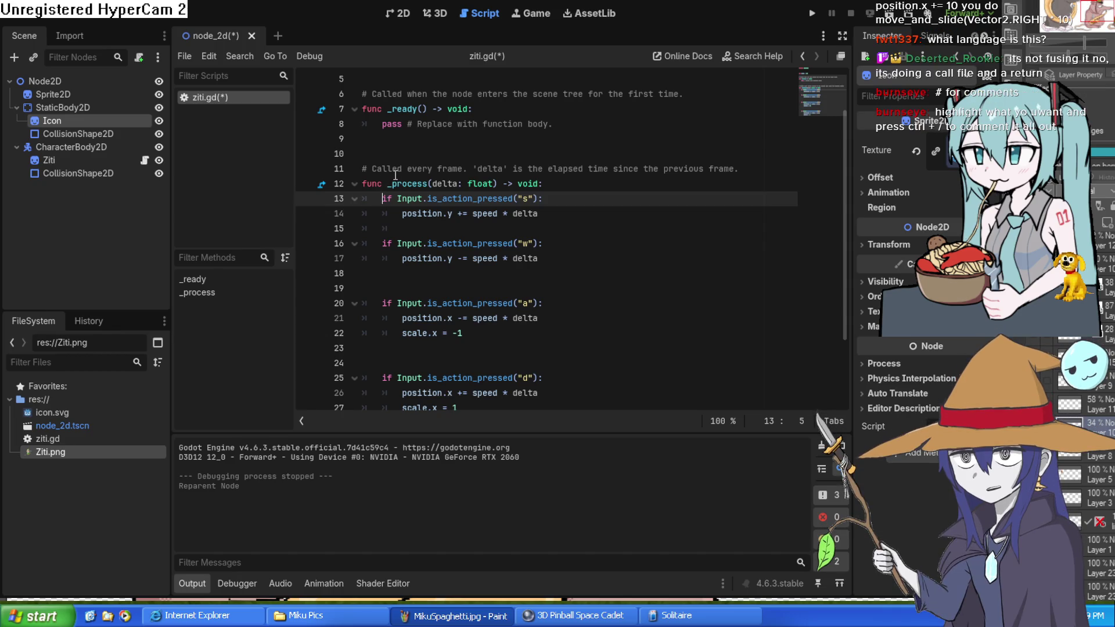
{"action": "scroll", "coordinate": [401, 174], "scroll_direction": "up", "scroll_amount": 2}
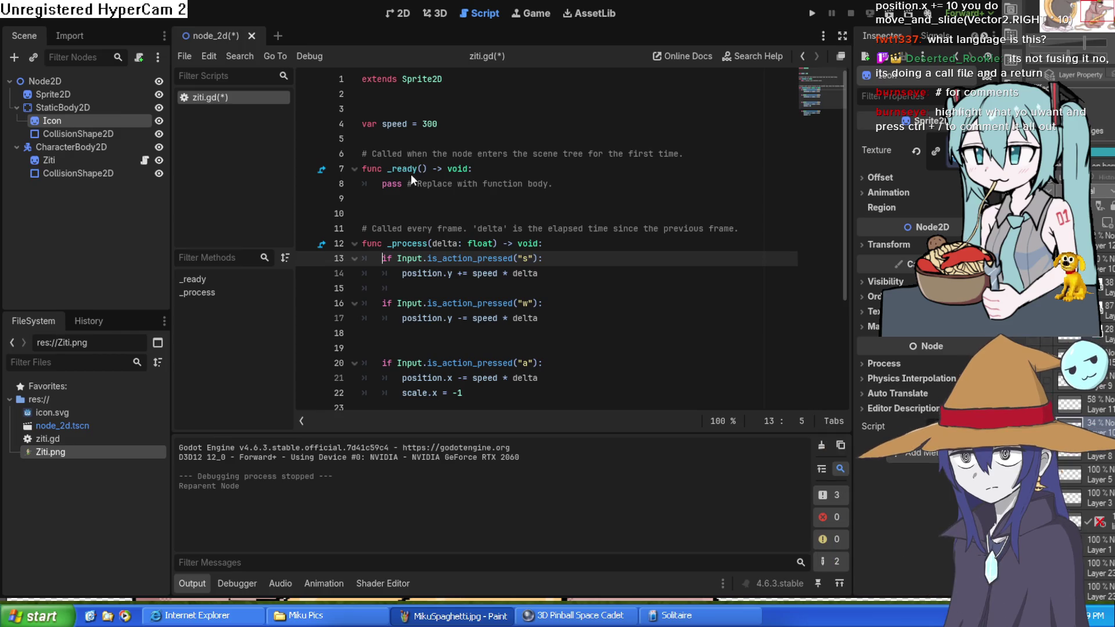
{"action": "scroll", "coordinate": [393, 185], "scroll_direction": "down", "scroll_amount": 3}
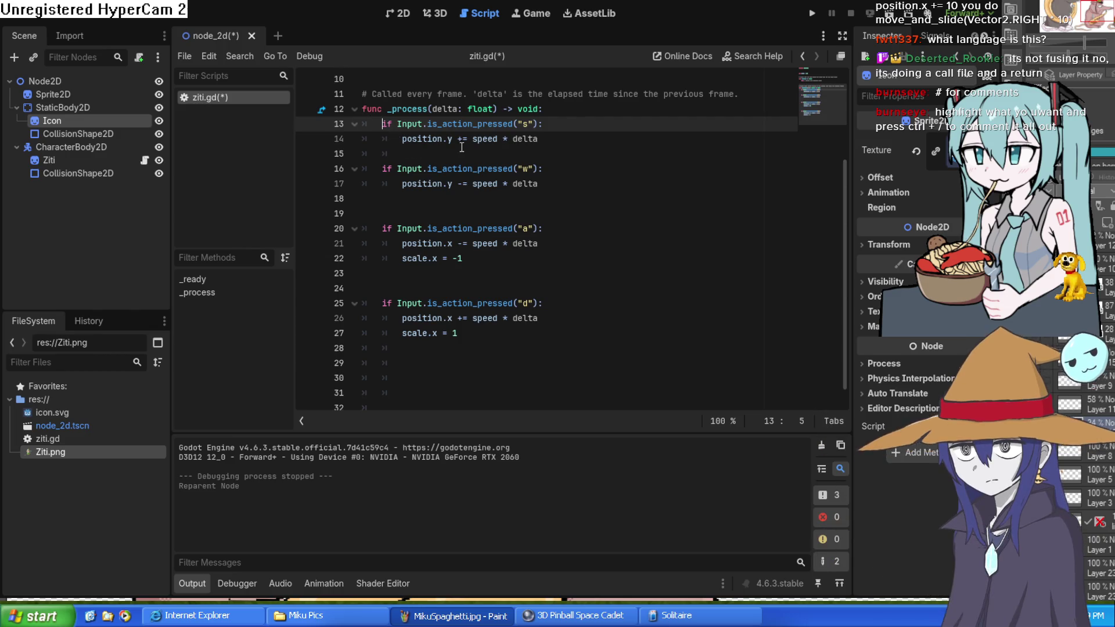
{"action": "scroll", "coordinate": [462, 147], "scroll_direction": "up", "scroll_amount": 1}
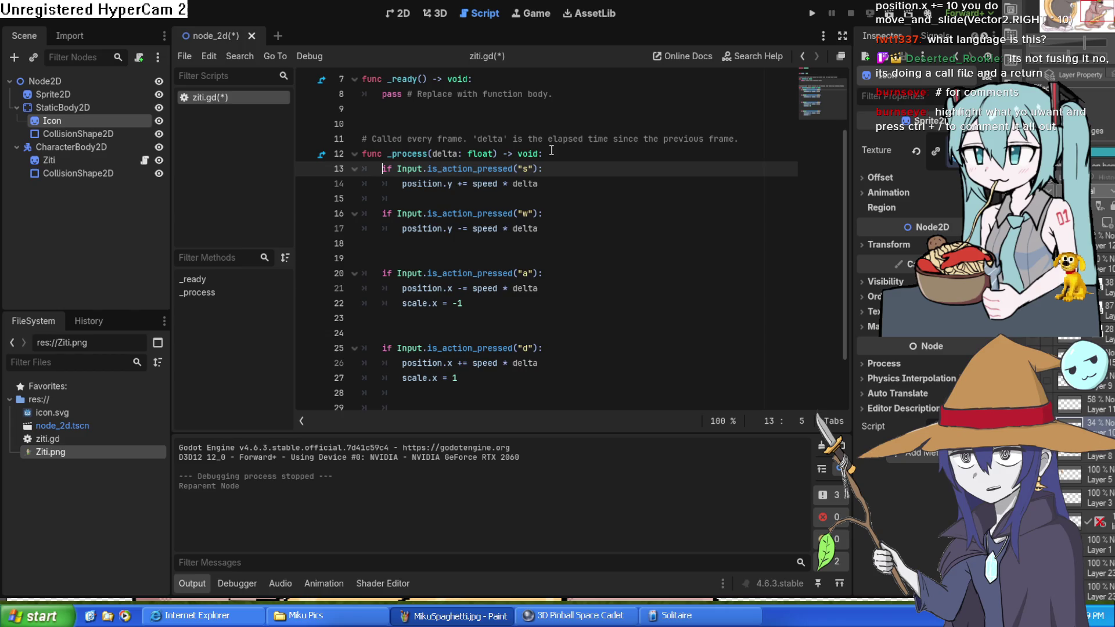
{"action": "scroll", "coordinate": [553, 154], "scroll_direction": "down", "scroll_amount": 1}
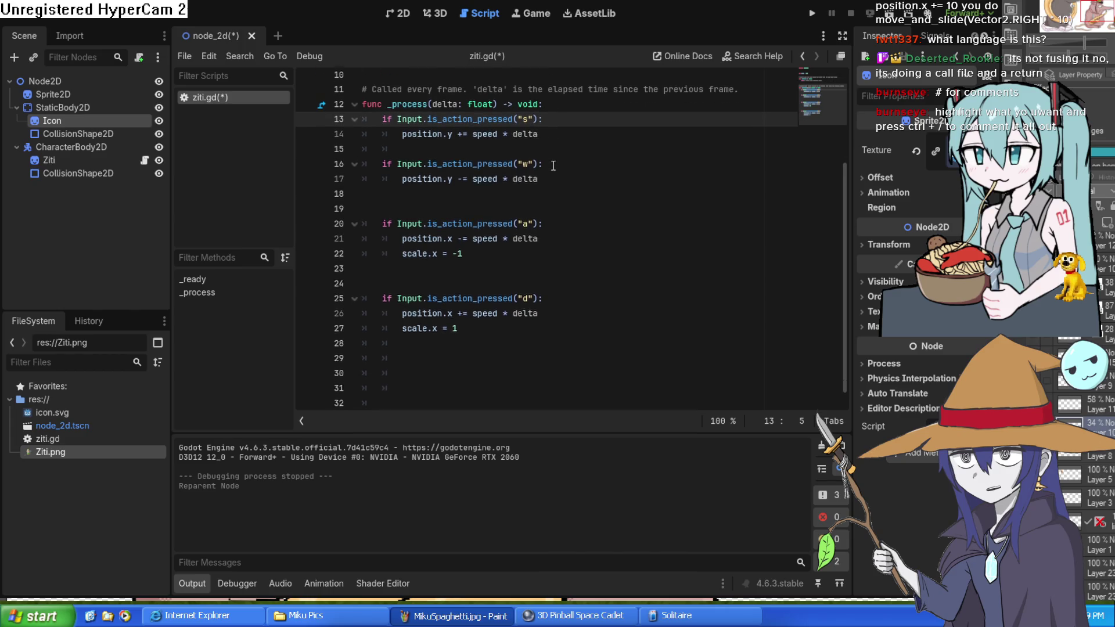
{"action": "left_click", "coordinate": [491, 332]}
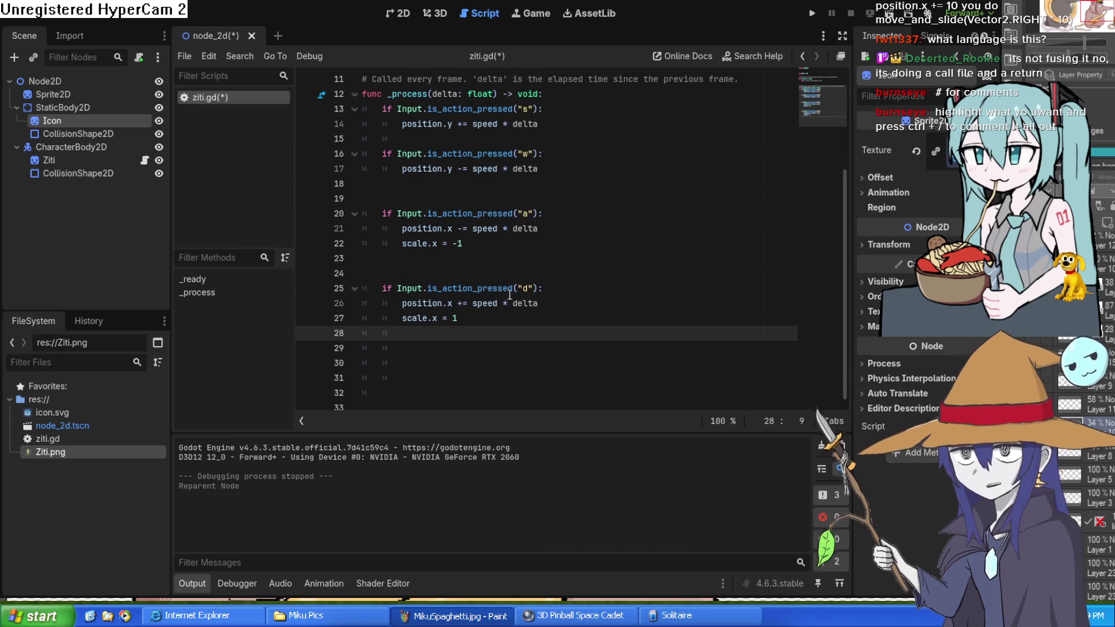
{"action": "key", "text": "Down"}
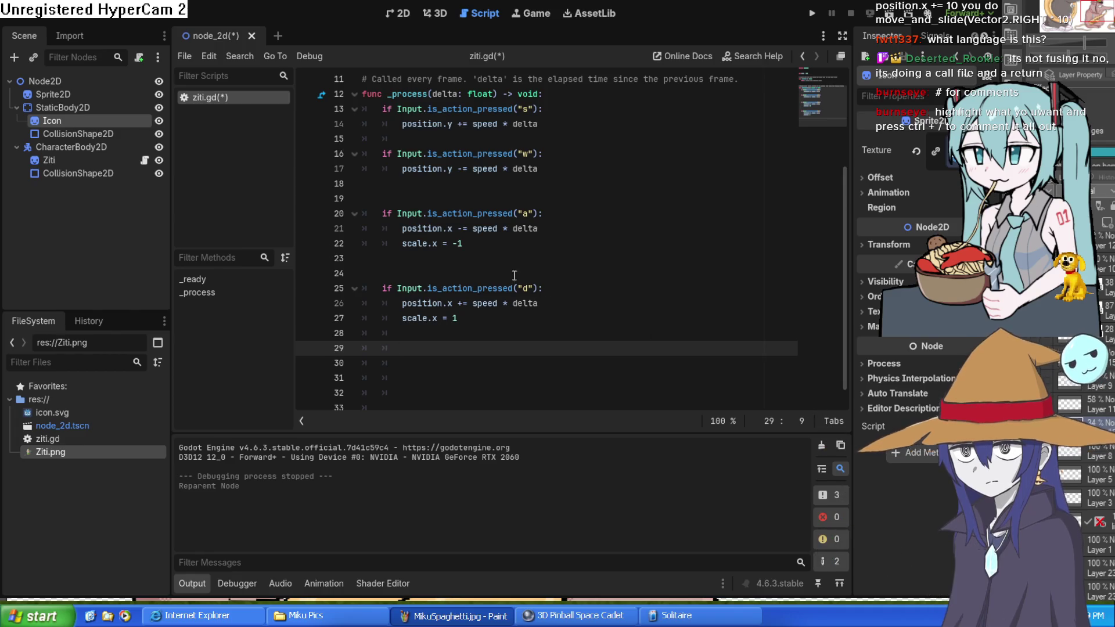
{"action": "scroll", "coordinate": [381, 199], "scroll_direction": "up", "scroll_amount": 2}
{"action": "mouse_move", "coordinate": [381, 198]}
{"action": "left_mouse_down"}
{"action": "mouse_move", "coordinate": [441, 210]}
{"action": "mouse_move", "coordinate": [563, 428]}
{"action": "mouse_move", "coordinate": [586, 300]}
{"action": "left_mouse_up"}
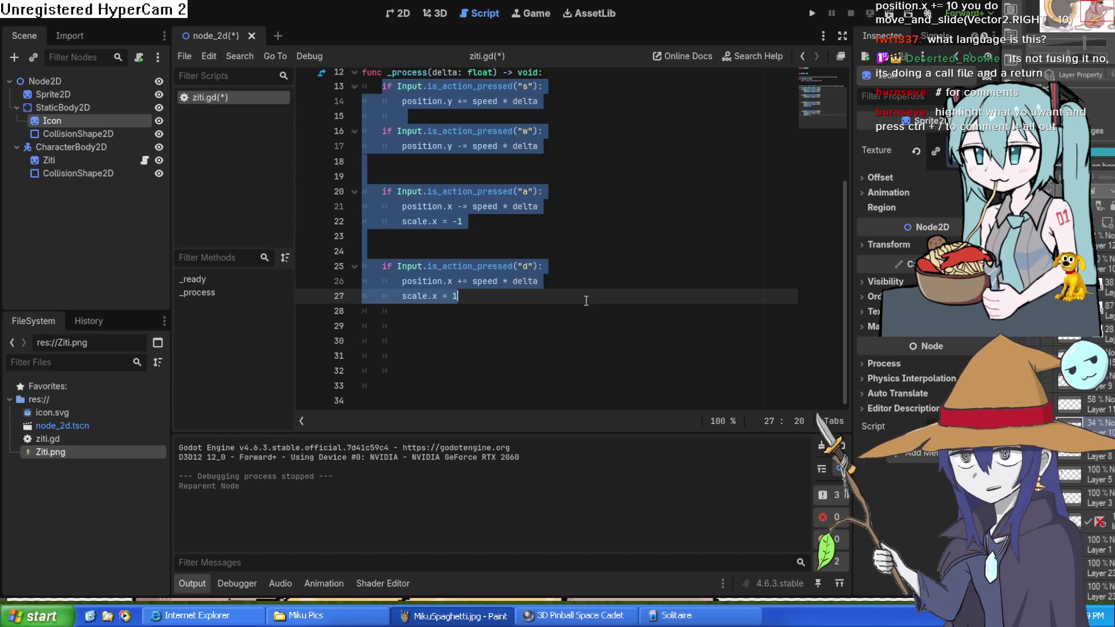
Step: Hide the script list and comment out the selected WASD movement lines with Ctrl+K
{"action": "key", "text": "ctrl+backslash"}
{"action": "scroll", "coordinate": [581, 302], "scroll_direction": "up", "scroll_amount": 1}
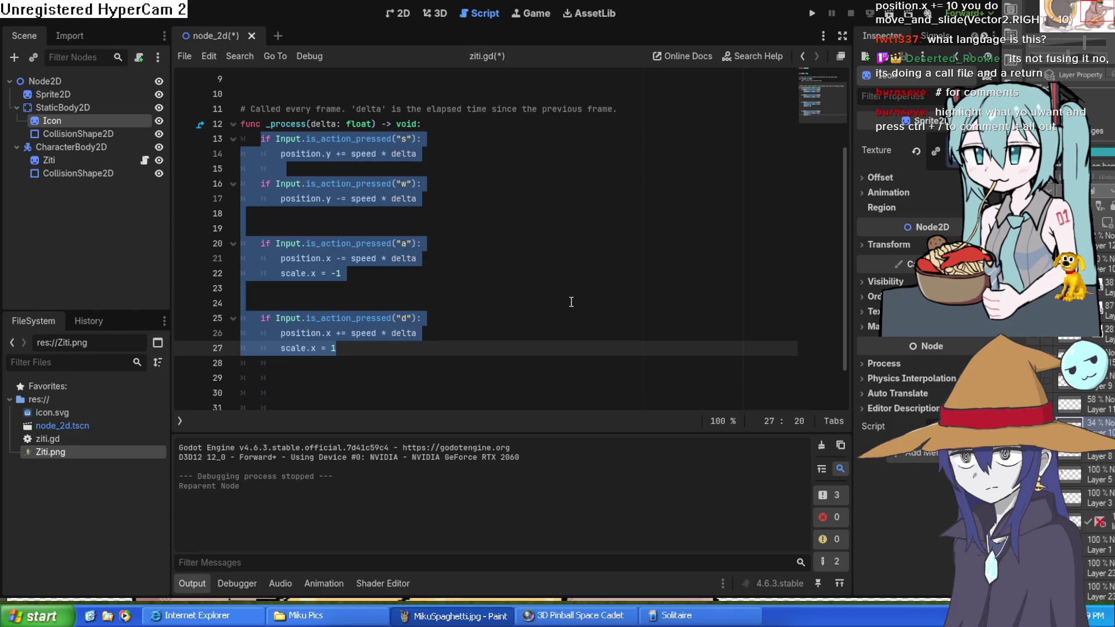
{"action": "key", "text": "ctrl+k"}
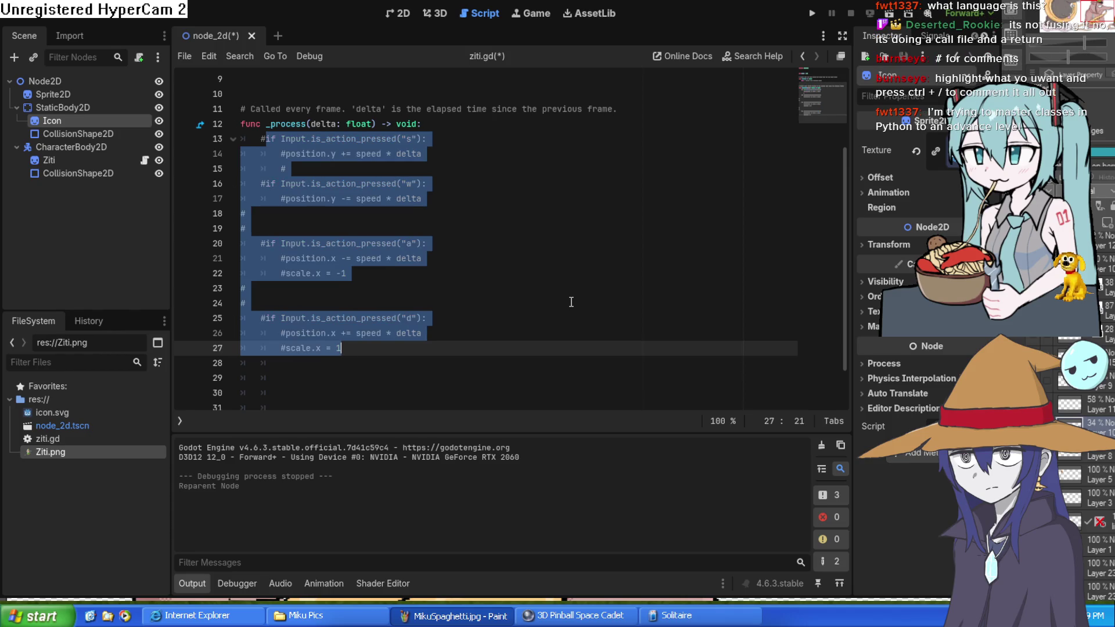
Step: Insert a blank line above the commented code and select the commented "s" input check line
{"action": "left_click", "coordinate": [387, 374]}
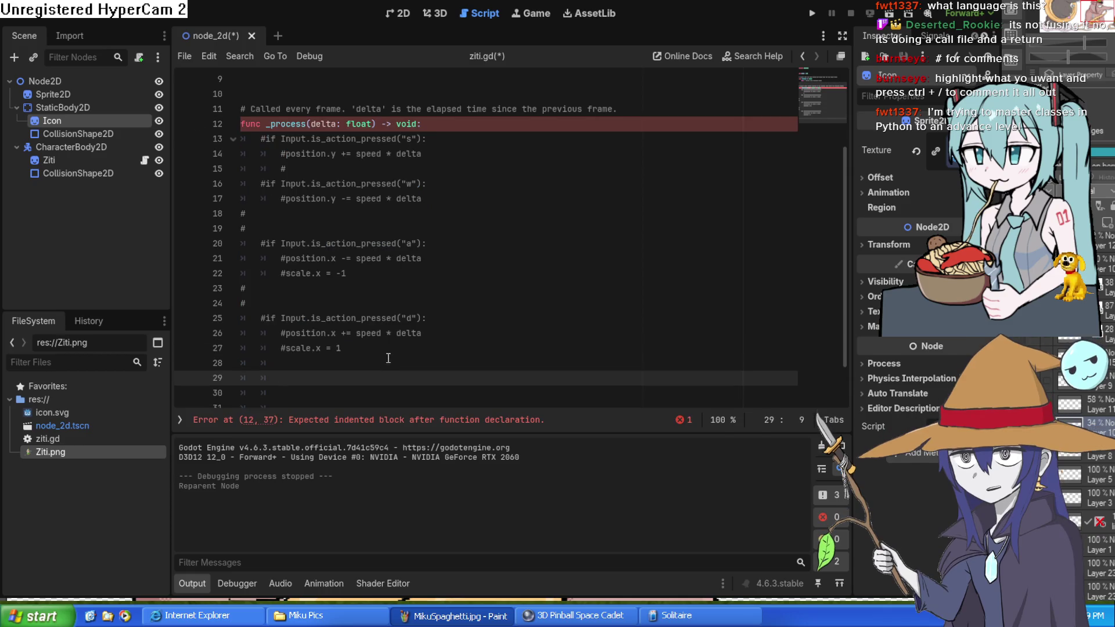
{"action": "left_click", "coordinate": [260, 139]}
{"action": "key", "text": "Return"}
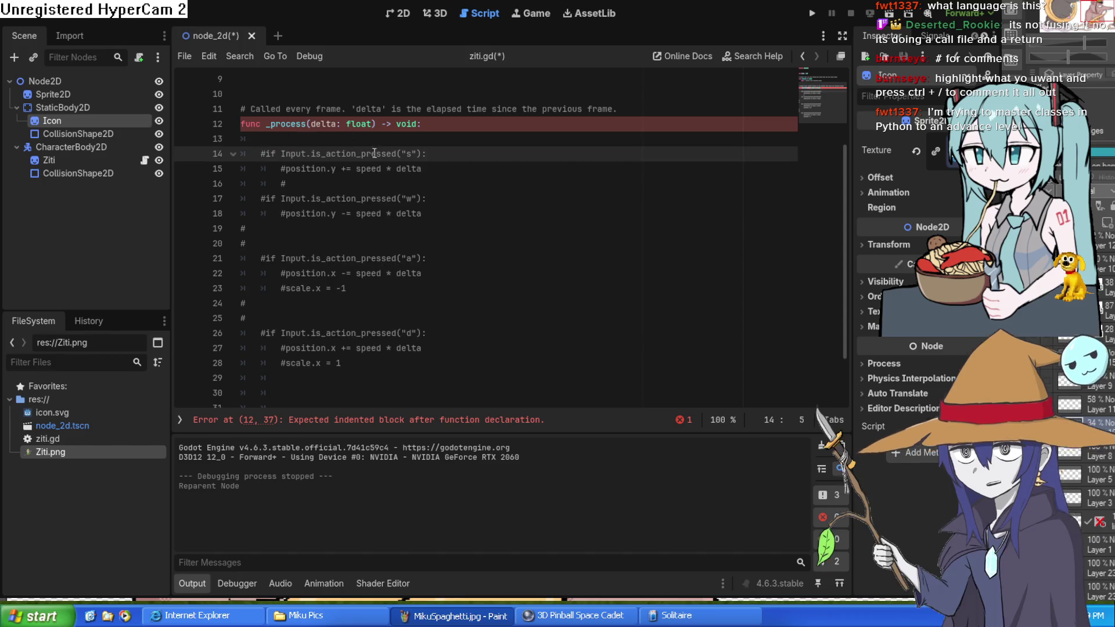
{"action": "scroll", "coordinate": [375, 275], "scroll_direction": "down", "scroll_amount": 2}
{"action": "left_click", "coordinate": [301, 322]}
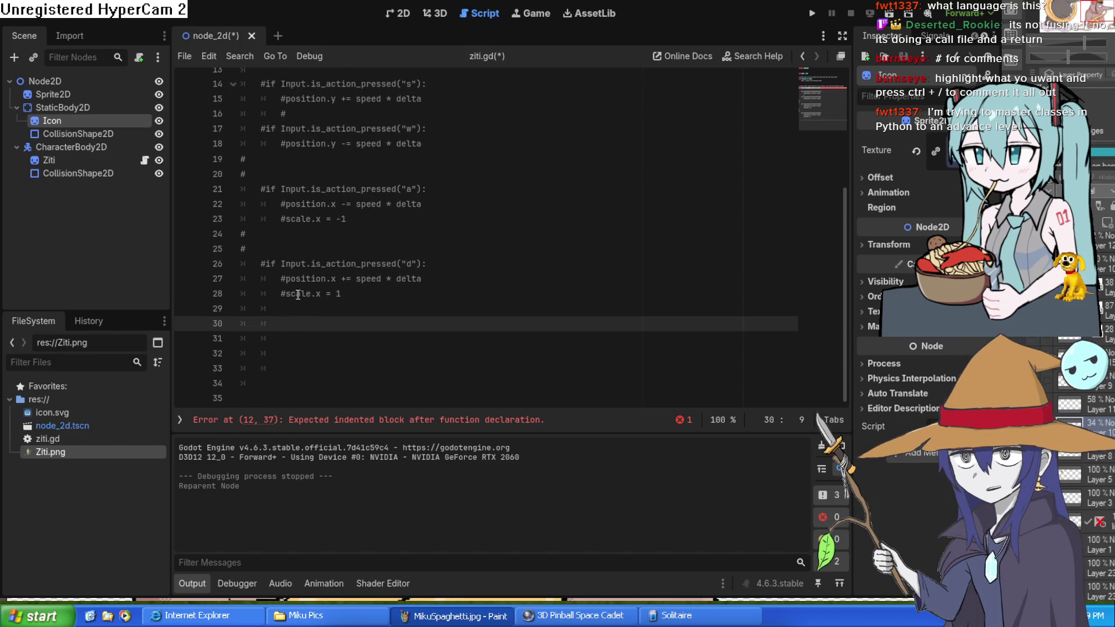
{"action": "scroll", "coordinate": [325, 239], "scroll_direction": "up", "scroll_amount": 2}
{"action": "mouse_move", "coordinate": [265, 174]}
{"action": "left_mouse_down"}
{"action": "mouse_move", "coordinate": [372, 174]}
{"action": "mouse_move", "coordinate": [407, 188]}
{"action": "mouse_move", "coordinate": [446, 173]}
{"action": "left_mouse_up"}
{"action": "key", "text": "ctrl+c"}
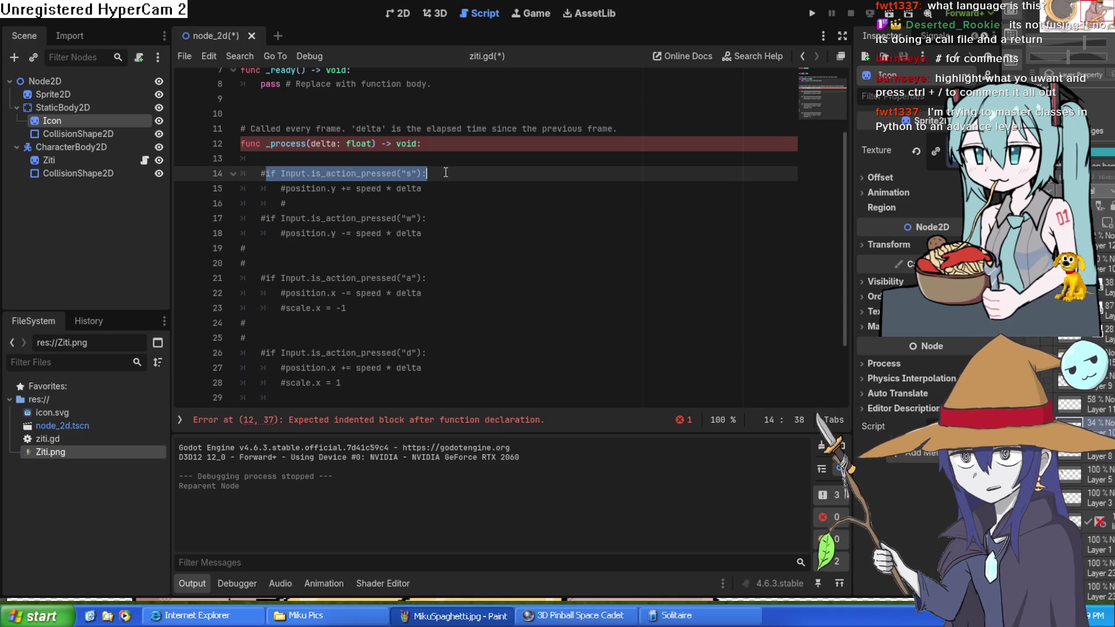
{"action": "scroll", "coordinate": [348, 261], "scroll_direction": "down", "scroll_amount": 2}
Step: Paste the "s" input check onto line 30 and open an indented line below it
{"action": "left_click", "coordinate": [310, 327]}
{"action": "key", "text": "ctrl+v"}
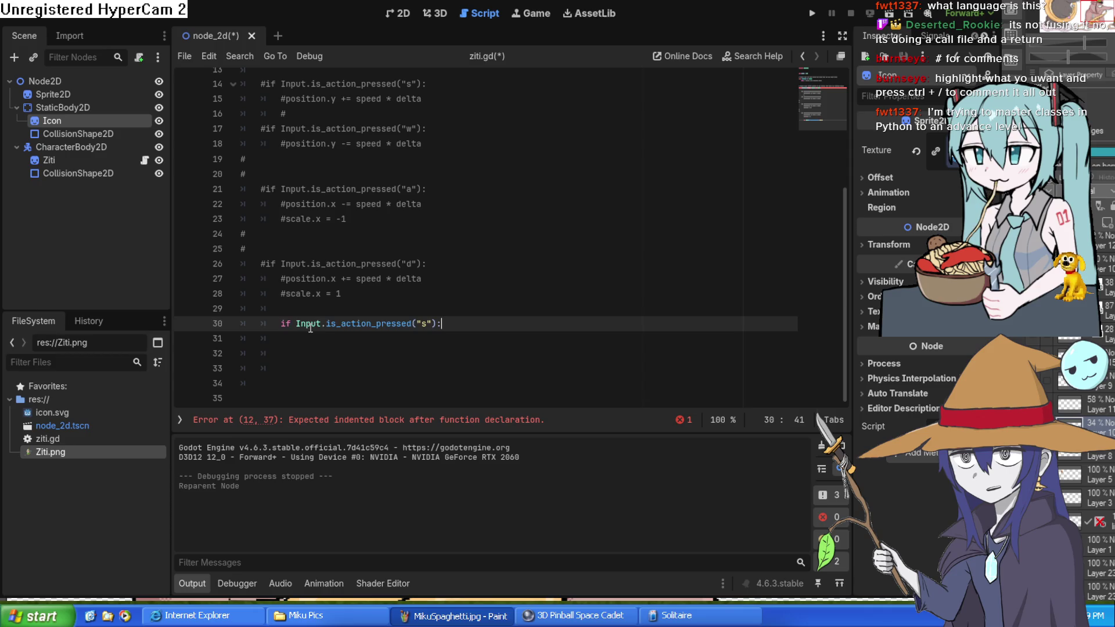
{"action": "key", "text": "Return"}
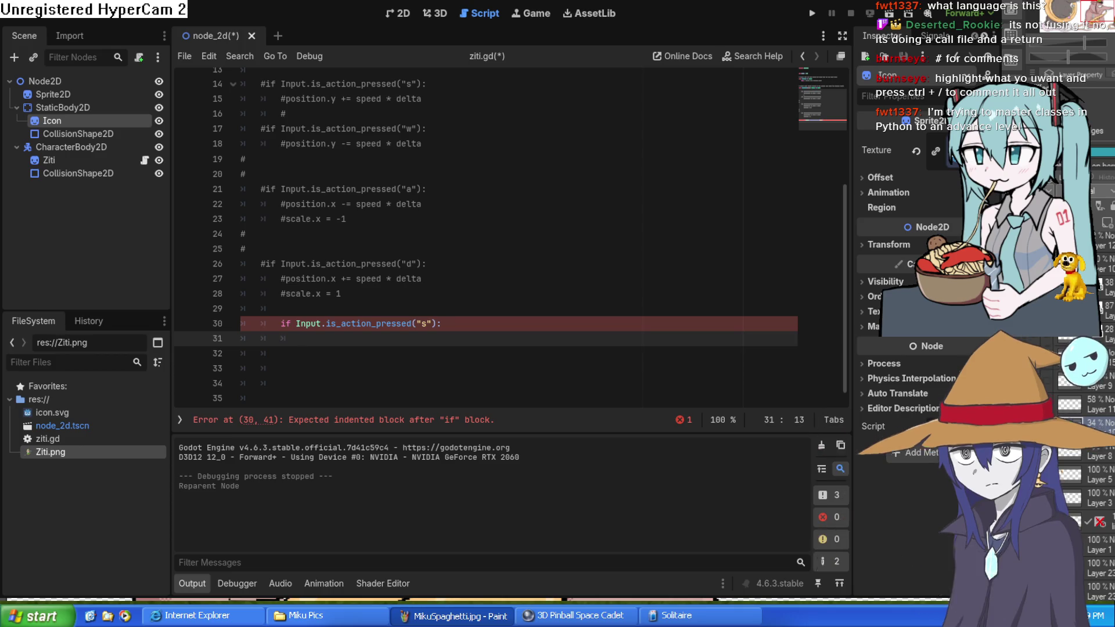
Step: Type move_and_slide() under the if line and fix both lines' indentation
{"action": "type", "text": "move_and_slide()"}
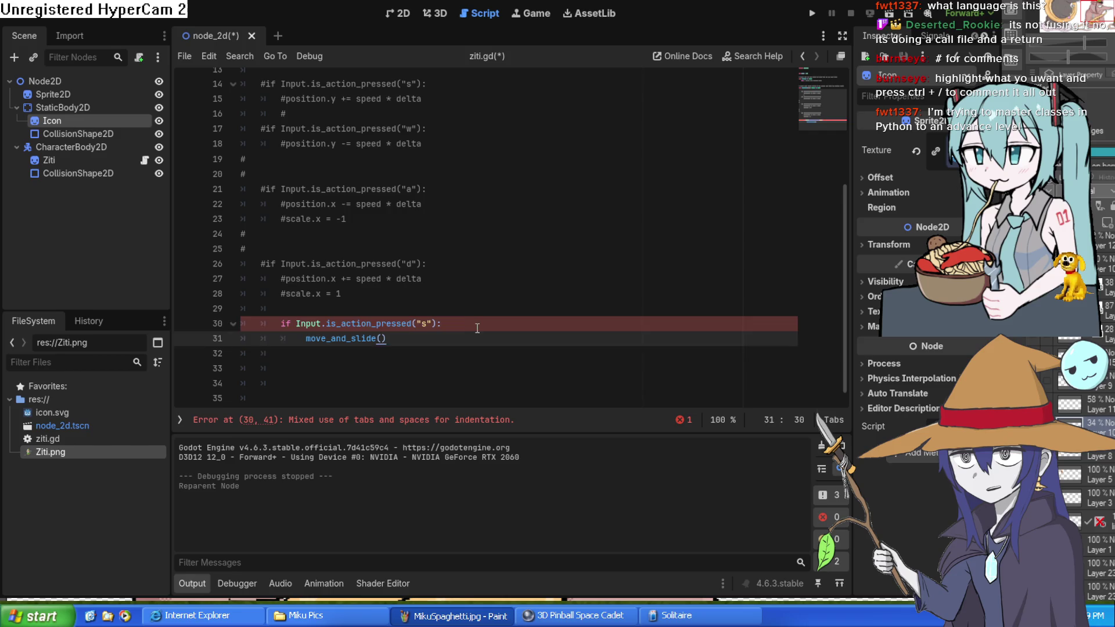
{"action": "left_click", "coordinate": [478, 325]}
{"action": "left_click", "coordinate": [283, 324]}
{"action": "key", "text": "BackSpace"}
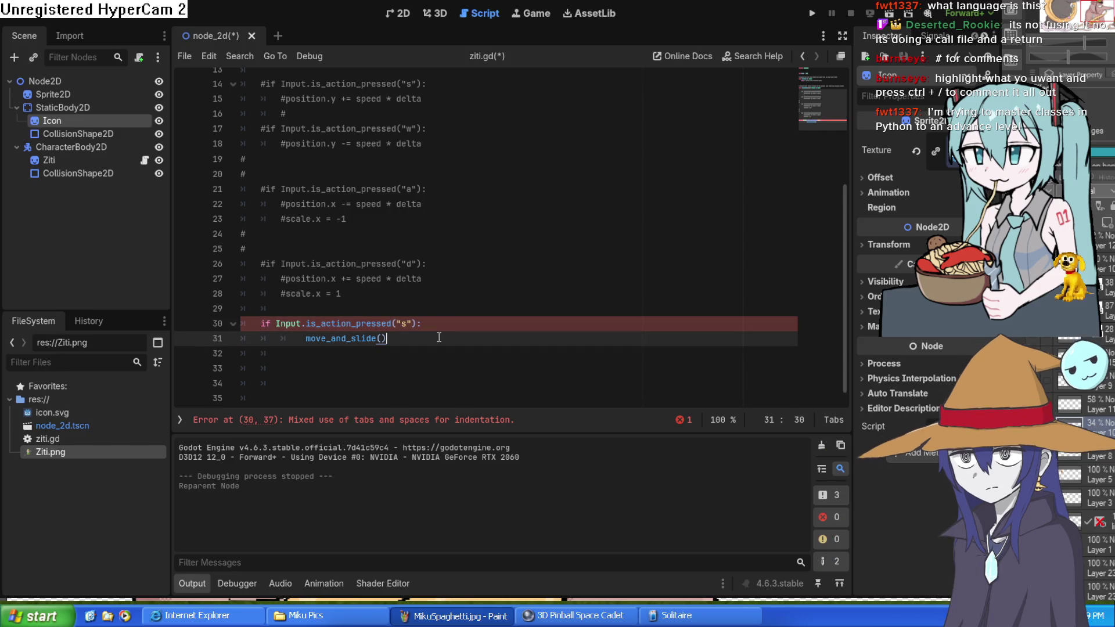
{"action": "left_click", "coordinate": [307, 340]}
{"action": "key", "text": "BackSpace"}
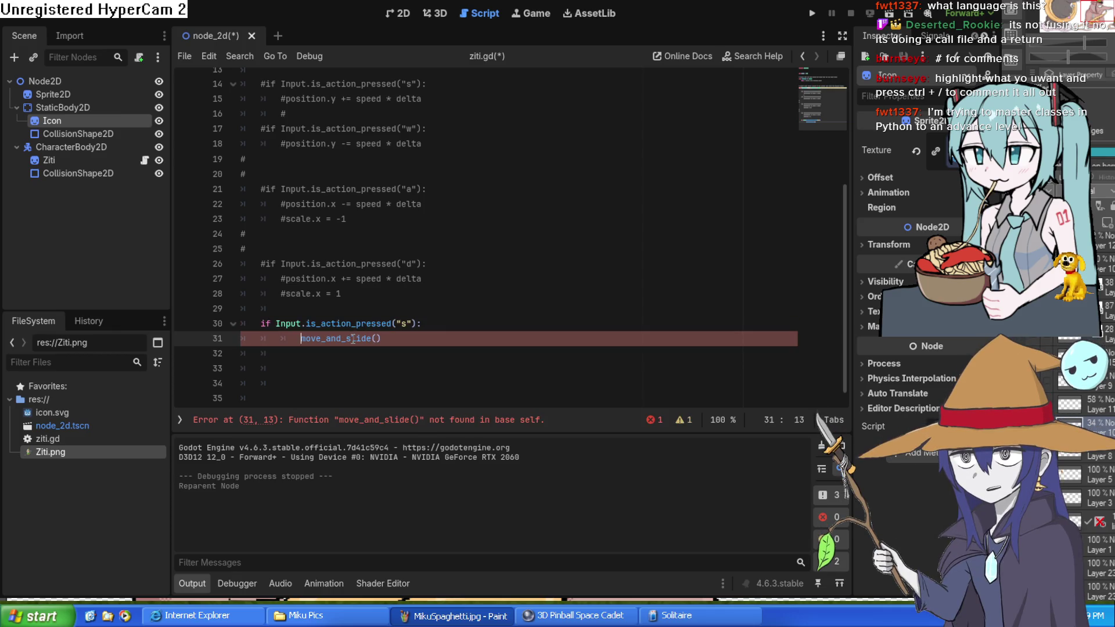
{"action": "key", "text": "Tab"}
{"action": "key", "text": "BackSpace"}
{"action": "key", "text": "BackSpace"}
Step: Correct the move_and_slide spelling and give it the argument Vector2.RIGHT * 10
{"action": "left_click", "coordinate": [424, 342]}
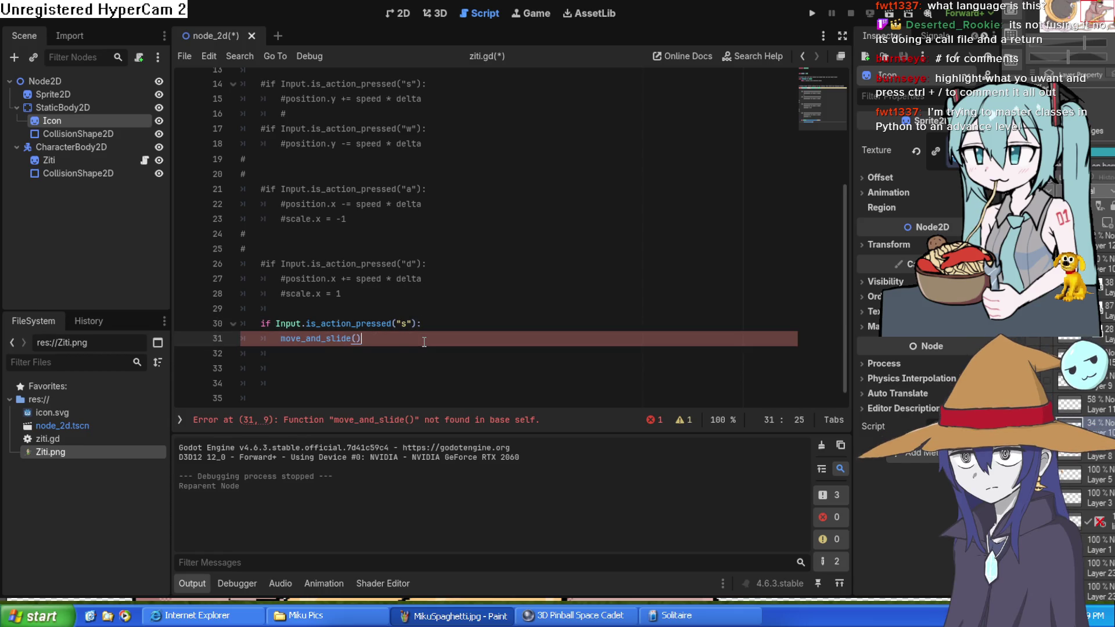
{"action": "left_click", "coordinate": [316, 338]}
{"action": "key", "text": "BackSpace"}
{"action": "type", "text": "n"}
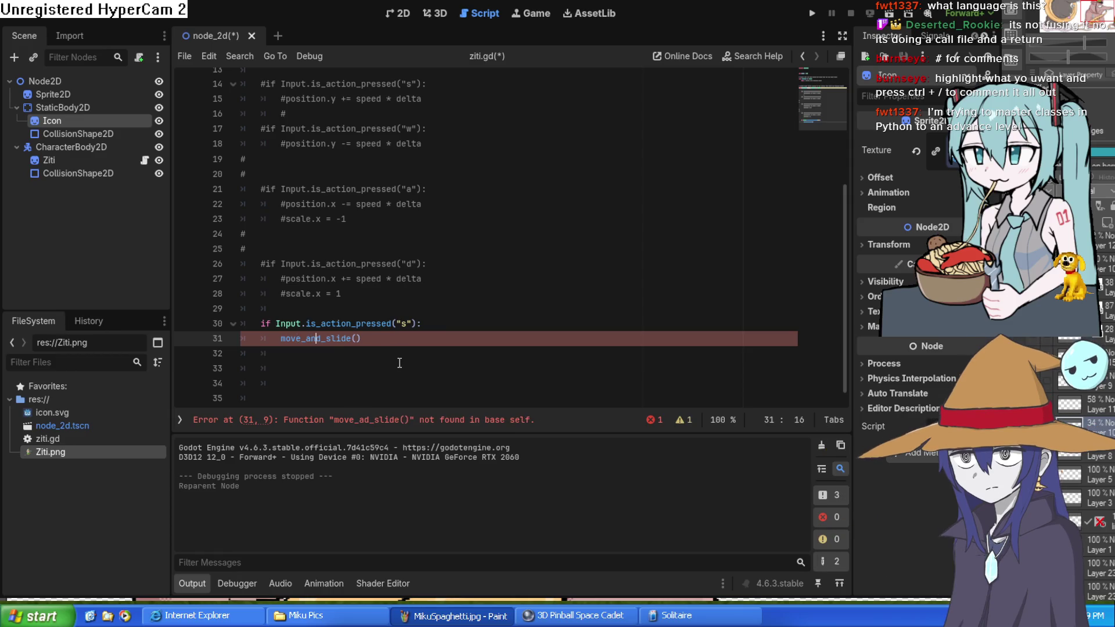
{"action": "left_click", "coordinate": [282, 339]}
{"action": "key", "text": "BackSpace"}
{"action": "key", "text": "BackSpace"}
{"action": "key", "text": "BackSpace"}
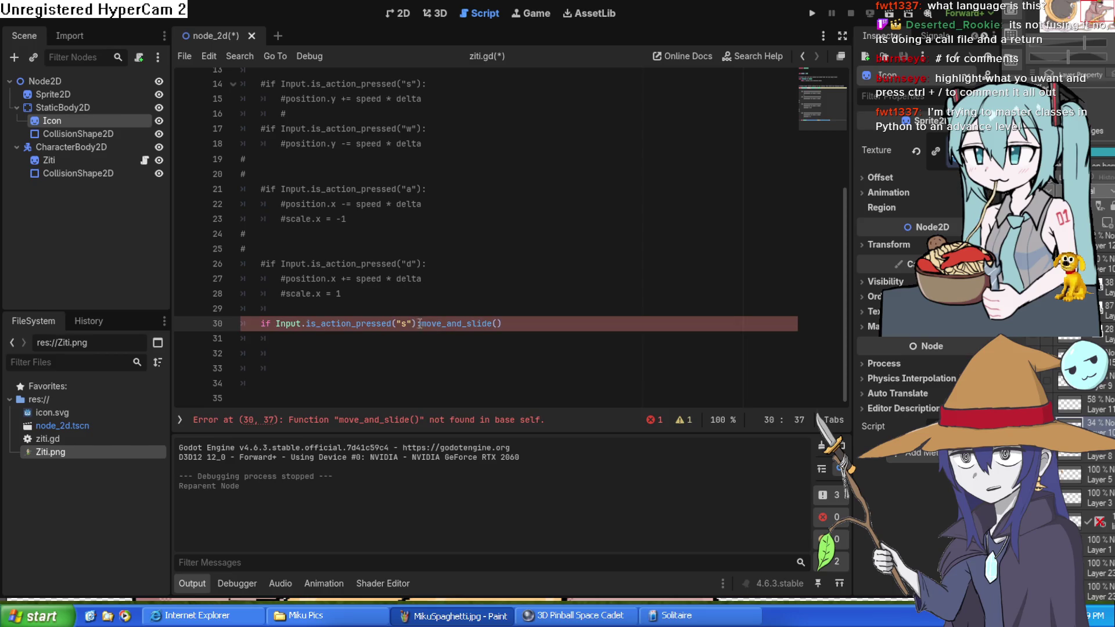
{"action": "key", "text": "Return"}
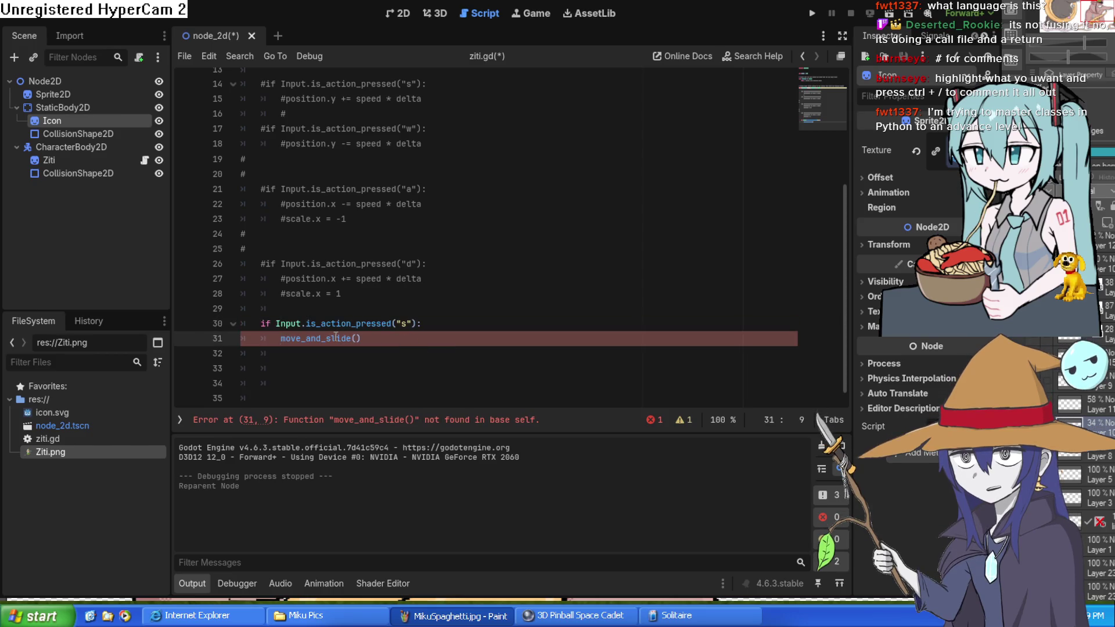
{"action": "left_click", "coordinate": [317, 344]}
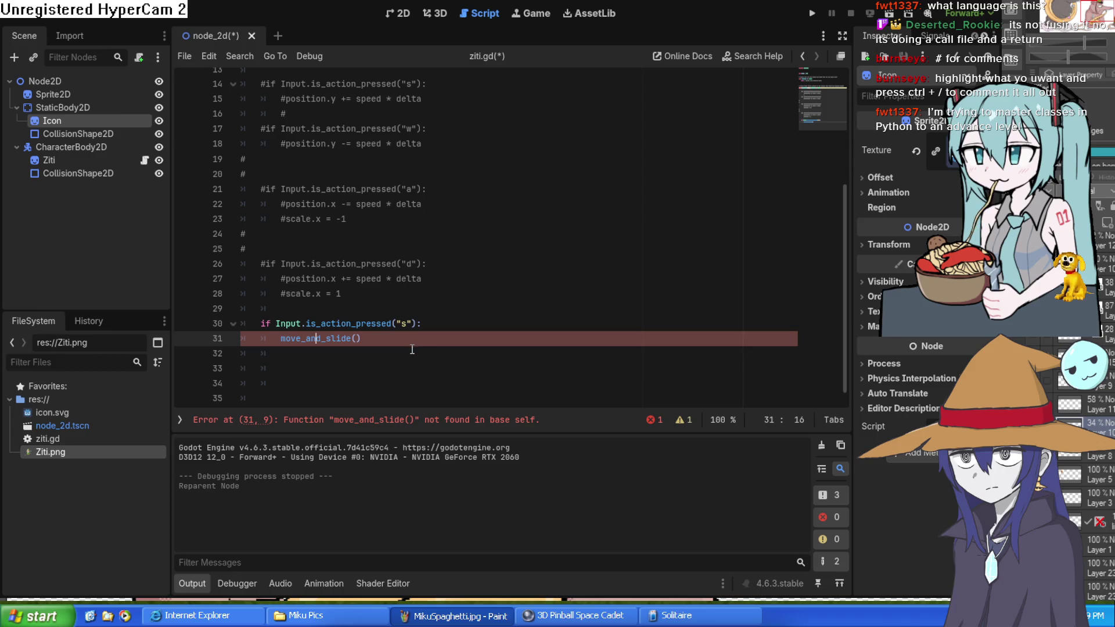
{"action": "left_click", "coordinate": [461, 339]}
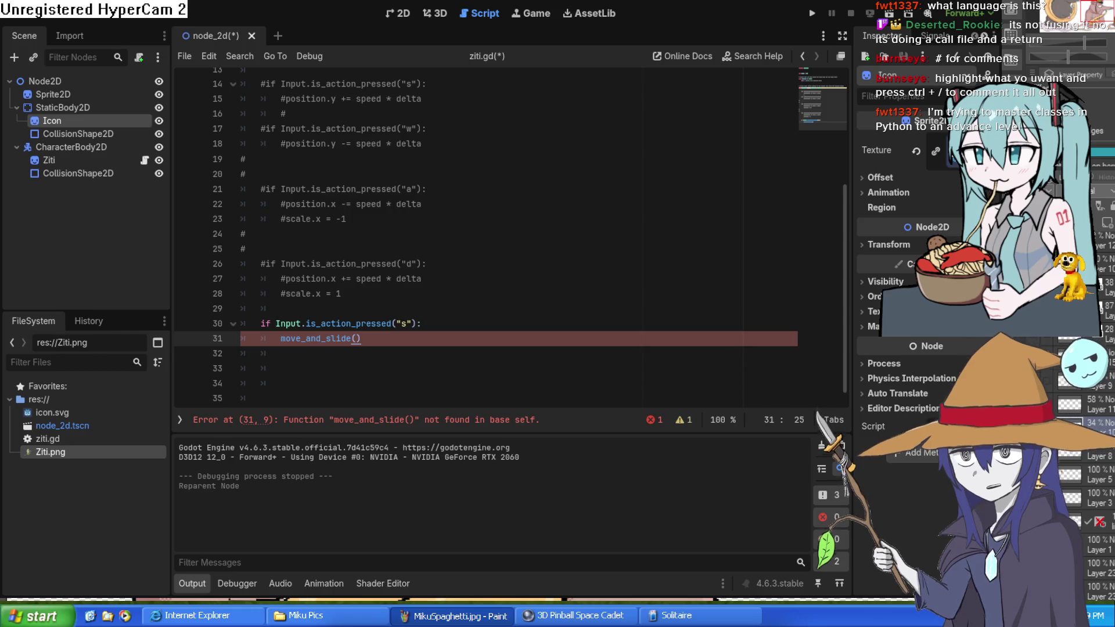
{"action": "key", "text": "Left"}
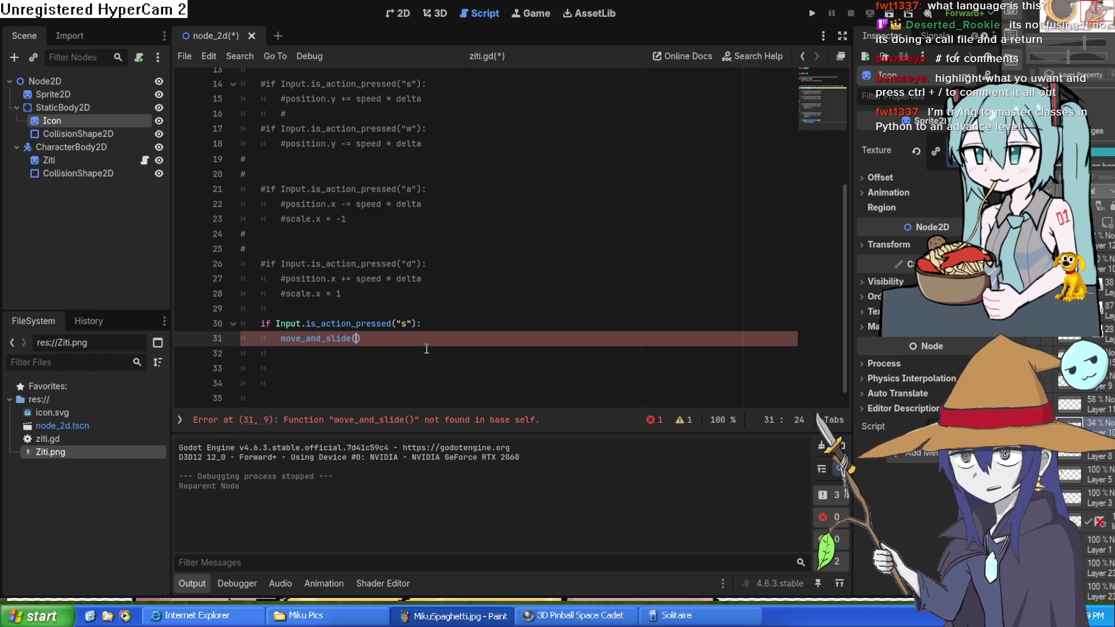
{"action": "type", "text": "Vector2.RIGHT * 10)"}
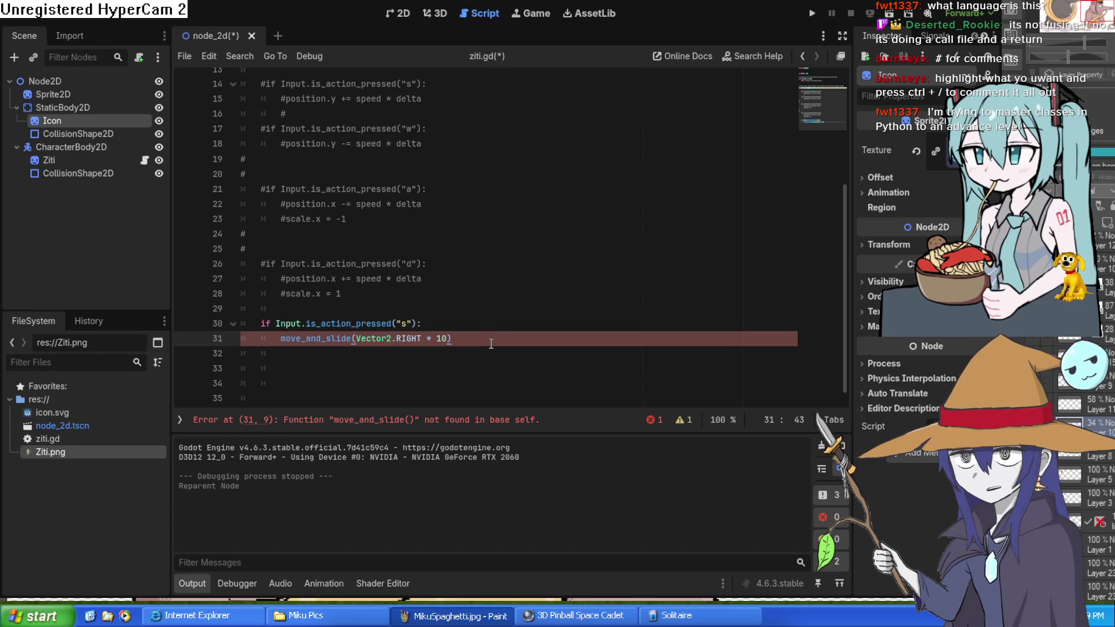
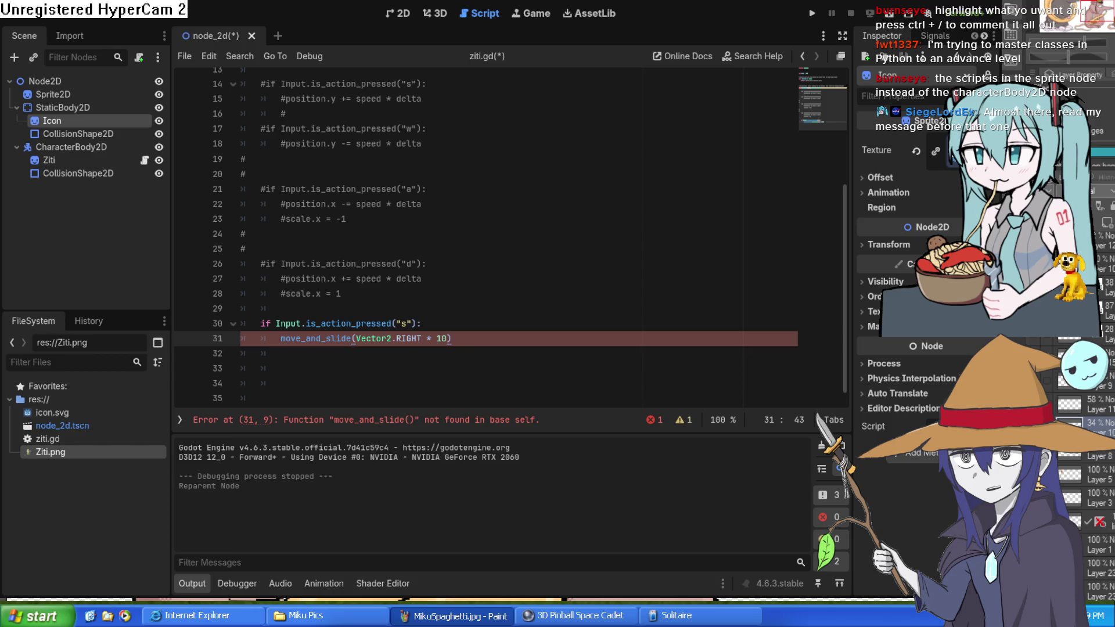
Step: Attach a new template-based script, character_body_2d.gd, to the CharacterBody2D node
{"action": "left_click", "coordinate": [286, 339]}
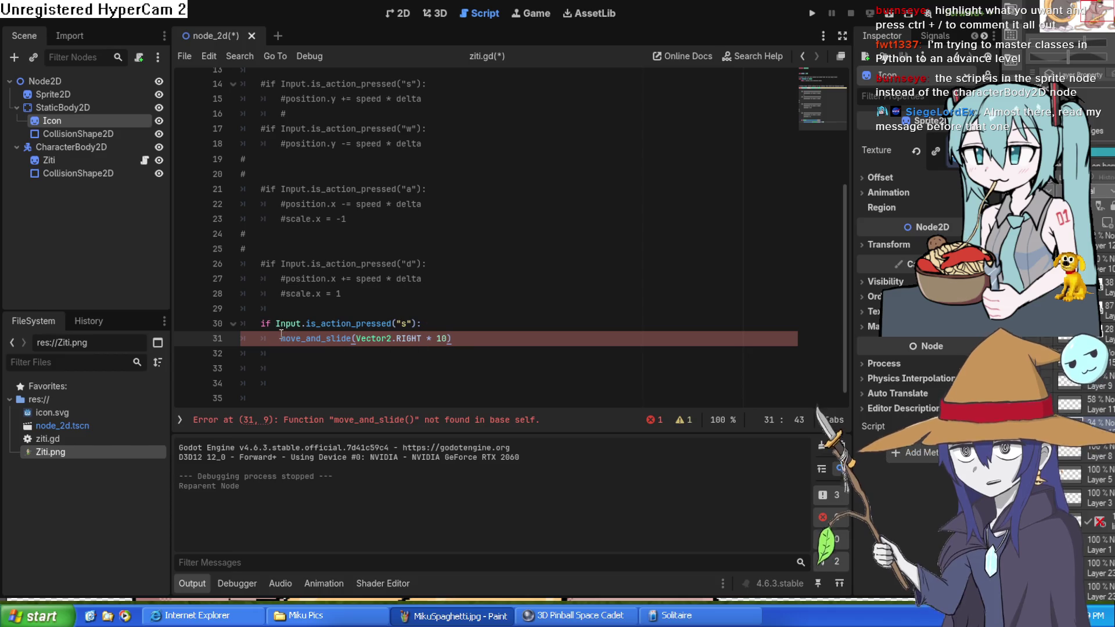
{"action": "left_click_drag", "start_coordinate": [286, 339], "coordinate": [470, 346]}
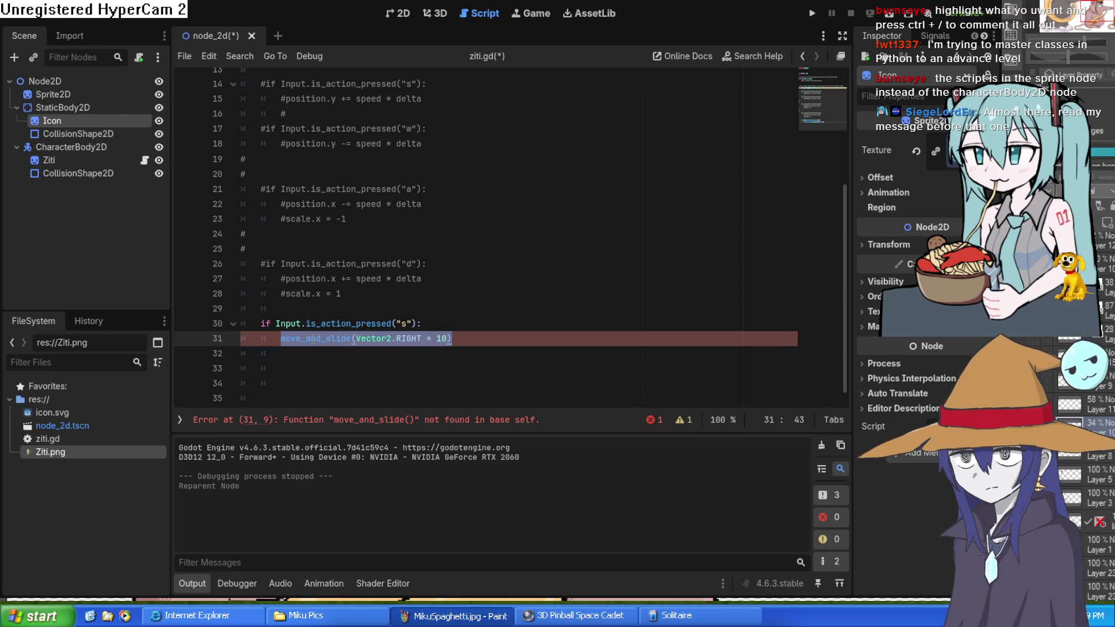
{"action": "left_click", "coordinate": [90, 162]}
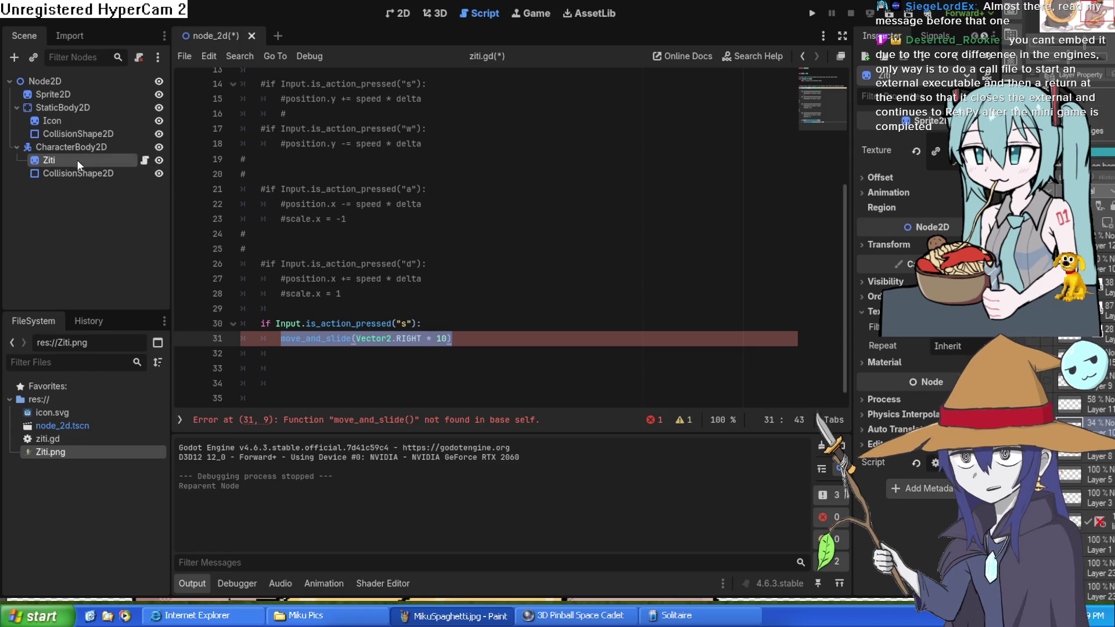
{"action": "mouse_move", "coordinate": [435, 392]}
{"action": "left_mouse_down"}
{"action": "mouse_move", "coordinate": [255, 334]}
{"action": "mouse_move", "coordinate": [172, 51]}
{"action": "left_mouse_up"}
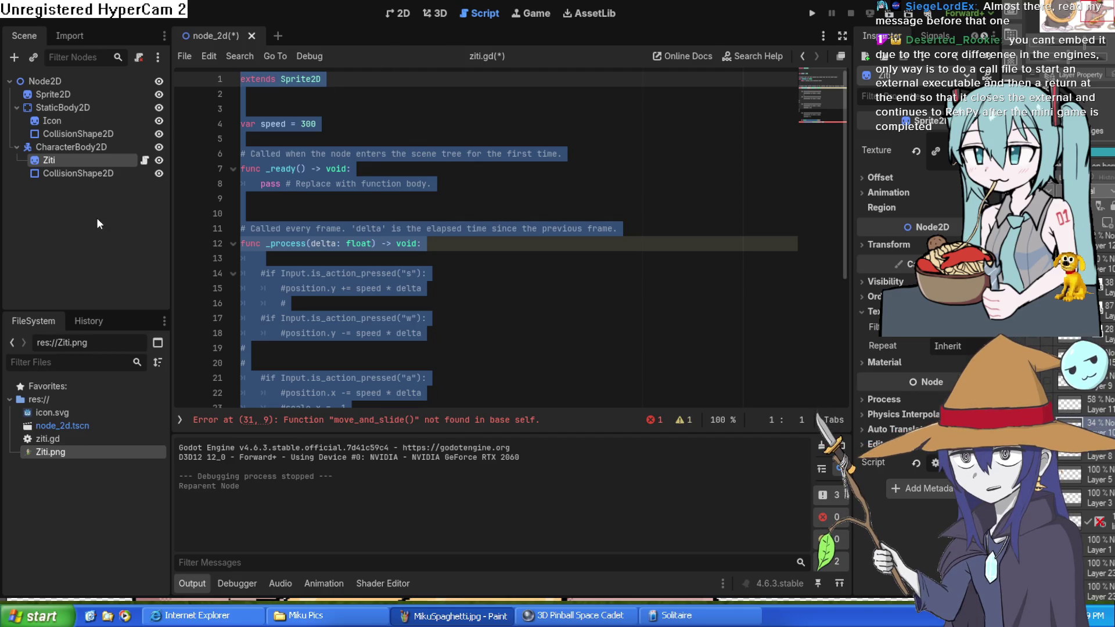
{"action": "left_click", "coordinate": [137, 148]}
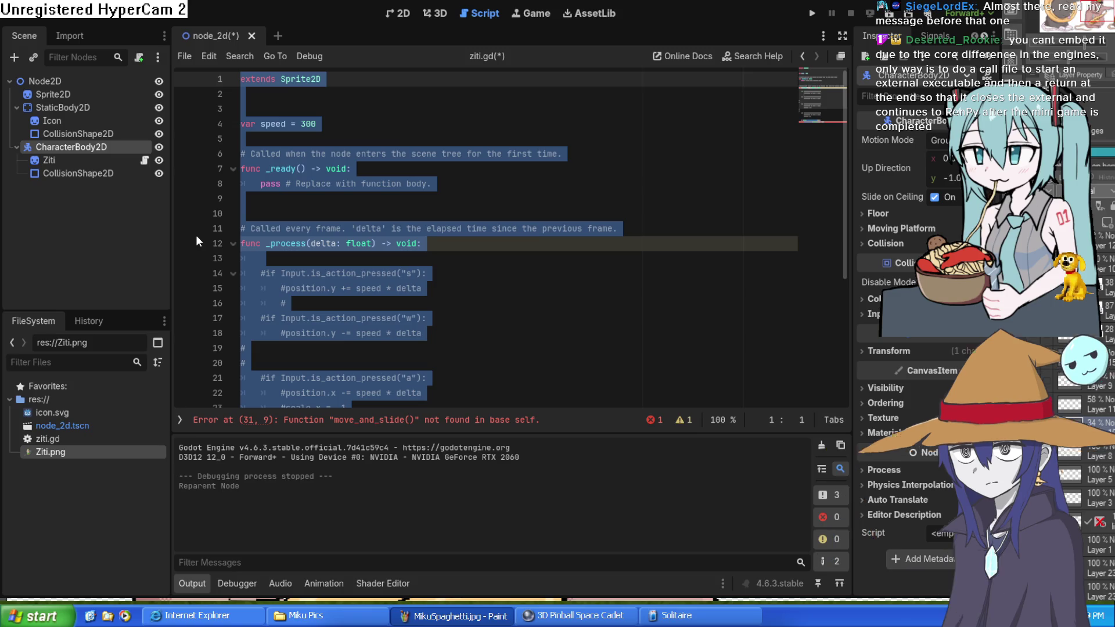
{"action": "left_click", "coordinate": [514, 413]}
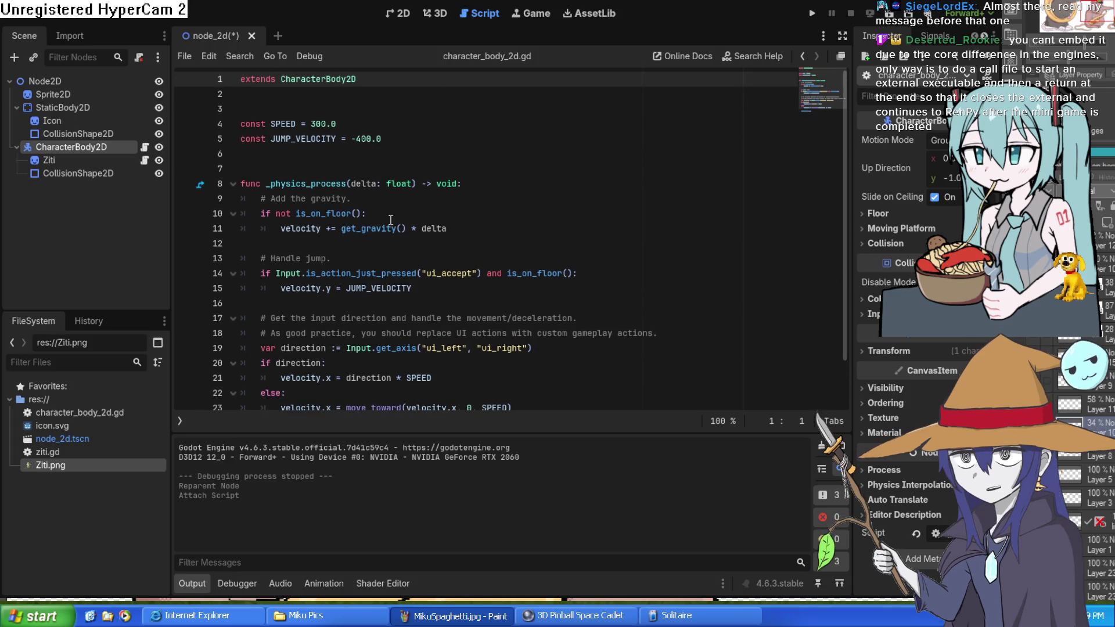
Step: Comment out all of ziti.gd with Ctrl+K and run the project to test it
{"action": "scroll", "coordinate": [386, 208], "scroll_direction": "down", "scroll_amount": 1}
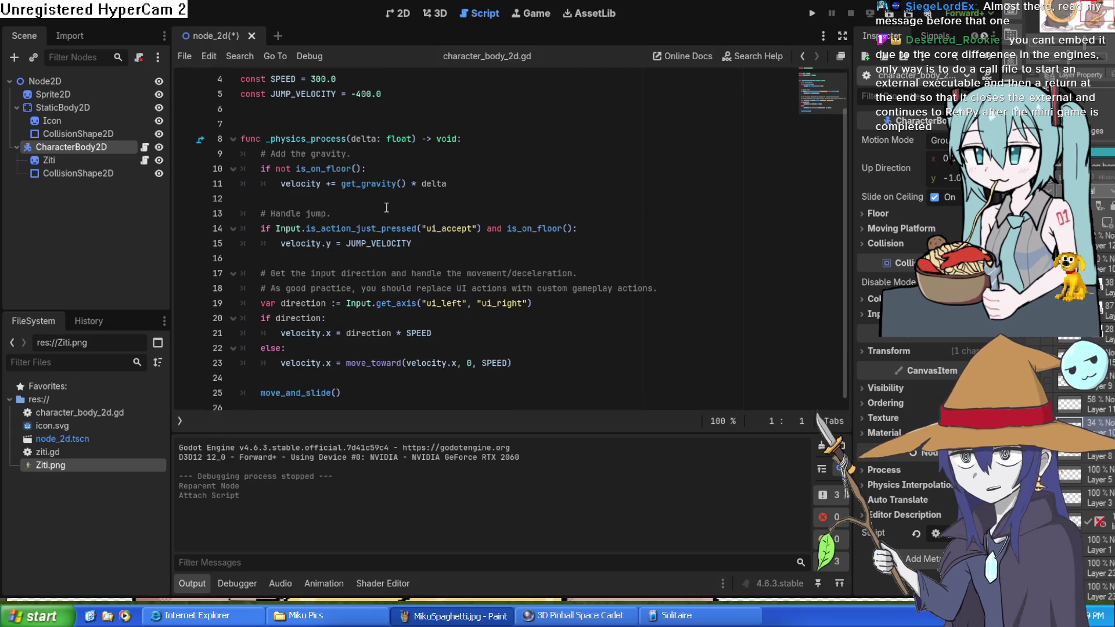
{"action": "left_click", "coordinate": [145, 161]}
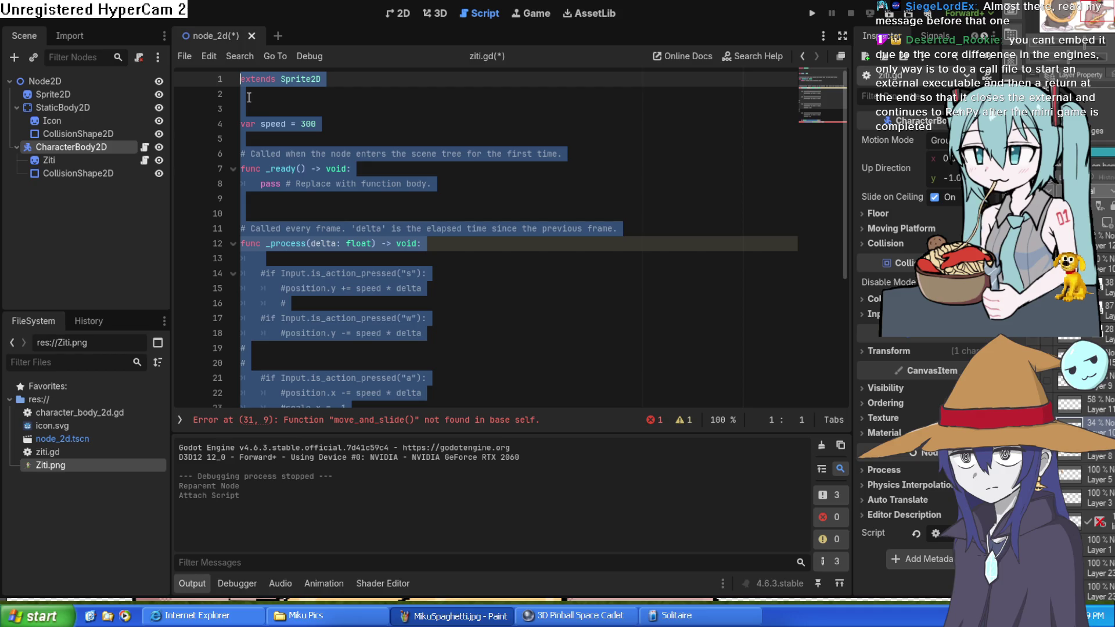
{"action": "key", "text": "ctrl+k"}
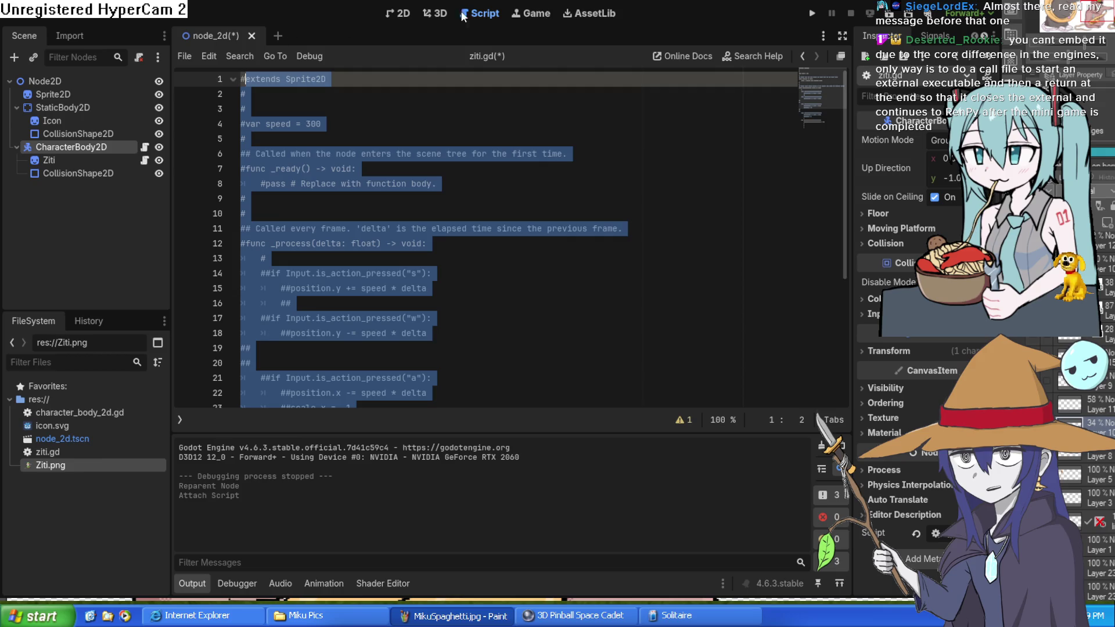
{"action": "left_click", "coordinate": [813, 13]}
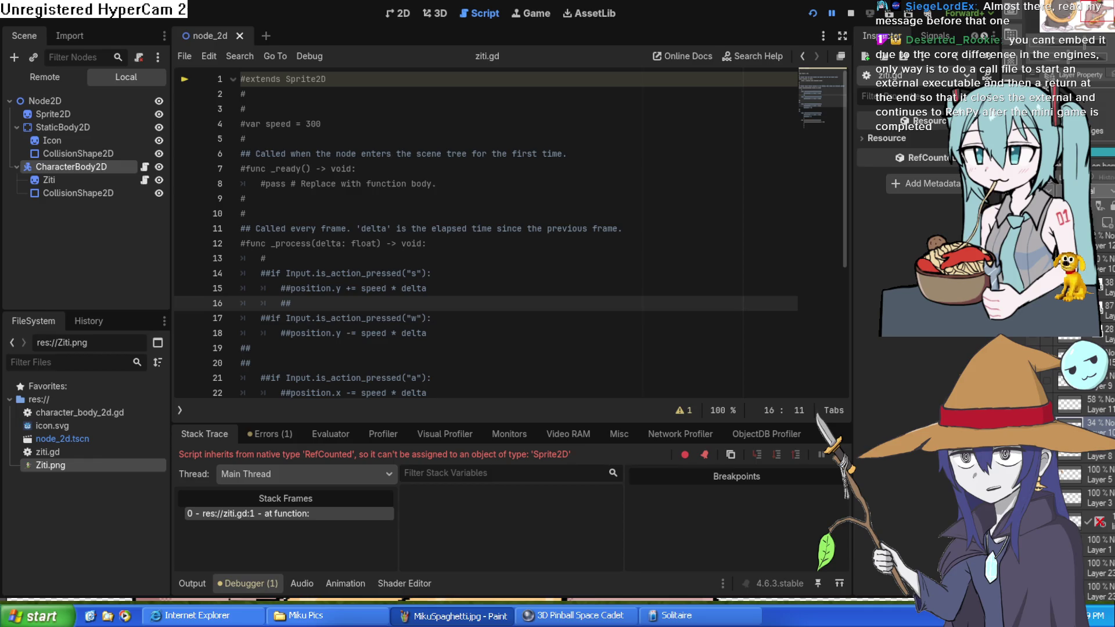
Step: Undo the commenting to restore ziti.gd's code, then reopen CharacterBody2D's script
{"action": "scroll", "coordinate": [488, 233], "scroll_direction": "down", "scroll_amount": 4}
{"action": "scroll", "coordinate": [488, 233], "scroll_direction": "up", "scroll_amount": 4}
{"action": "key", "text": "ctrl+z"}
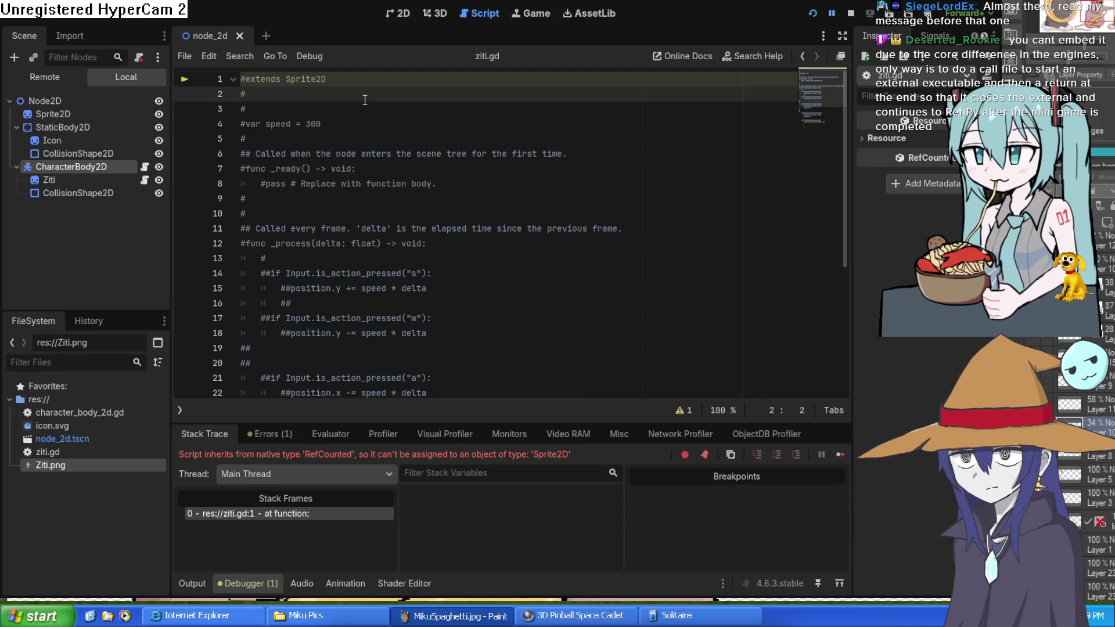
{"action": "key", "text": "ctrl+z"}
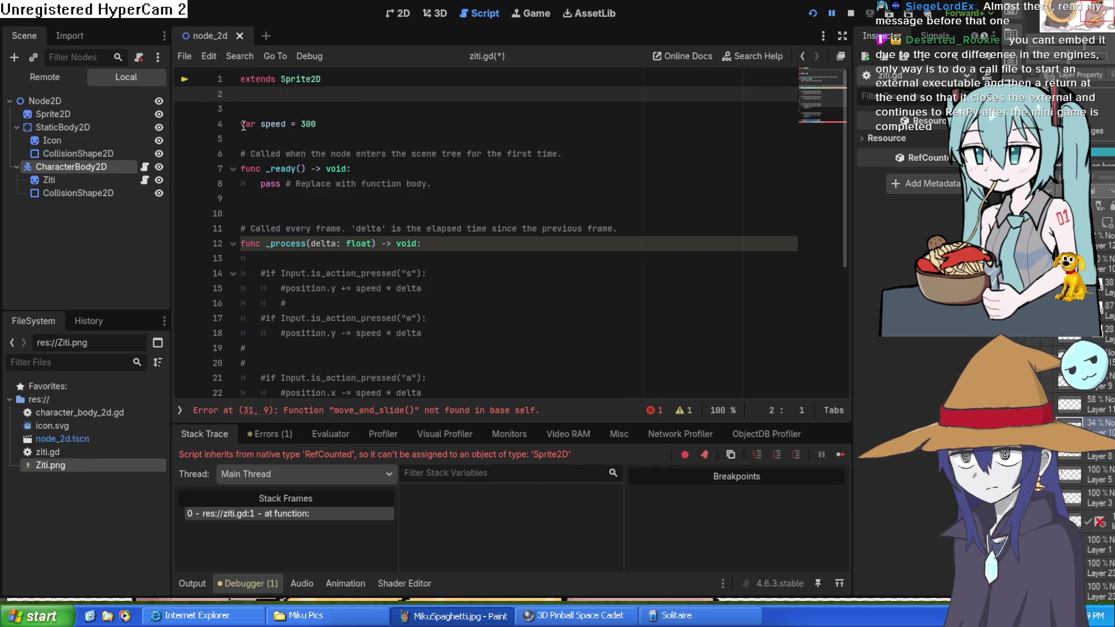
{"action": "mouse_move", "coordinate": [243, 125]}
{"action": "left_mouse_down"}
{"action": "mouse_move", "coordinate": [279, 139]}
{"action": "mouse_move", "coordinate": [441, 401]}
{"action": "mouse_move", "coordinate": [502, 411]}
{"action": "left_mouse_up"}
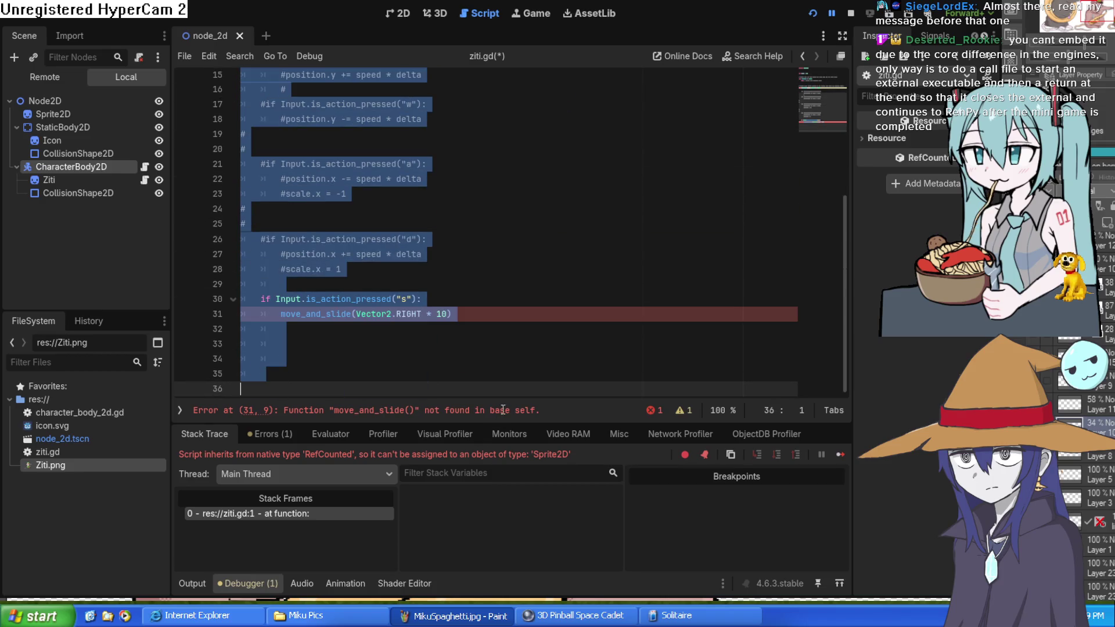
{"action": "left_click", "coordinate": [485, 315]}
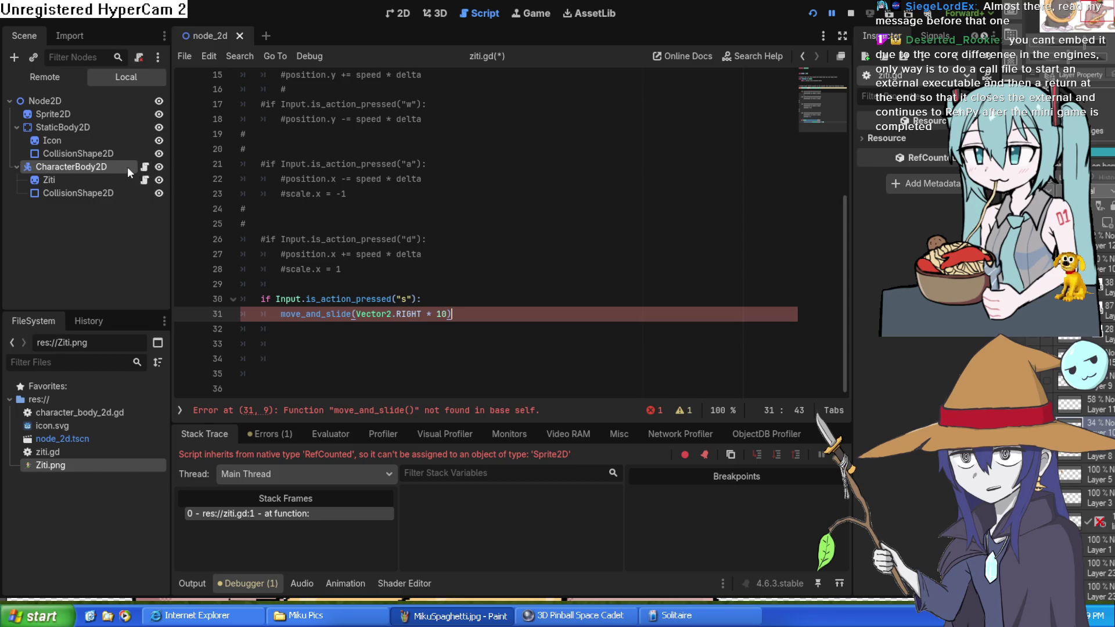
{"action": "left_click", "coordinate": [142, 172]}
{"action": "left_click", "coordinate": [144, 168]}
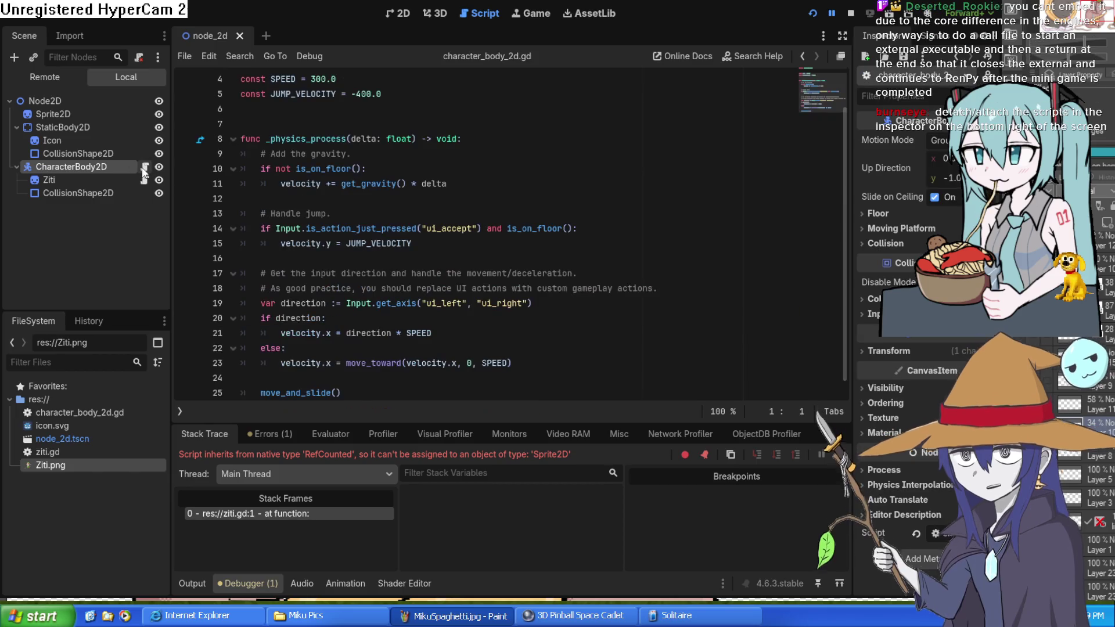
Step: Stop the errored debug session, close the frozen game and relaunch until Ziti appears above the platform
{"action": "left_click", "coordinate": [832, 13]}
{"action": "left_click", "coordinate": [851, 13]}
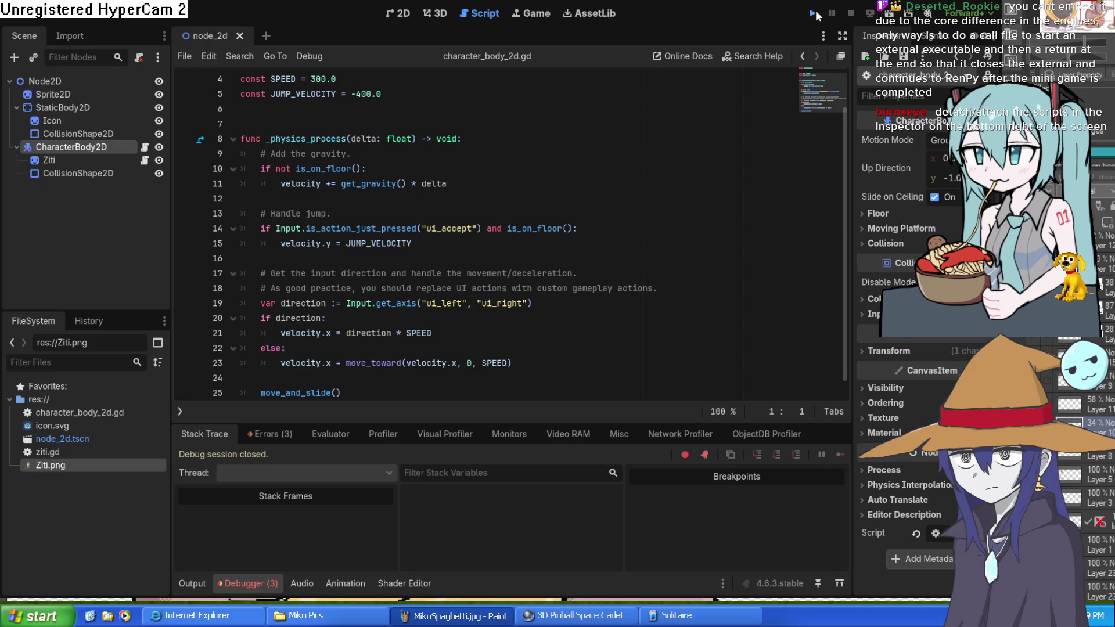
{"action": "left_click", "coordinate": [812, 13]}
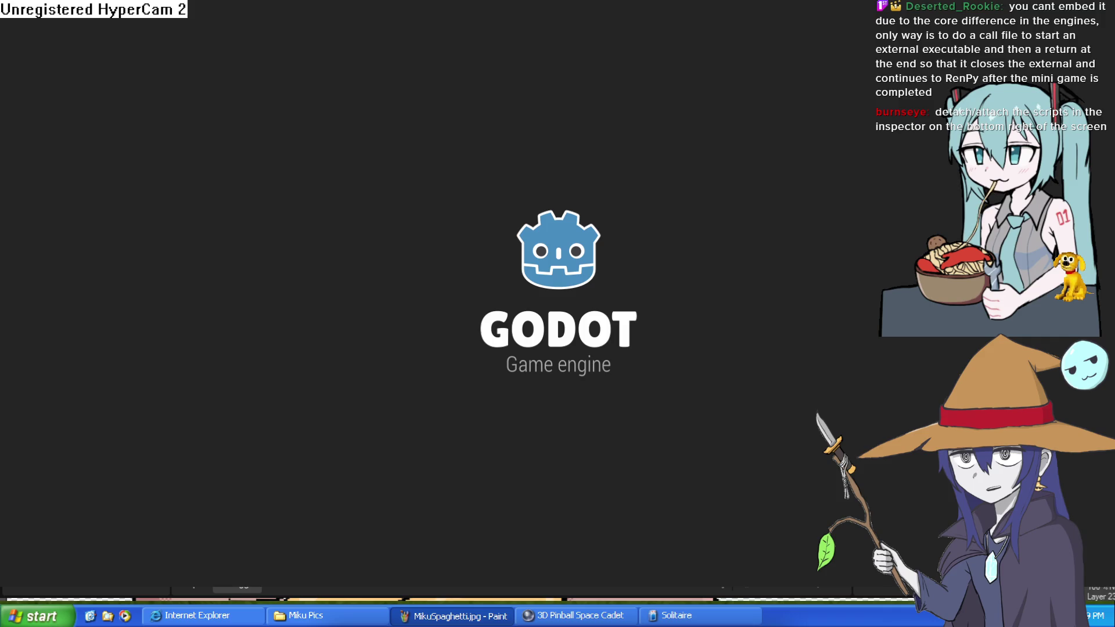
{"action": "left_click", "coordinate": [831, 14]}
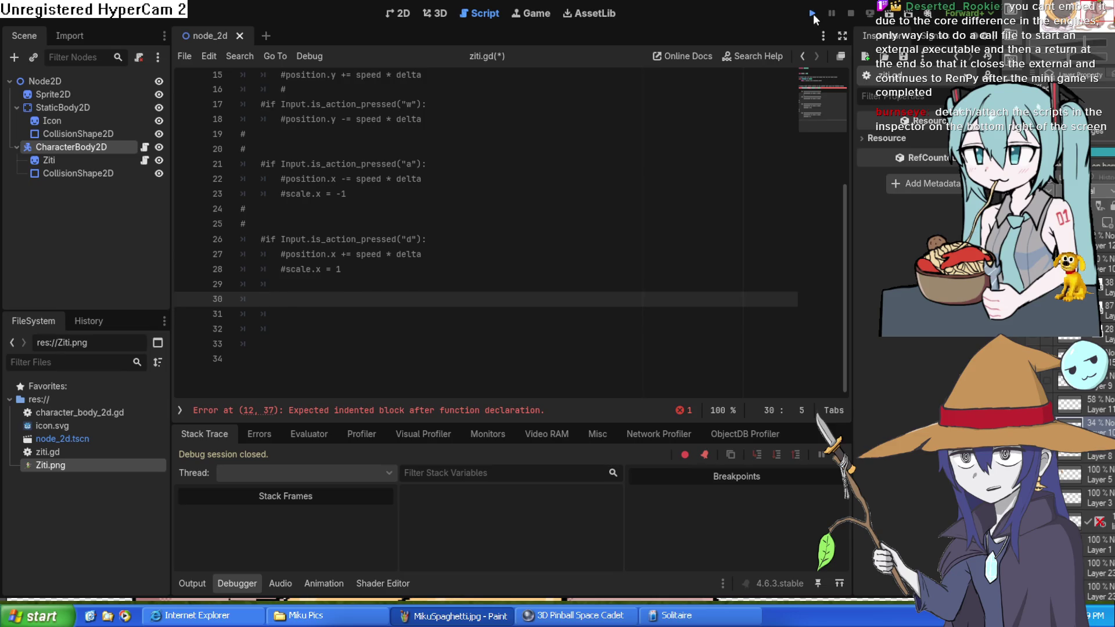
{"action": "left_click", "coordinate": [813, 14]}
{"action": "left_click", "coordinate": [814, 14]}
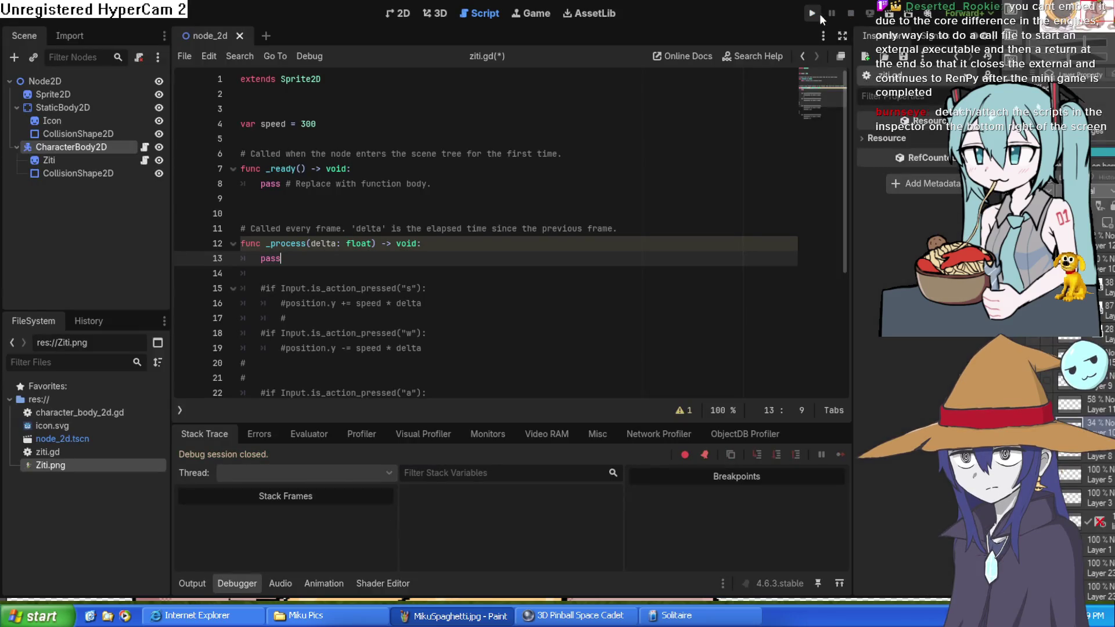
{"action": "left_click", "coordinate": [813, 14]}
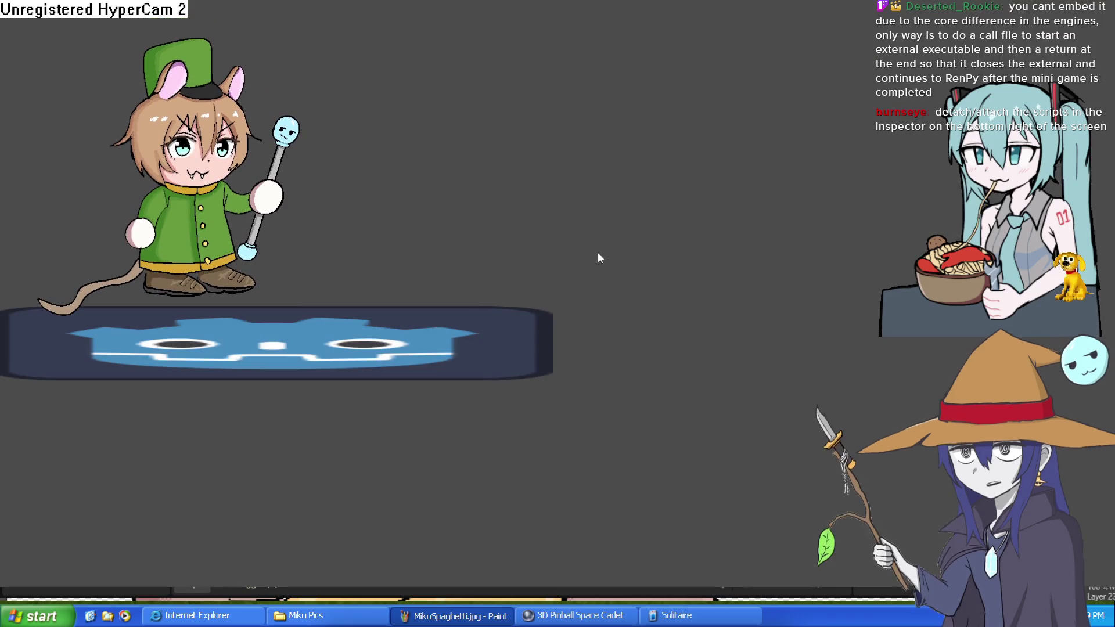
Step: Test Ziti's walking and jumping with the arrow keys and Space, then close the game
{"action": "key", "text": "Right"}
{"action": "key", "text": "space"}
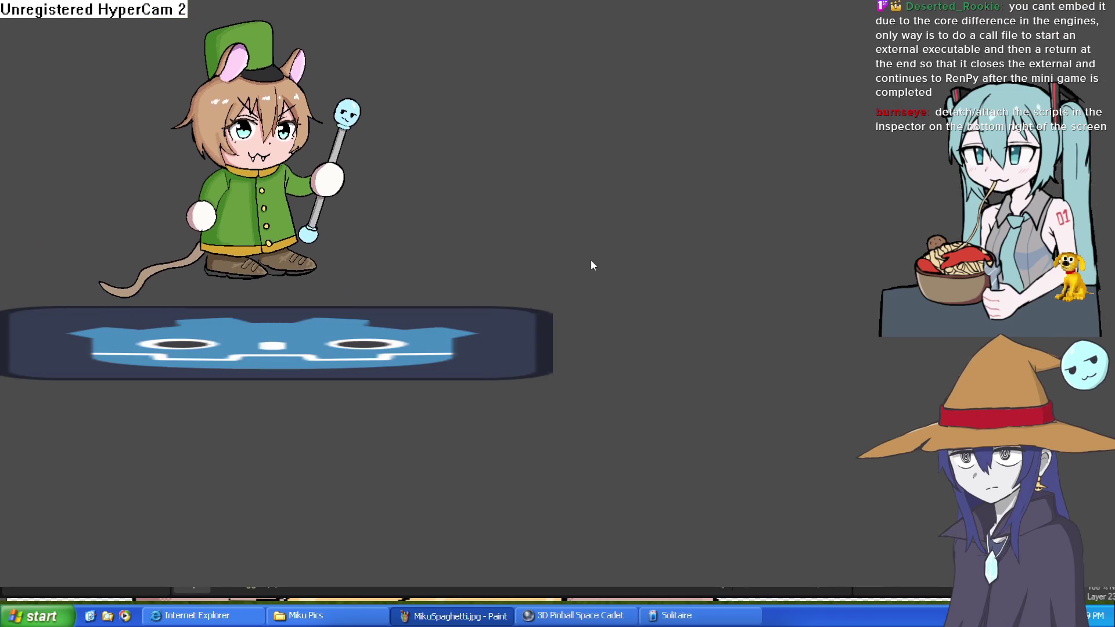
{"action": "key", "text": "Right"}
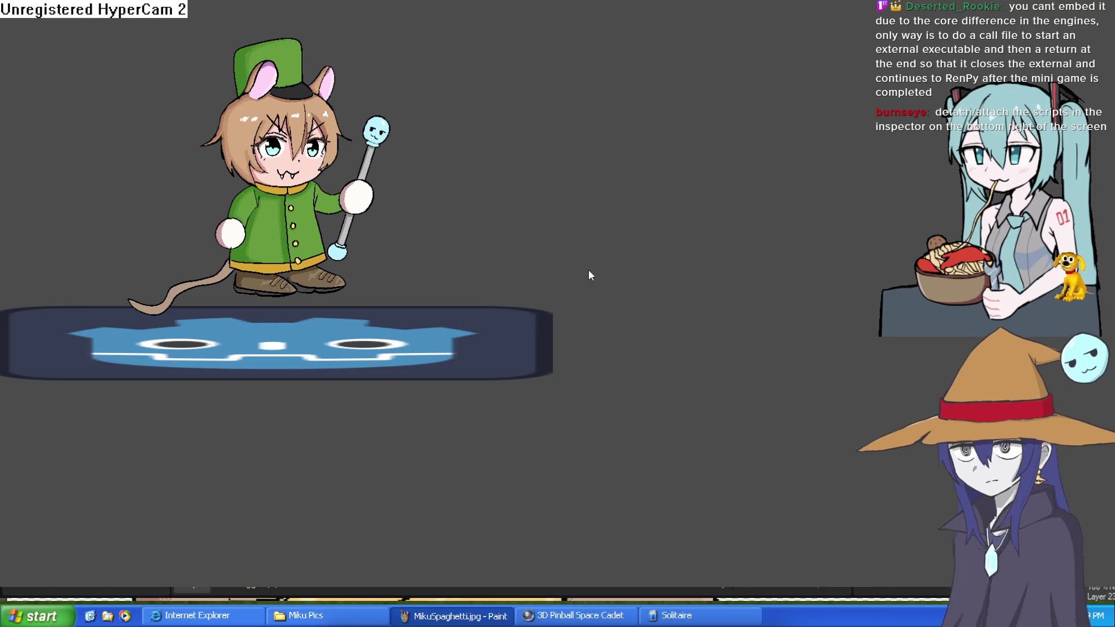
{"action": "key", "text": "space"}
{"action": "key", "text": "space"}
{"action": "key", "text": "Left"}
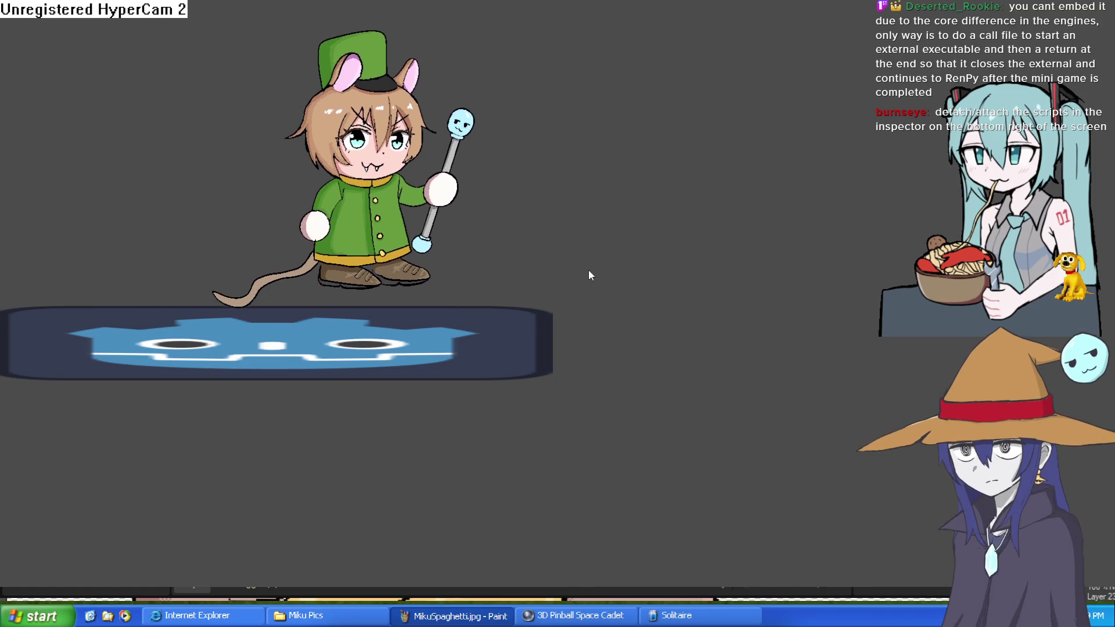
{"action": "key", "text": "Right"}
{"action": "key", "text": "Left"}
{"action": "key", "text": "Right"}
{"action": "key", "text": "Right"}
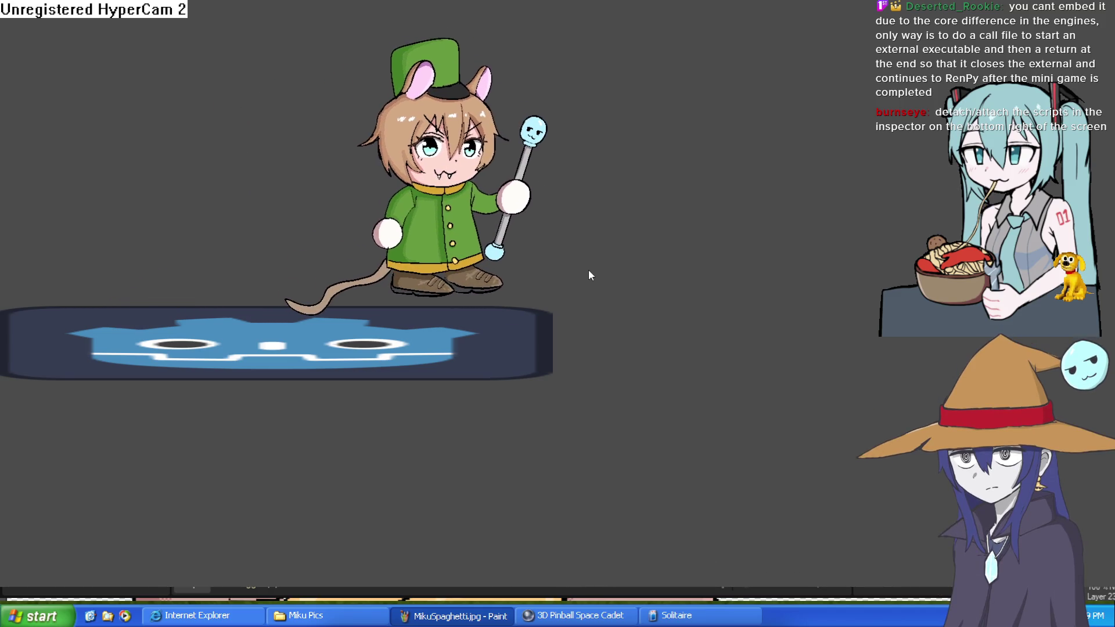
{"action": "key", "text": "Left"}
{"action": "key", "text": "space"}
{"action": "key", "text": "Right"}
{"action": "key", "text": "space"}
{"action": "key", "text": "Left"}
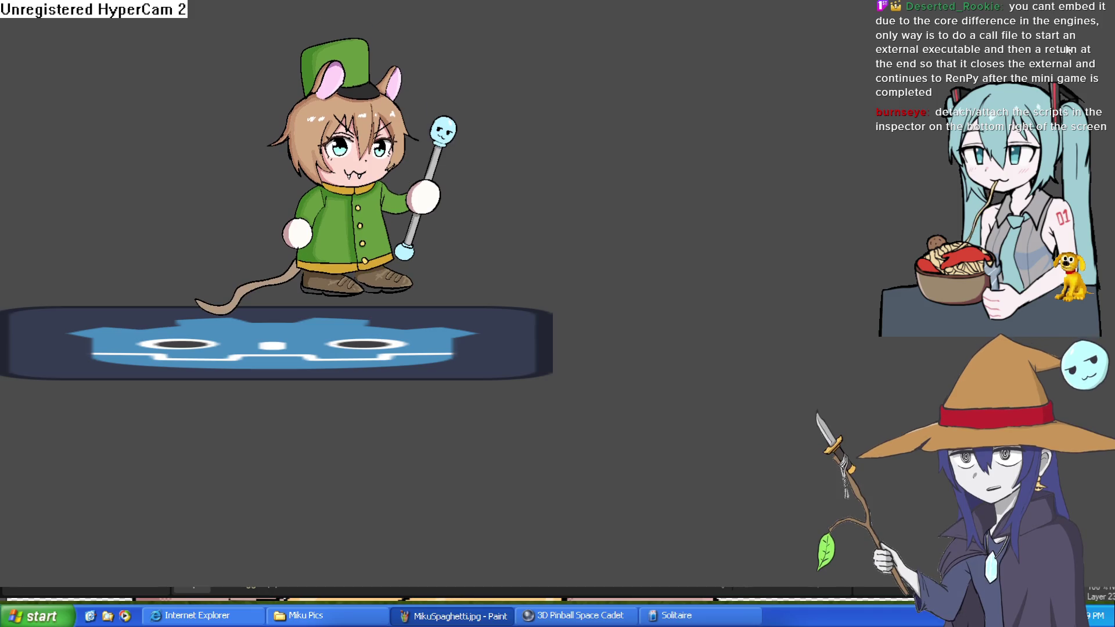
{"action": "key", "text": "alt+F4"}
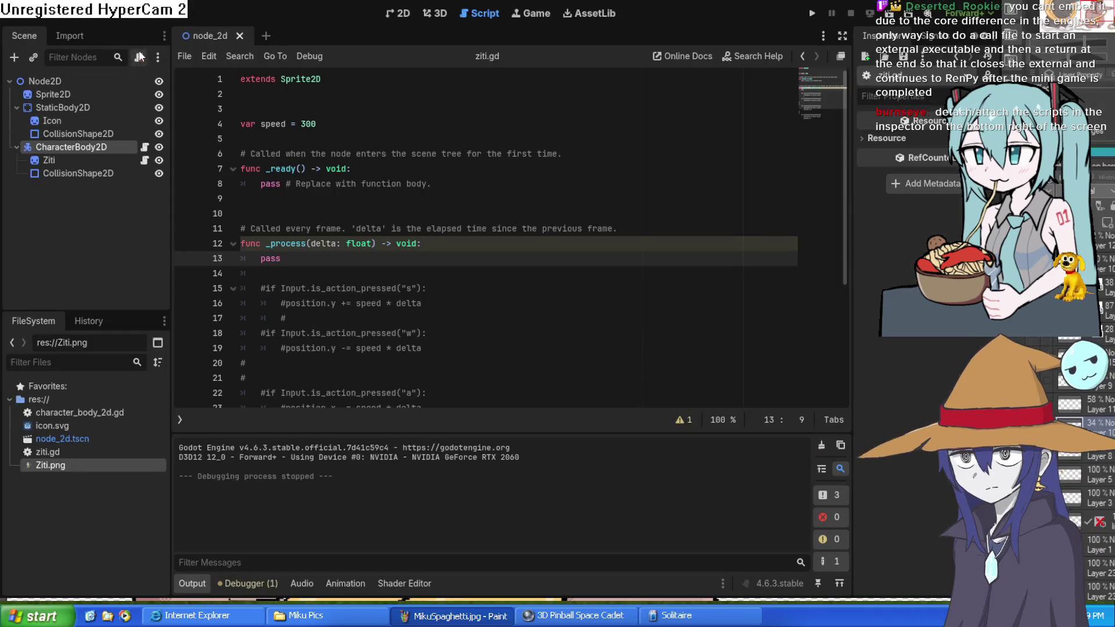
Step: Raise the character's collision circle about 92 px and retest walking on the platform
{"action": "left_click", "coordinate": [402, 14]}
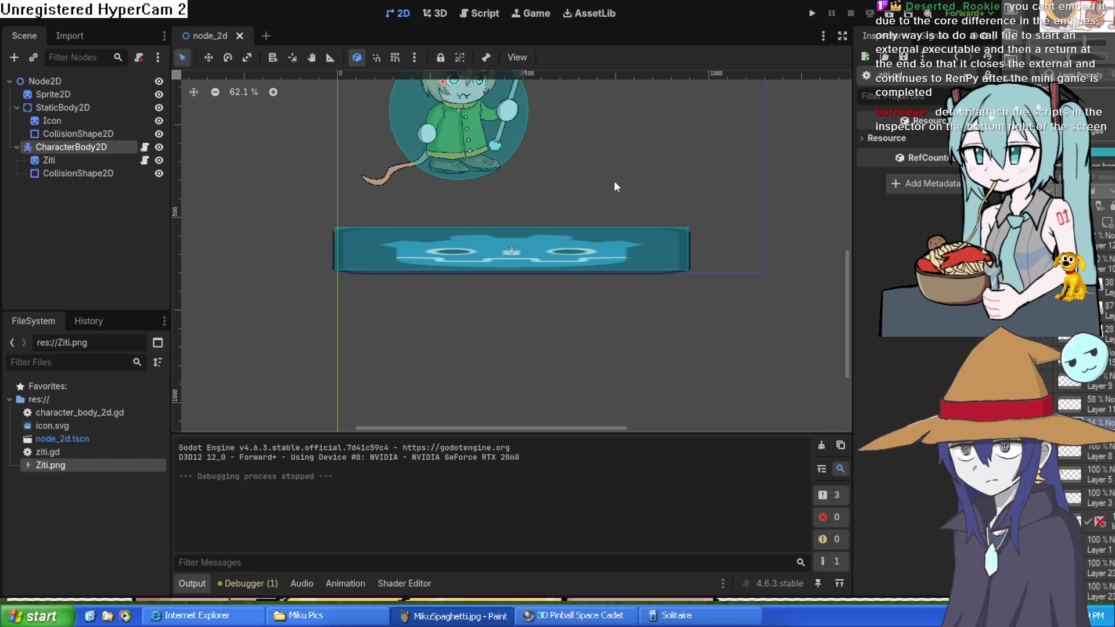
{"action": "left_click_drag", "start_coordinate": [471, 206], "coordinate": [470, 172]}
{"action": "left_click", "coordinate": [811, 14]}
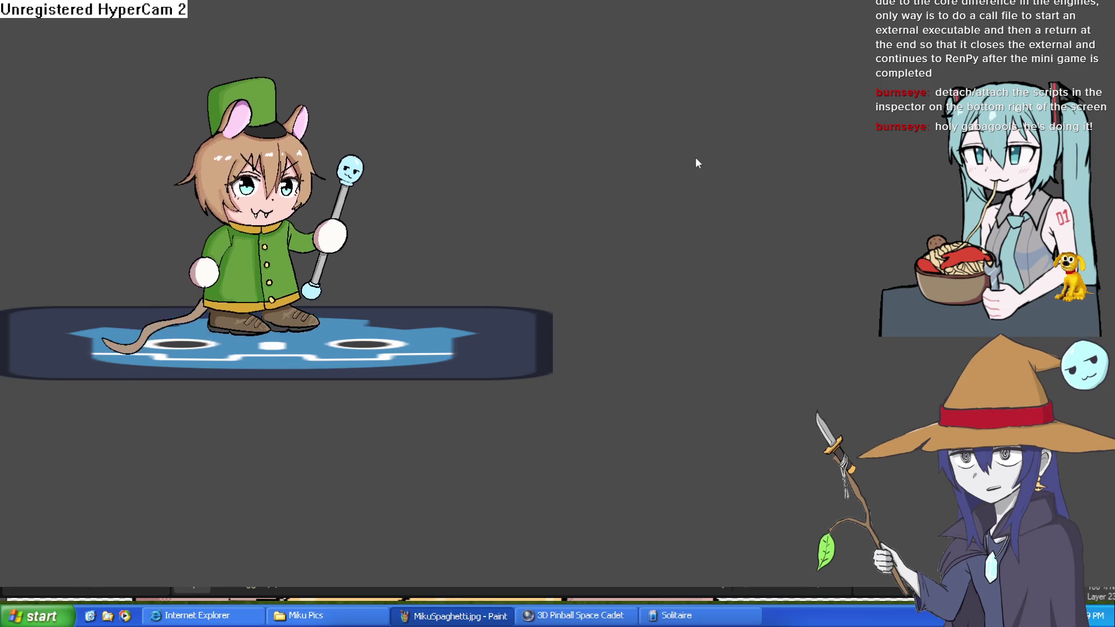
{"action": "key", "text": "Right"}
{"action": "key", "text": "Left"}
{"action": "key", "text": "Right"}
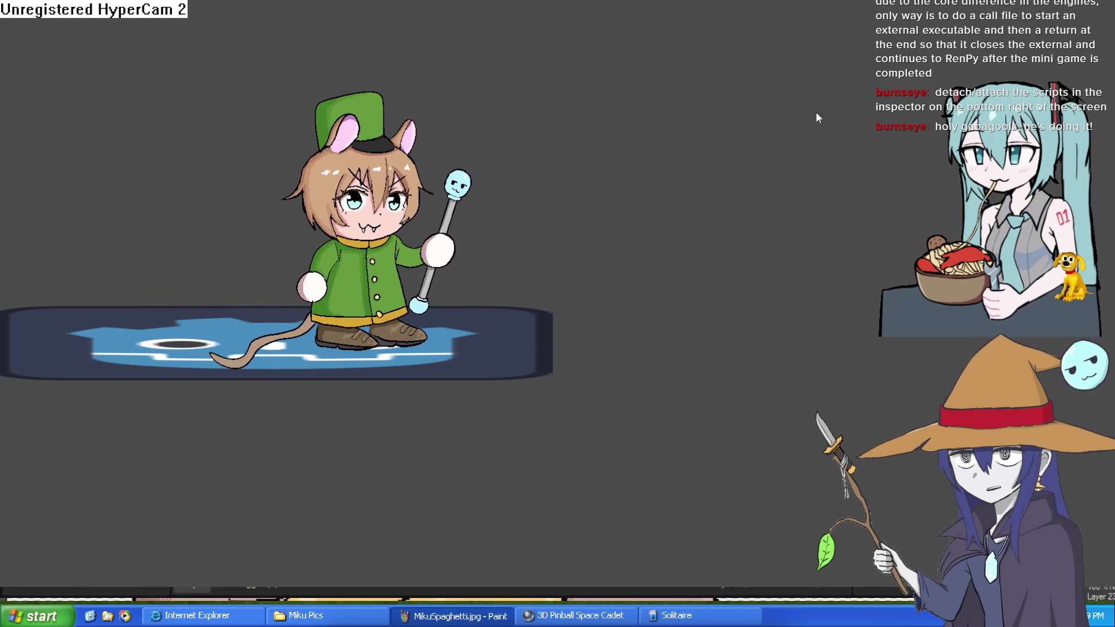
{"action": "key", "text": "alt+F4"}
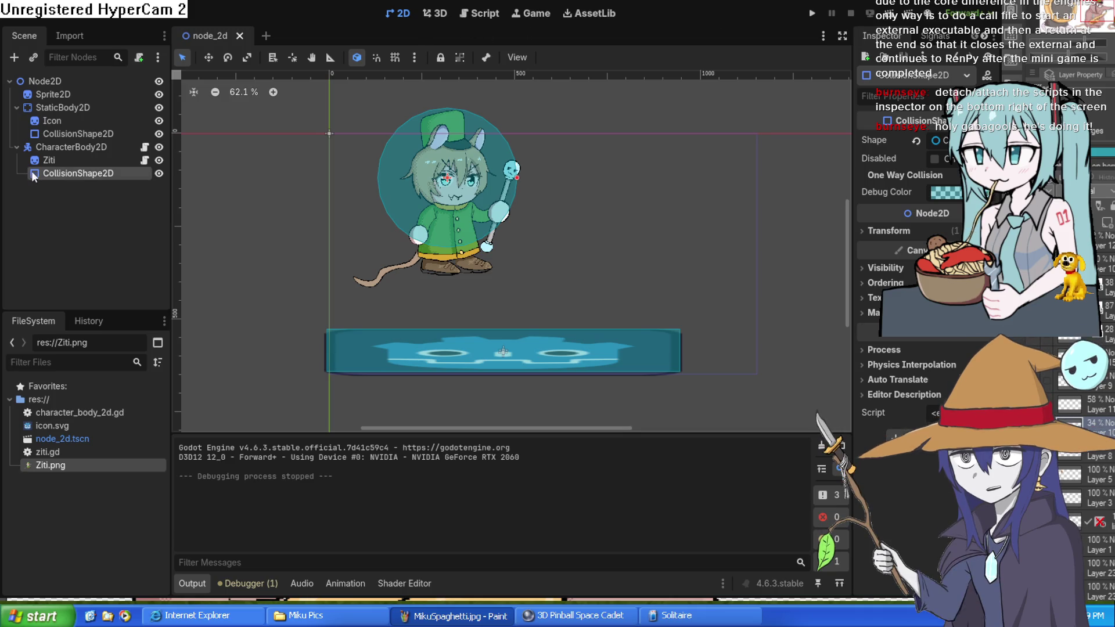
{"action": "left_click", "coordinate": [54, 149]}
{"action": "left_click", "coordinate": [479, 13]}
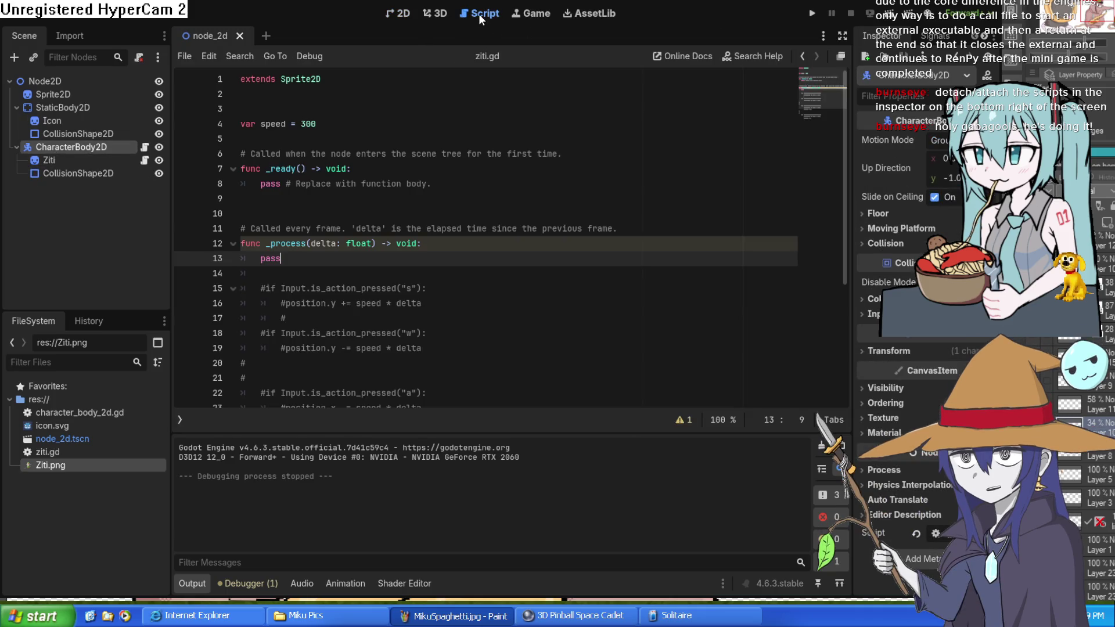
Step: Open character_body_2d.gd from the Scene dock and scroll through its gravity, jump and movement code
{"action": "left_click", "coordinate": [144, 147]}
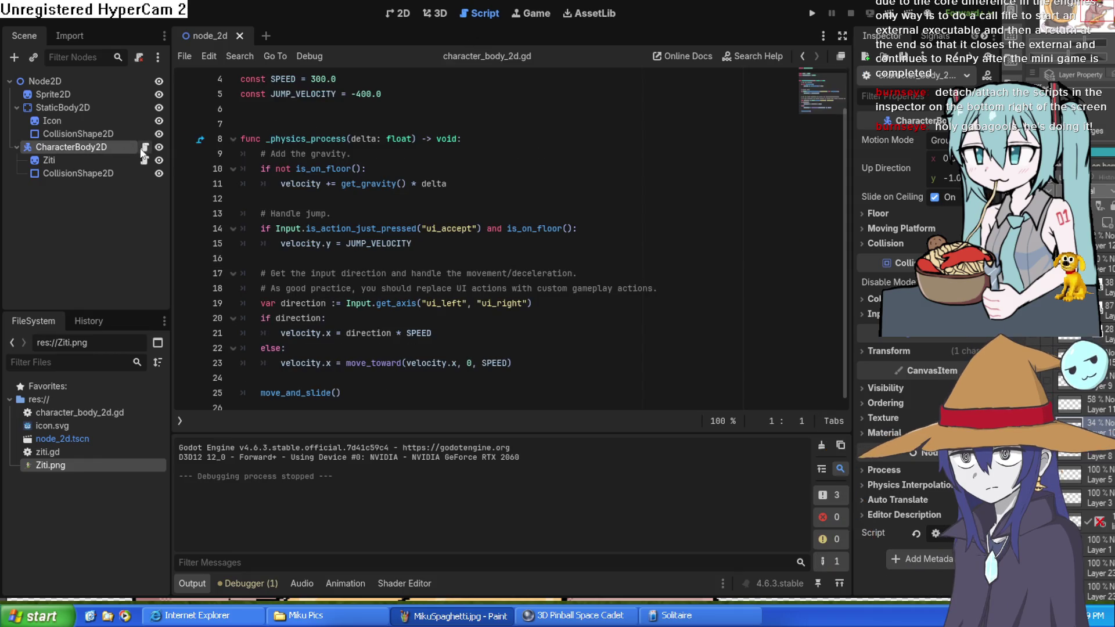
{"action": "scroll", "coordinate": [298, 168], "scroll_direction": "down", "scroll_amount": 1}
{"action": "scroll", "coordinate": [409, 169], "scroll_direction": "up", "scroll_amount": 1}
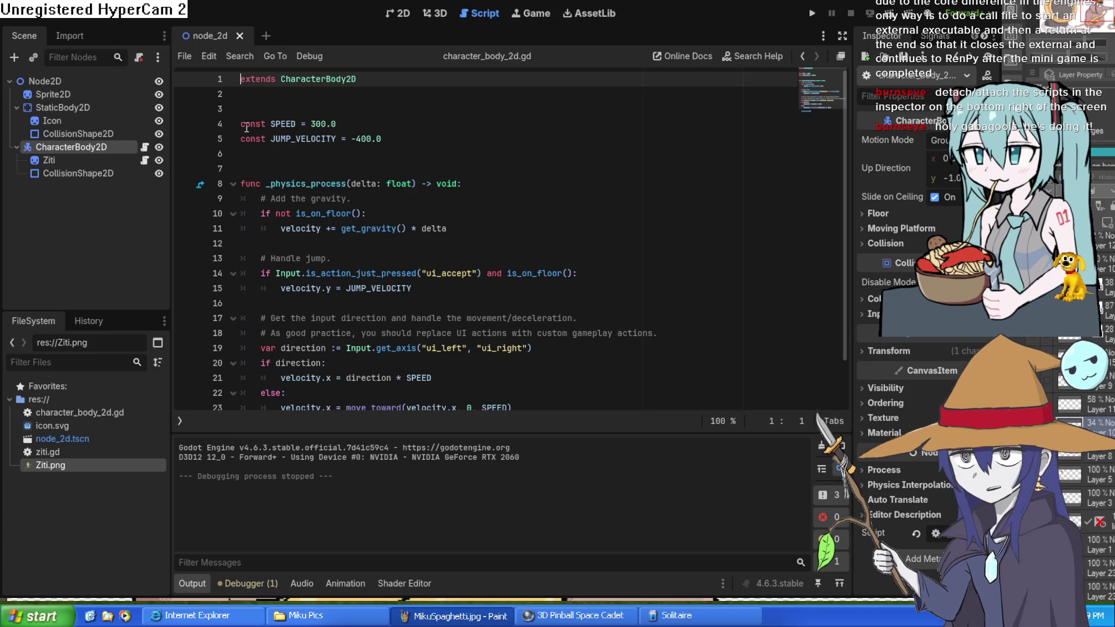
{"action": "scroll", "coordinate": [247, 128], "scroll_direction": "down", "scroll_amount": 1}
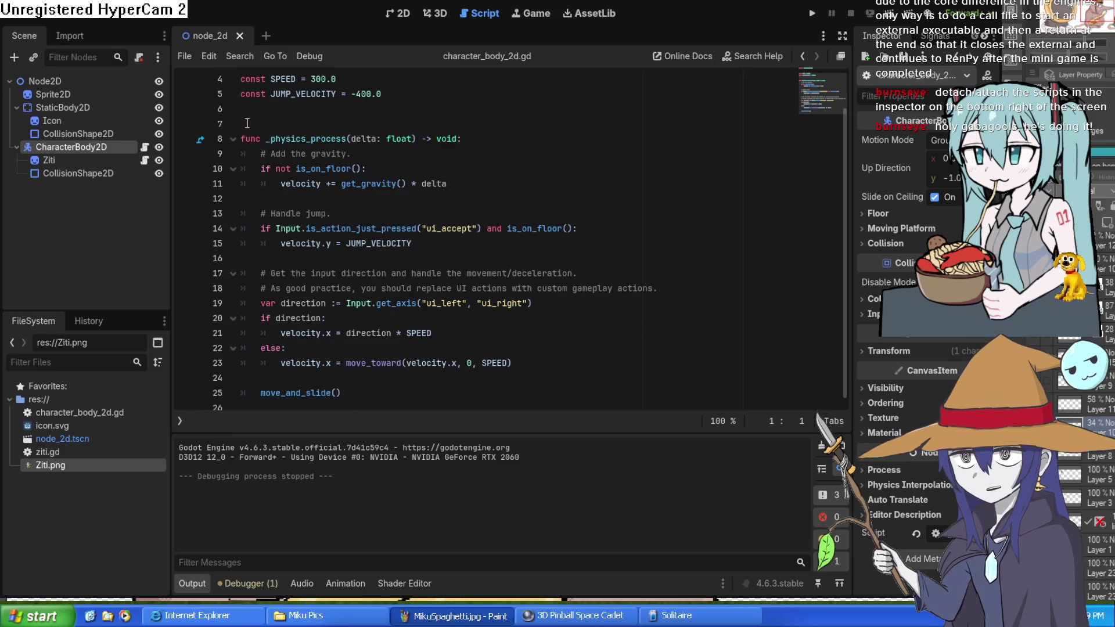
{"action": "scroll", "coordinate": [297, 177], "scroll_direction": "up", "scroll_amount": 1}
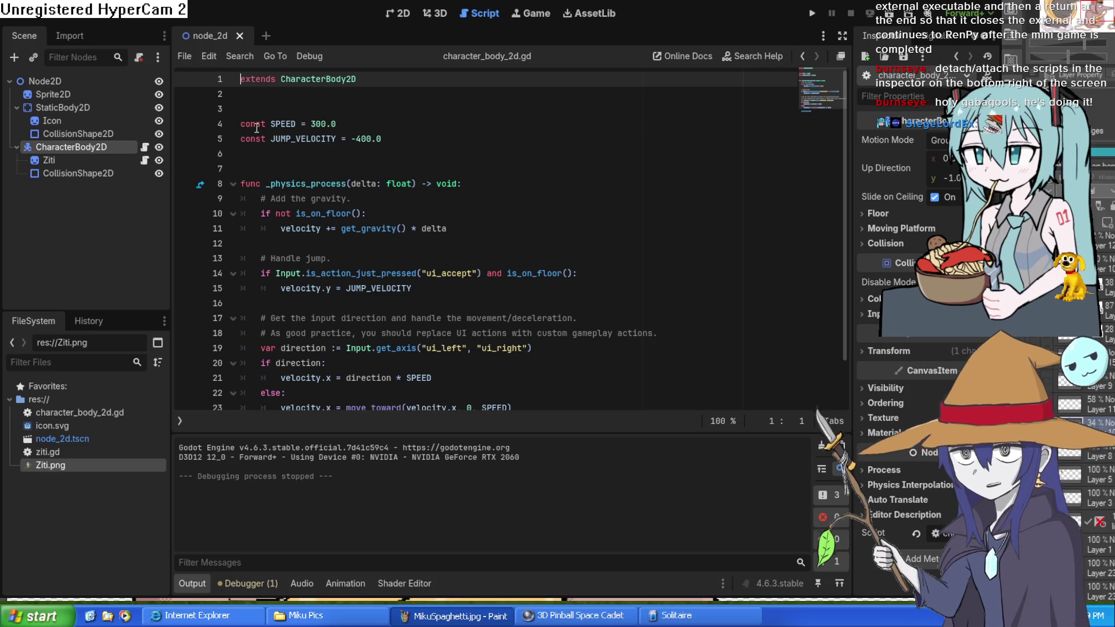
{"action": "scroll", "coordinate": [256, 128], "scroll_direction": "down", "scroll_amount": 1}
{"action": "scroll", "coordinate": [257, 128], "scroll_direction": "up", "scroll_amount": 1}
{"action": "scroll", "coordinate": [258, 134], "scroll_direction": "down", "scroll_amount": 1}
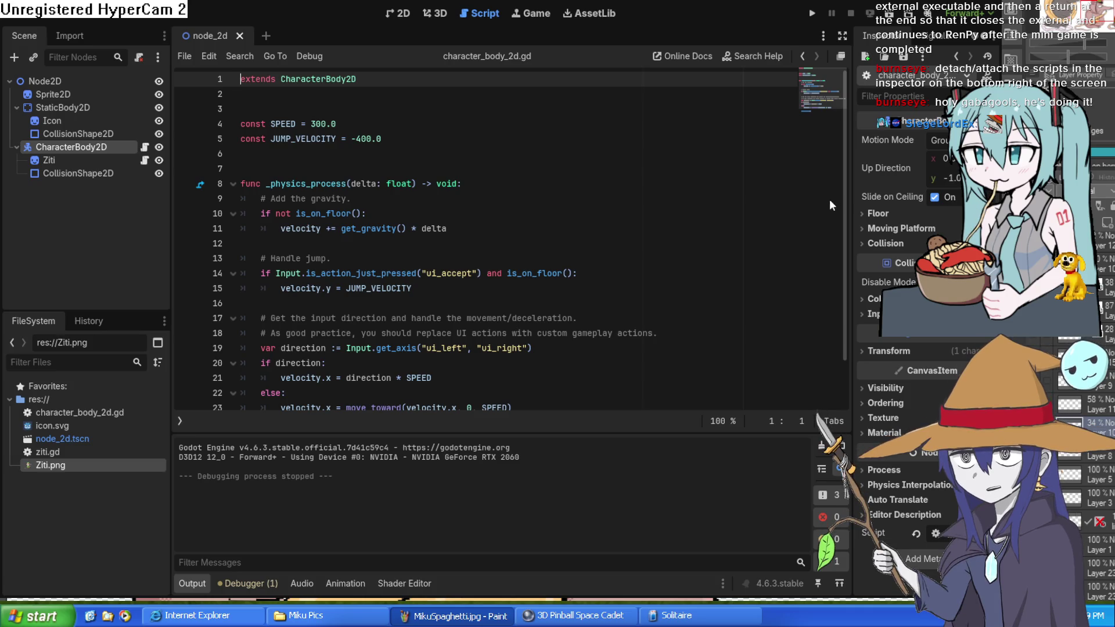
{"action": "scroll", "coordinate": [298, 172], "scroll_direction": "down", "scroll_amount": 1}
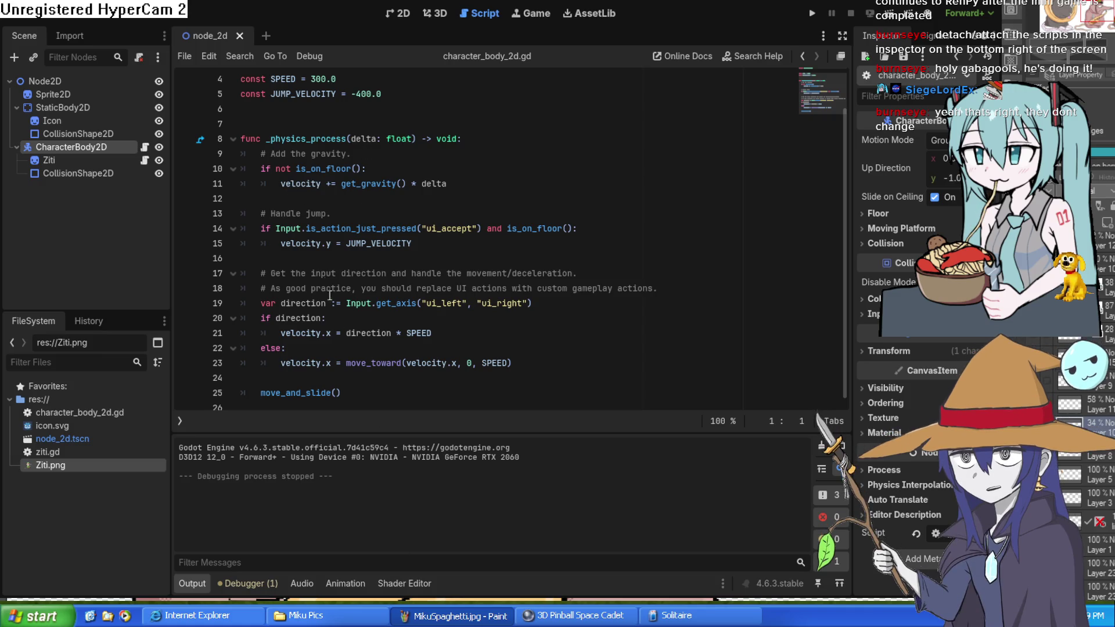
Step: Review the is_on_floor check on line 10, then return to node_2d's 2D view
{"action": "scroll", "coordinate": [312, 239], "scroll_direction": "up", "scroll_amount": 2}
{"action": "scroll", "coordinate": [339, 161], "scroll_direction": "down", "scroll_amount": 1}
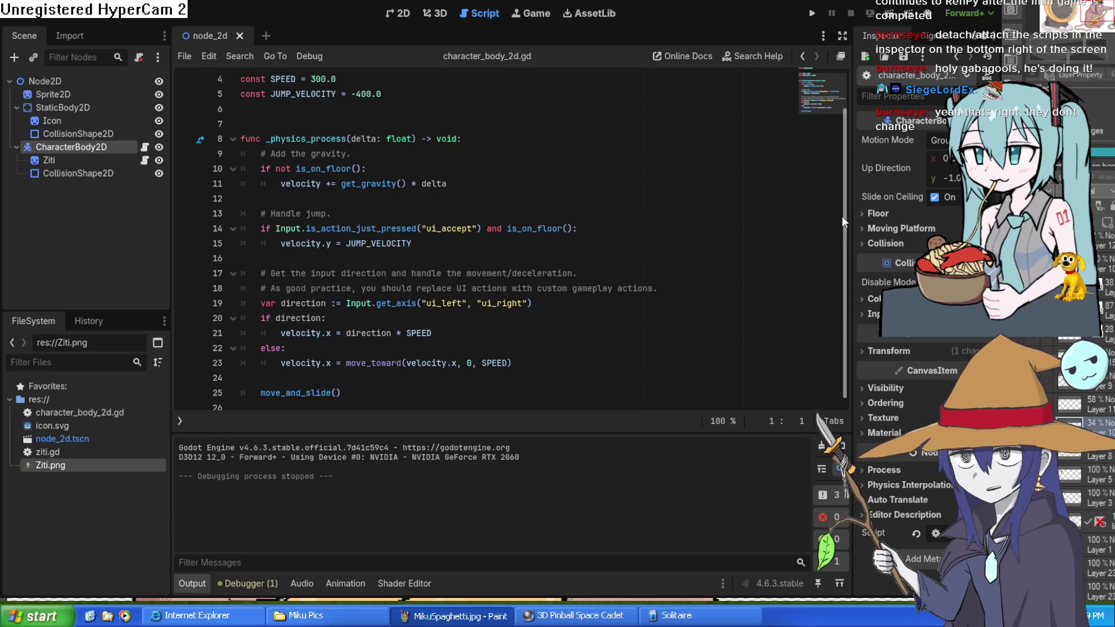
{"action": "scroll", "coordinate": [690, 206], "scroll_direction": "down", "scroll_amount": 1}
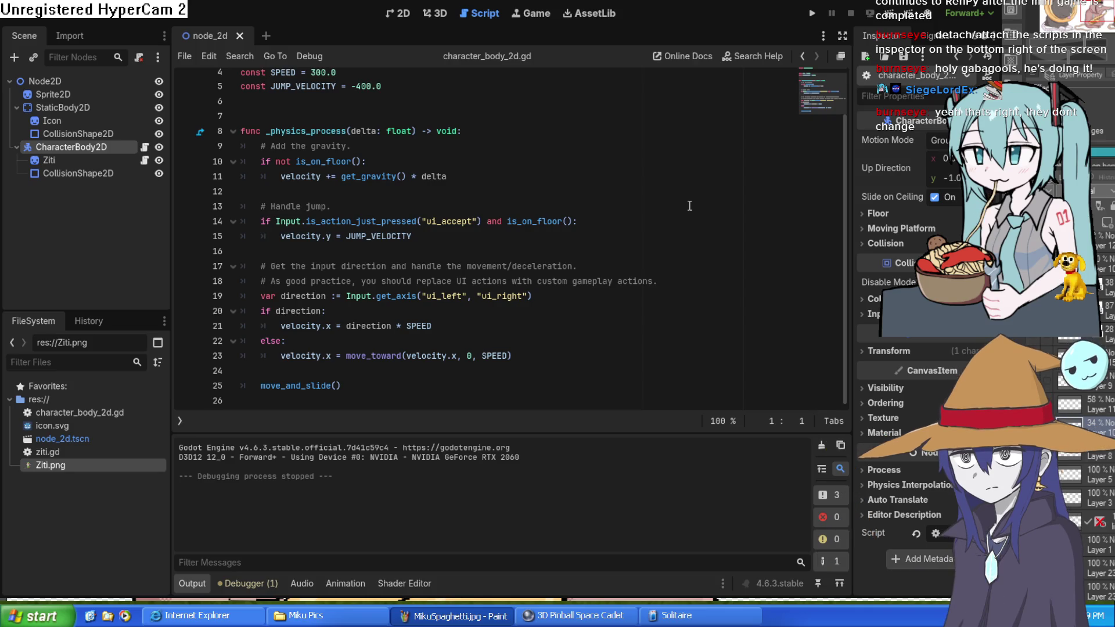
{"action": "scroll", "coordinate": [690, 205], "scroll_direction": "up", "scroll_amount": 1}
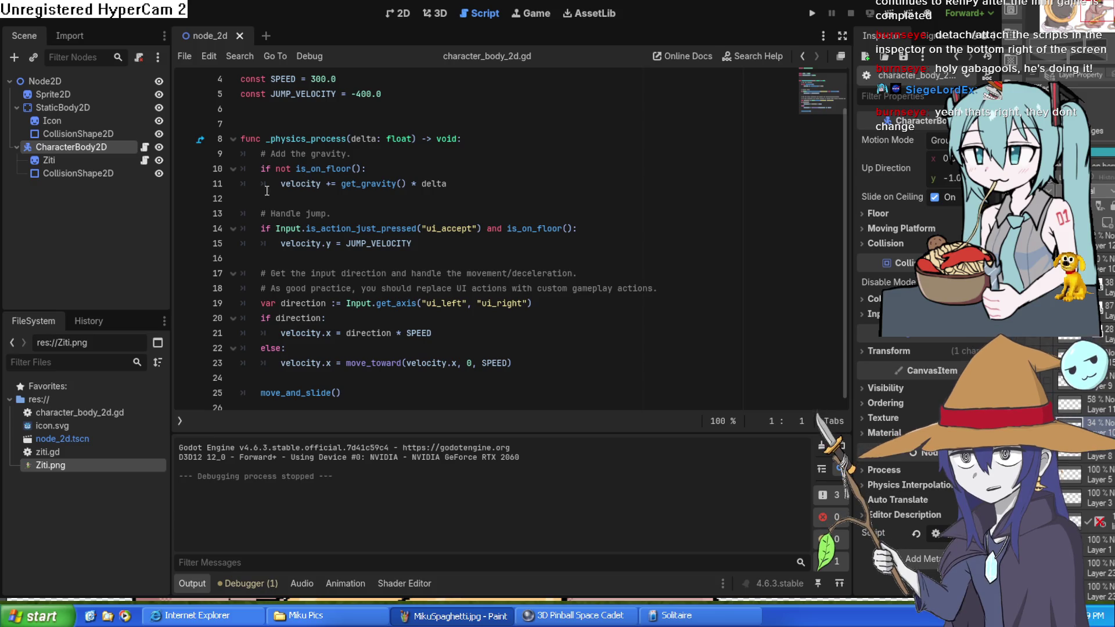
{"action": "left_click", "coordinate": [326, 168]}
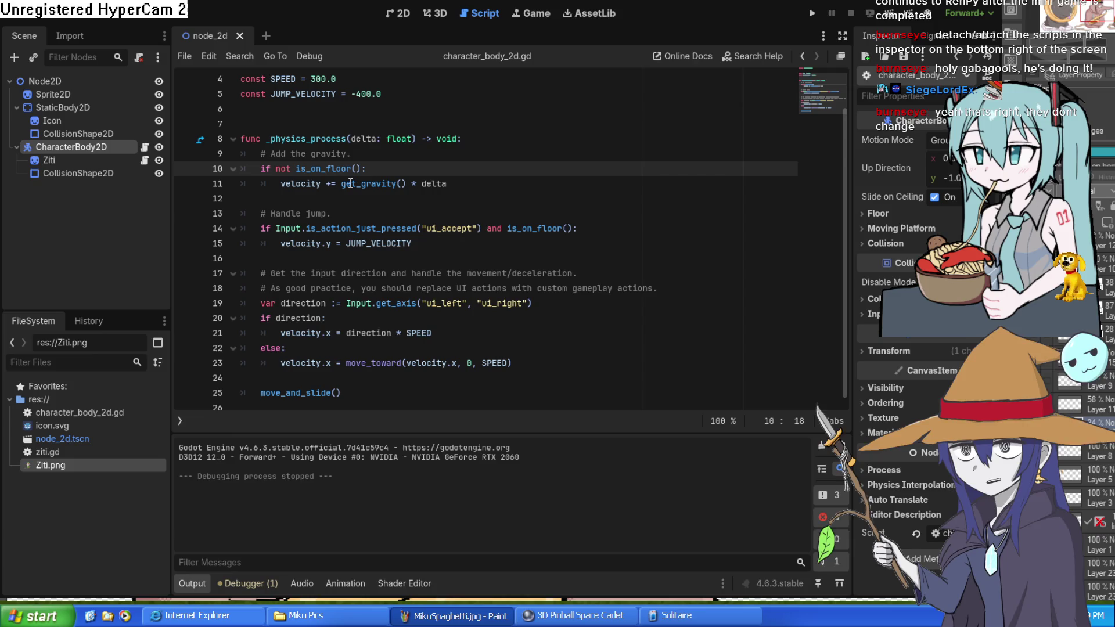
{"action": "left_click", "coordinate": [401, 14]}
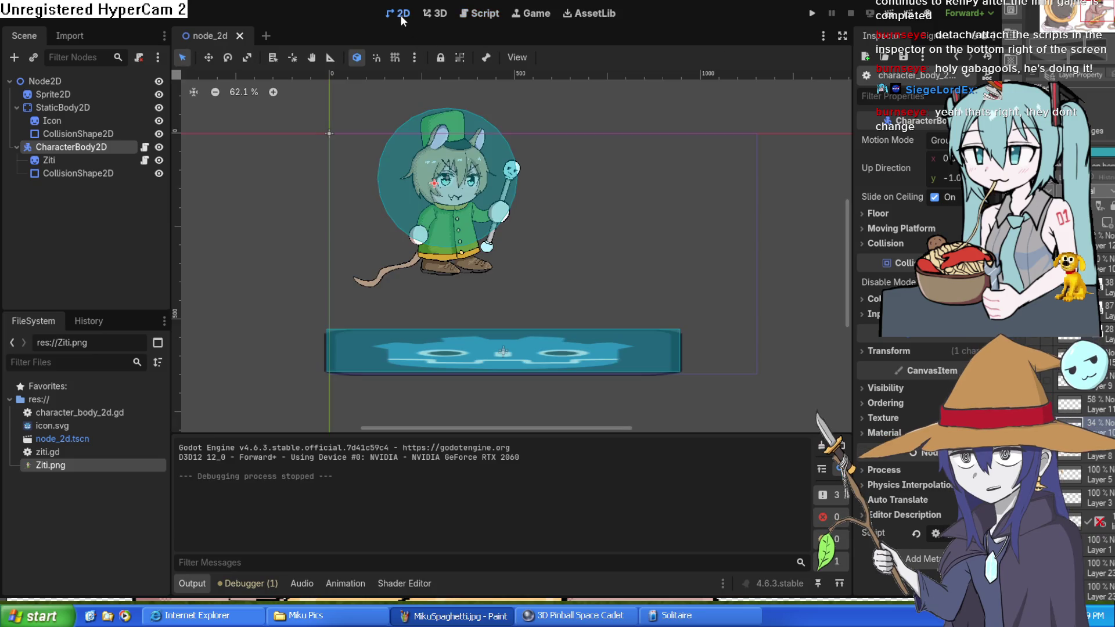
Step: Pan to the rat and platform and nudge the platform's collision shape slightly down
{"action": "left_click_drag", "start_coordinate": [737, 309], "coordinate": [657, 254]}
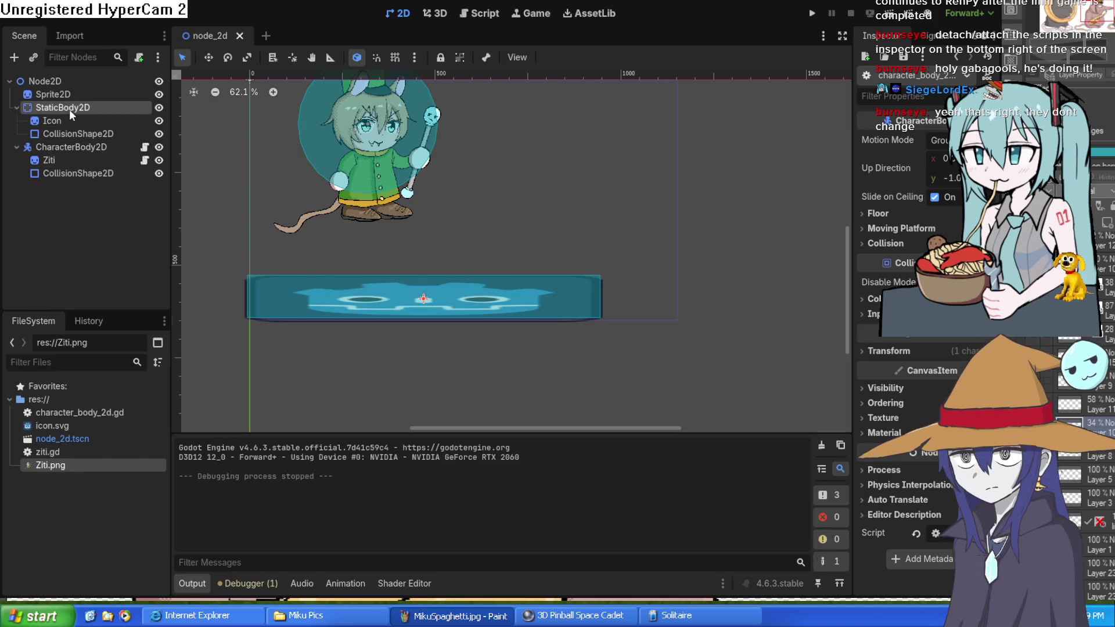
{"action": "left_click", "coordinate": [78, 134]}
{"action": "mouse_move", "coordinate": [490, 294]}
{"action": "left_mouse_down"}
{"action": "mouse_move", "coordinate": [493, 284]}
{"action": "mouse_move", "coordinate": [489, 309]}
{"action": "left_mouse_up"}
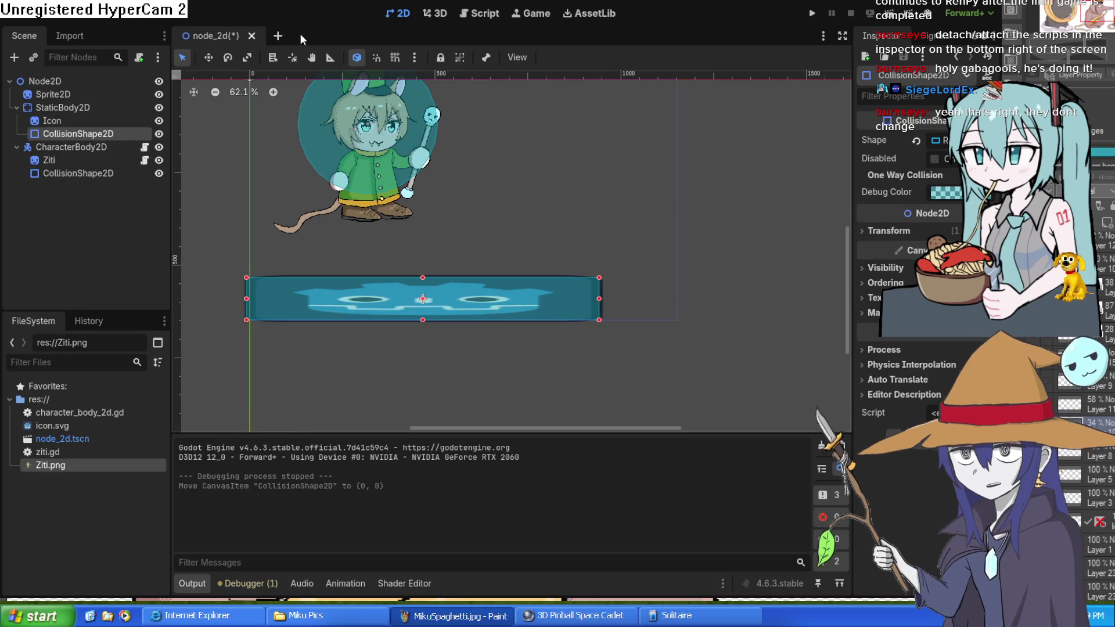
{"action": "left_click", "coordinate": [280, 35]}
{"action": "left_click", "coordinate": [201, 36]}
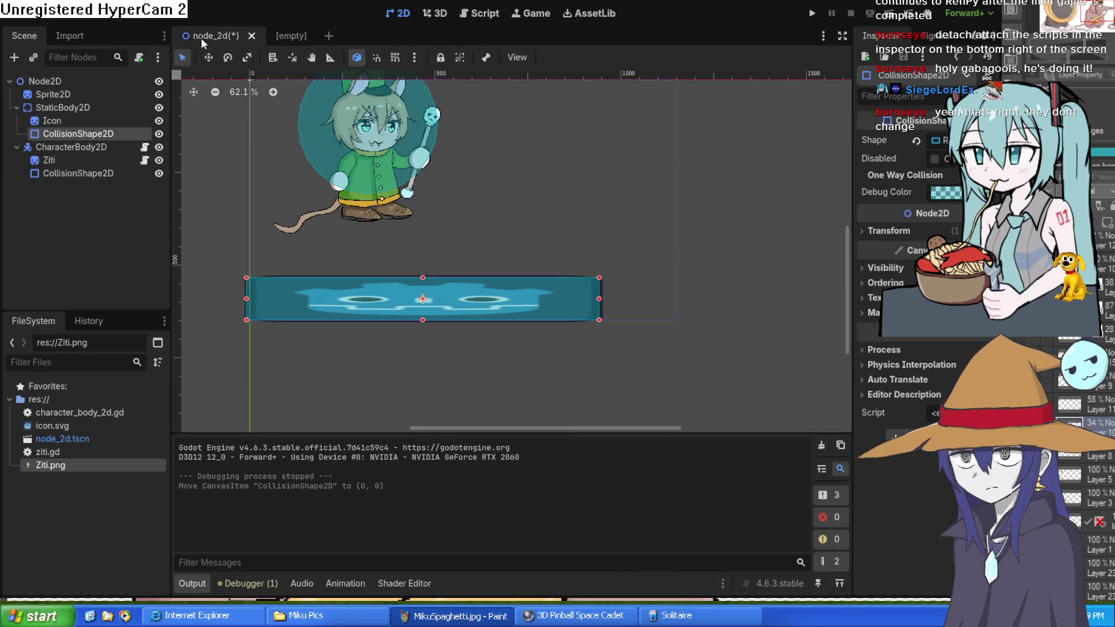
Step: Paste the StaticBody2D platform with its Icon and CollisionShape2D into a new 2D scene
{"action": "left_click", "coordinate": [55, 108]}
{"action": "left_click", "coordinate": [63, 134], "text": "shift"}
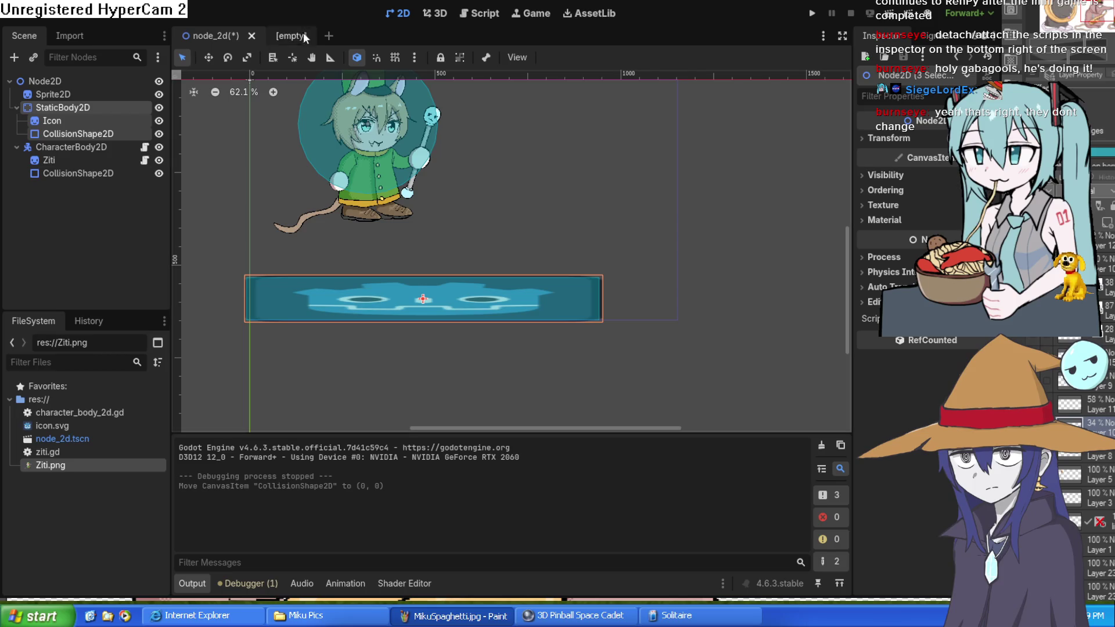
{"action": "left_click", "coordinate": [305, 32]}
{"action": "left_click", "coordinate": [71, 97]}
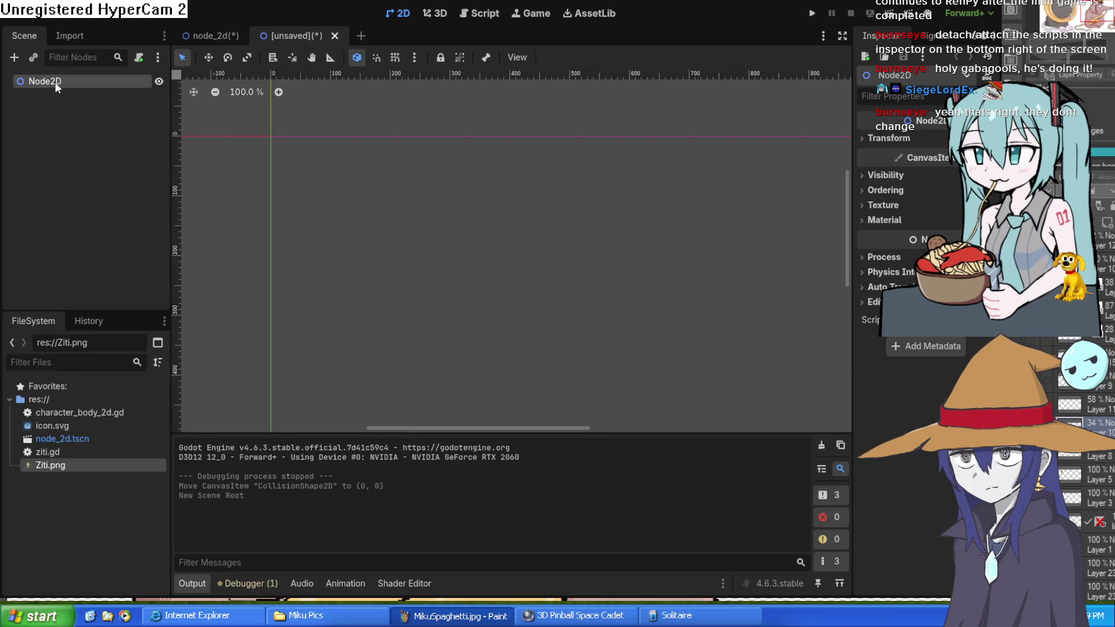
{"action": "key", "text": "ctrl+v"}
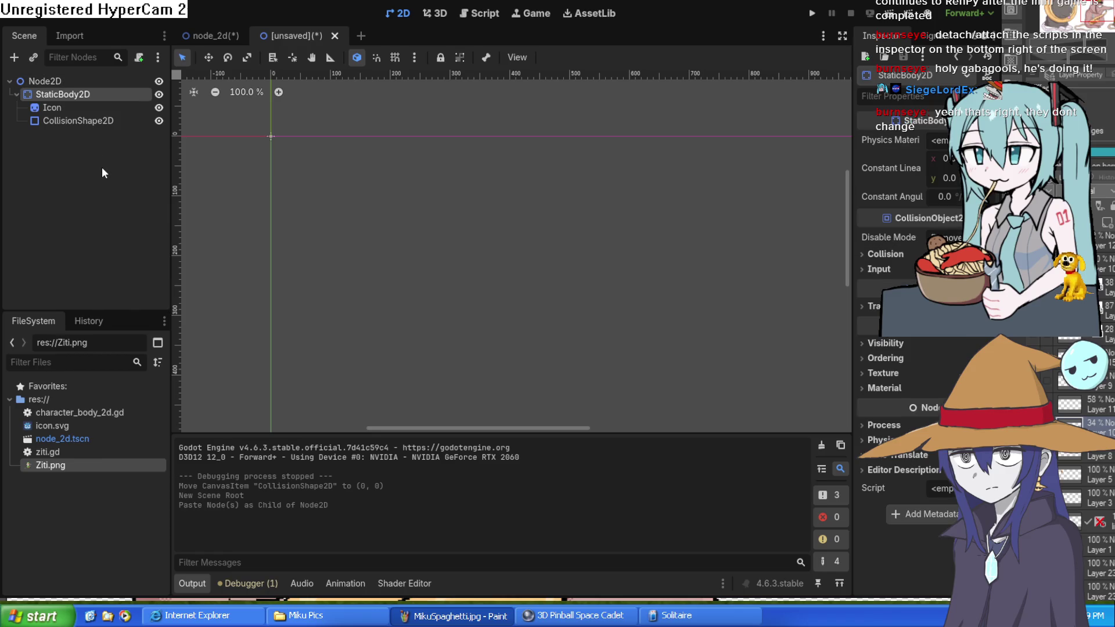
{"action": "key", "text": "f"}
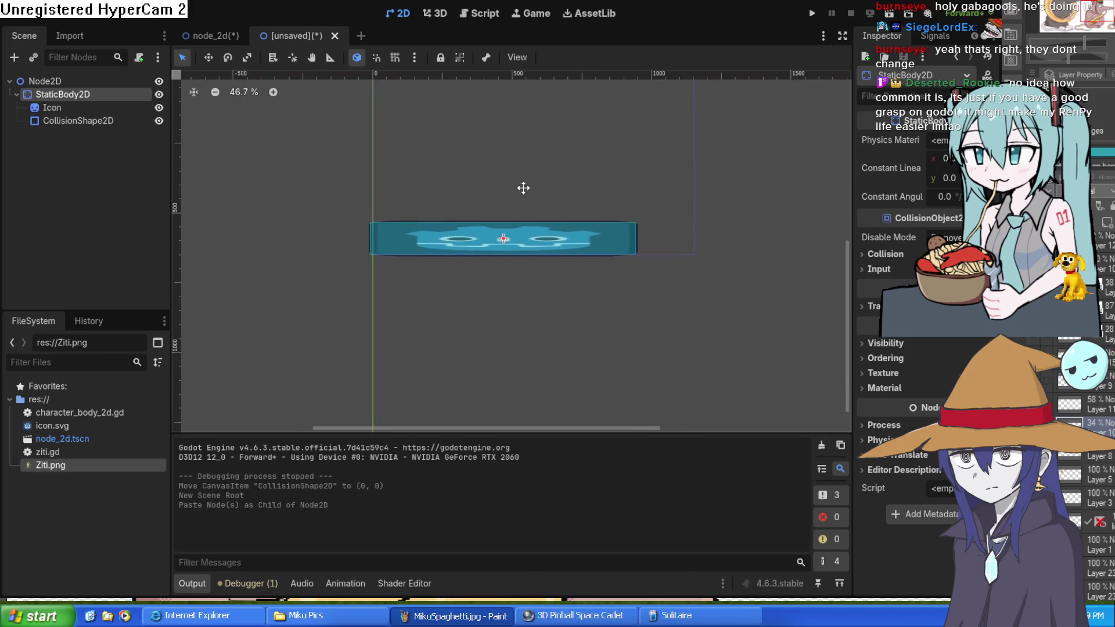
{"action": "scroll", "coordinate": [504, 224], "scroll_direction": "up", "scroll_amount": 8}
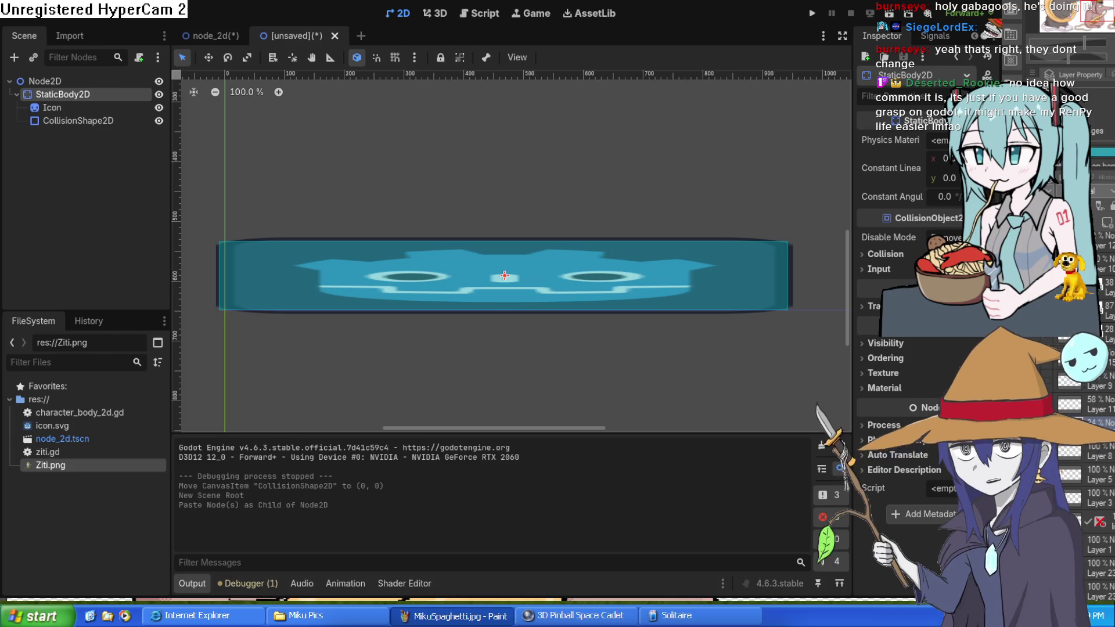
{"action": "left_click", "coordinate": [202, 37]}
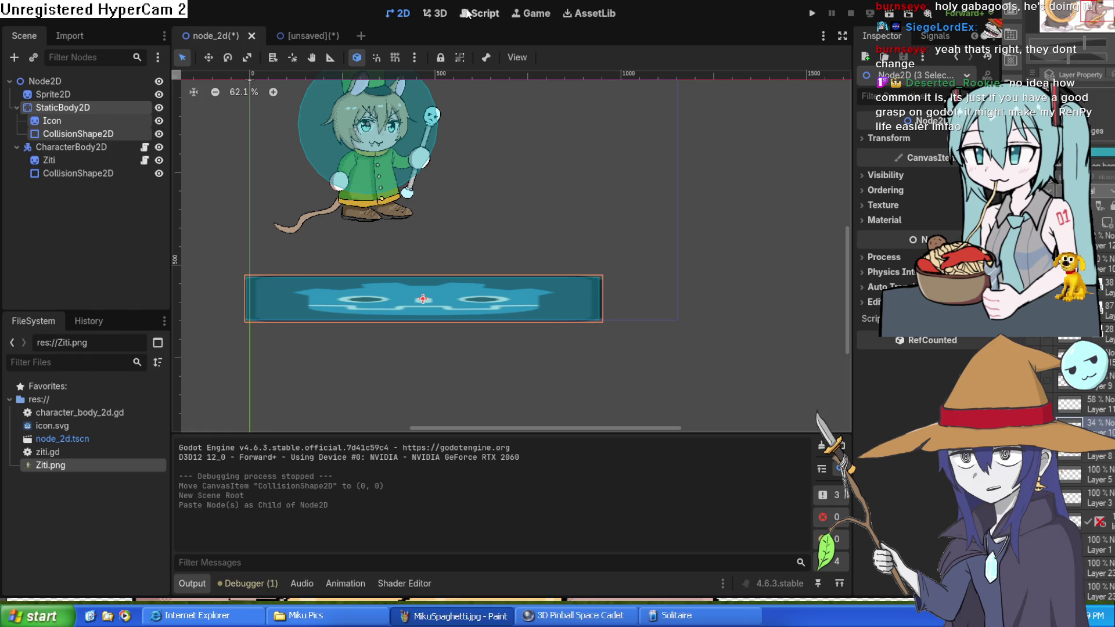
{"action": "left_click", "coordinate": [103, 112]}
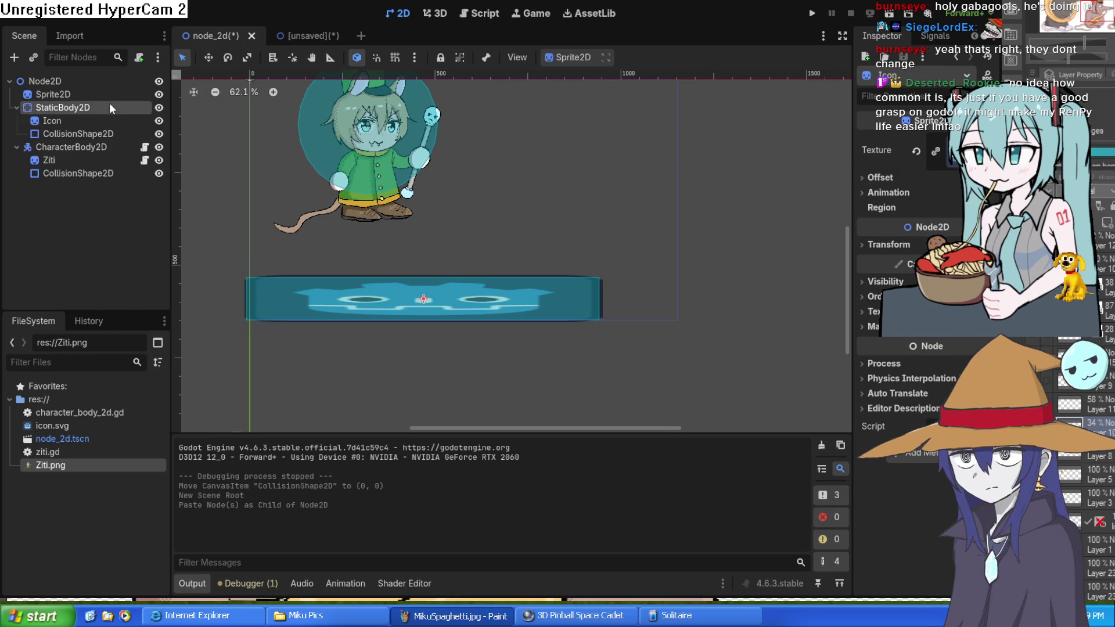
Step: Review character_body_2d.gd in the Script workspace, then go back to the 2D view
{"action": "left_click", "coordinate": [475, 13]}
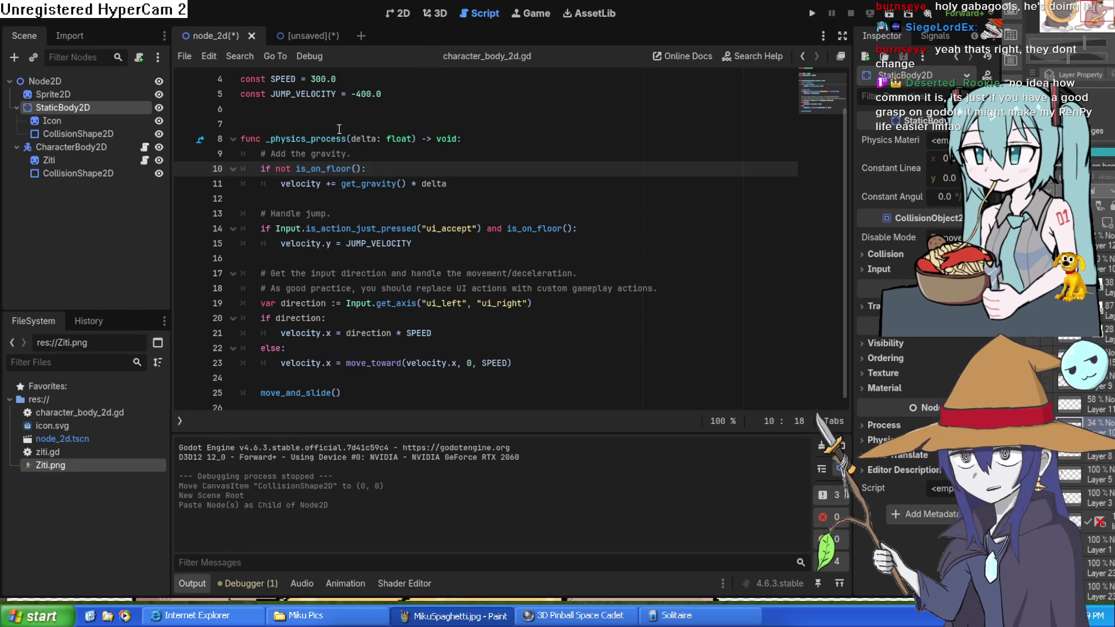
{"action": "scroll", "coordinate": [346, 149], "scroll_direction": "up", "scroll_amount": 1}
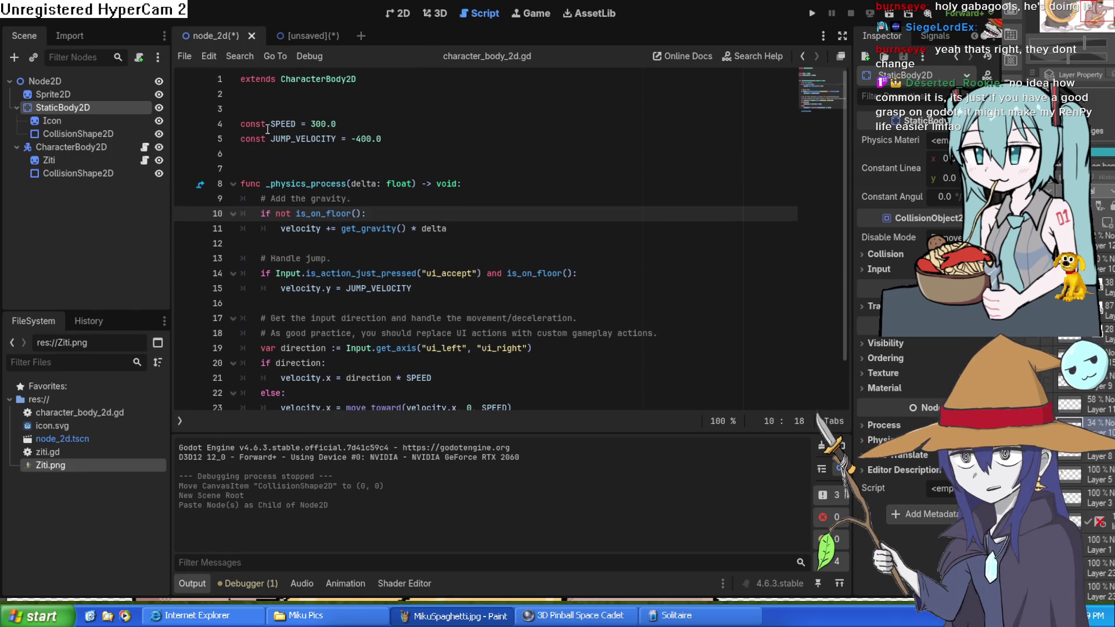
{"action": "scroll", "coordinate": [254, 117], "scroll_direction": "down", "scroll_amount": 1}
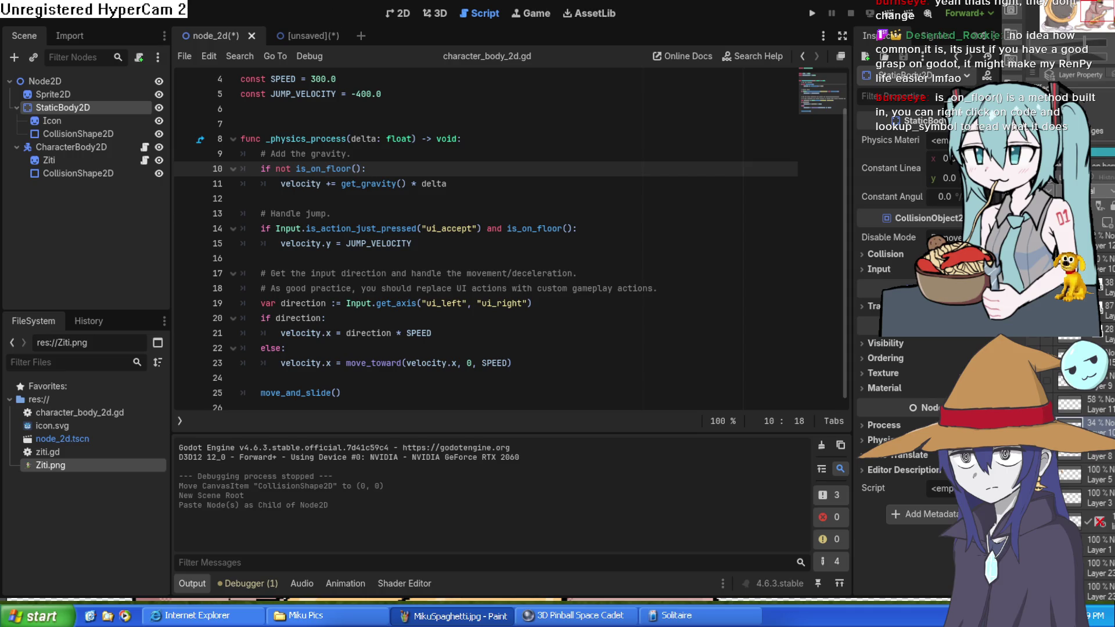
{"action": "left_click", "coordinate": [407, 12]}
Step: Move the platform's collision shape beneath its sprite, undoing an accidental rotation
{"action": "left_click_drag", "start_coordinate": [540, 313], "coordinate": [532, 358]}
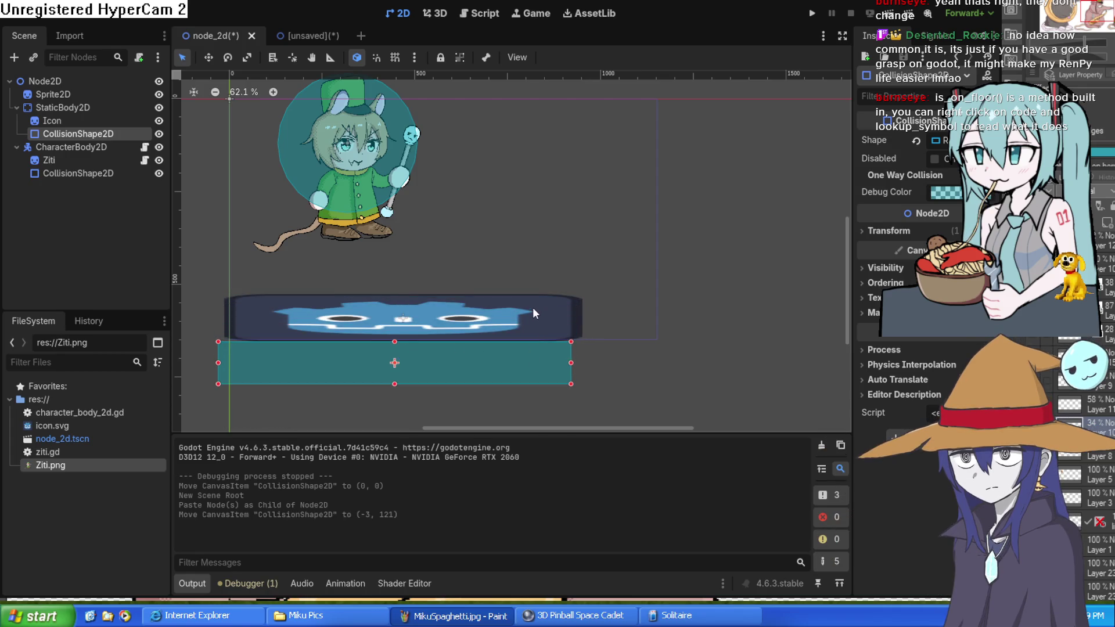
{"action": "mouse_move", "coordinate": [552, 320]}
{"action": "left_mouse_down"}
{"action": "mouse_move", "coordinate": [636, 330]}
{"action": "mouse_move", "coordinate": [560, 304]}
{"action": "mouse_move", "coordinate": [380, 302]}
{"action": "mouse_move", "coordinate": [438, 304]}
{"action": "left_mouse_up"}
{"action": "key", "text": "ctrl+z"}
{"action": "mouse_move", "coordinate": [509, 377]}
{"action": "left_mouse_down"}
{"action": "mouse_move", "coordinate": [515, 326]}
{"action": "mouse_move", "coordinate": [493, 396]}
{"action": "left_mouse_up"}
{"action": "mouse_move", "coordinate": [501, 319]}
{"action": "left_mouse_down"}
{"action": "mouse_move", "coordinate": [520, 324]}
{"action": "mouse_move", "coordinate": [496, 323]}
{"action": "left_mouse_up"}
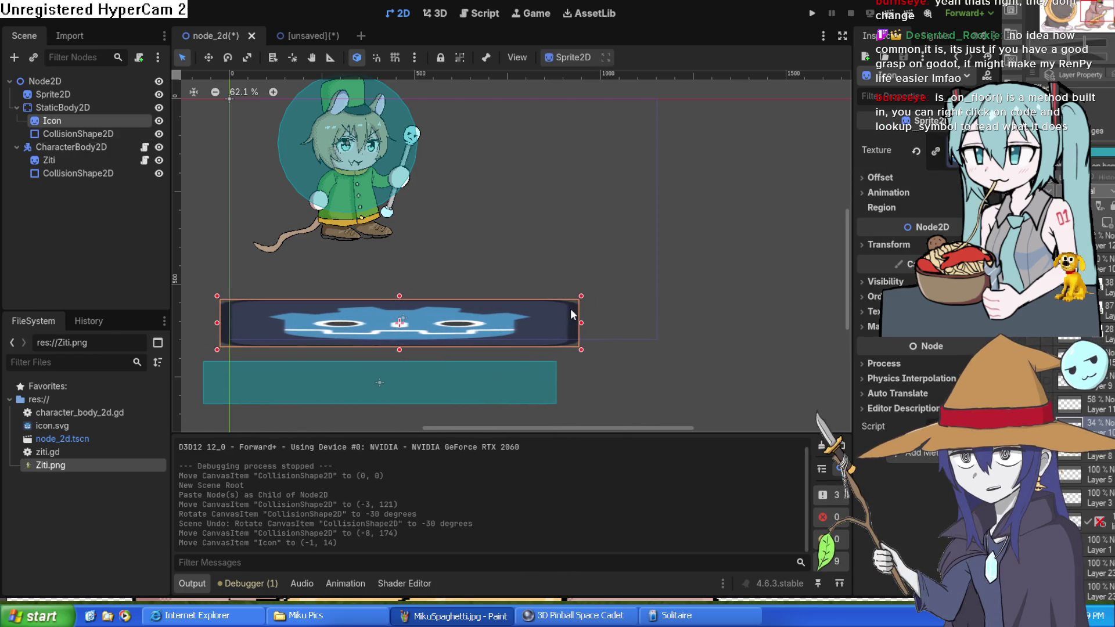
Step: In the unsaved platform scene, select the Node2D root and save the scene as floor.tscn
{"action": "left_click", "coordinate": [297, 35]}
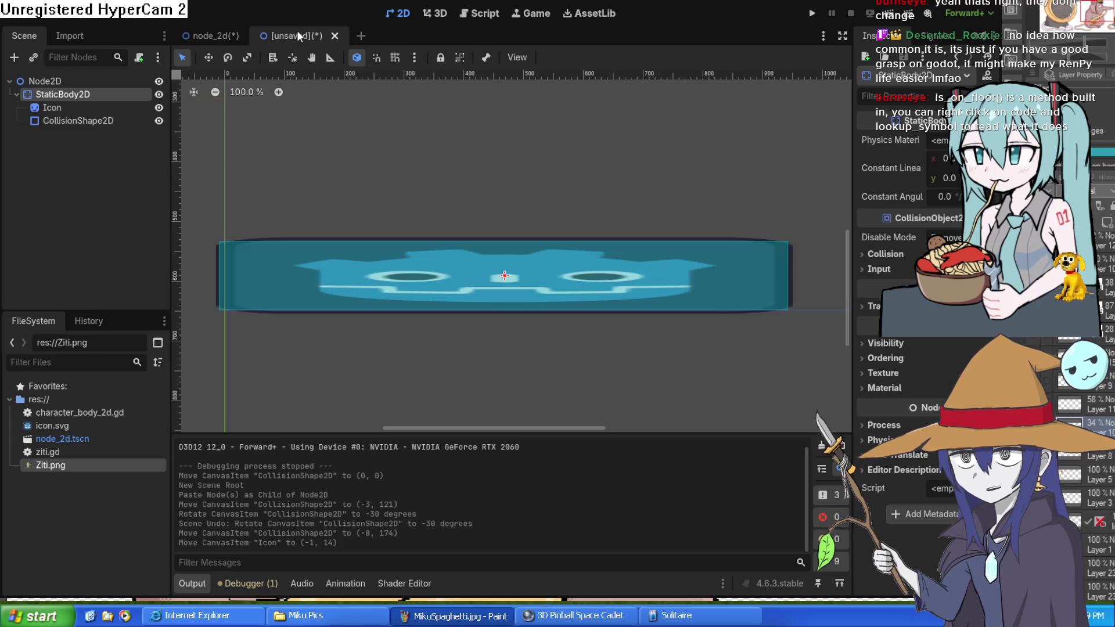
{"action": "left_click", "coordinate": [45, 81]}
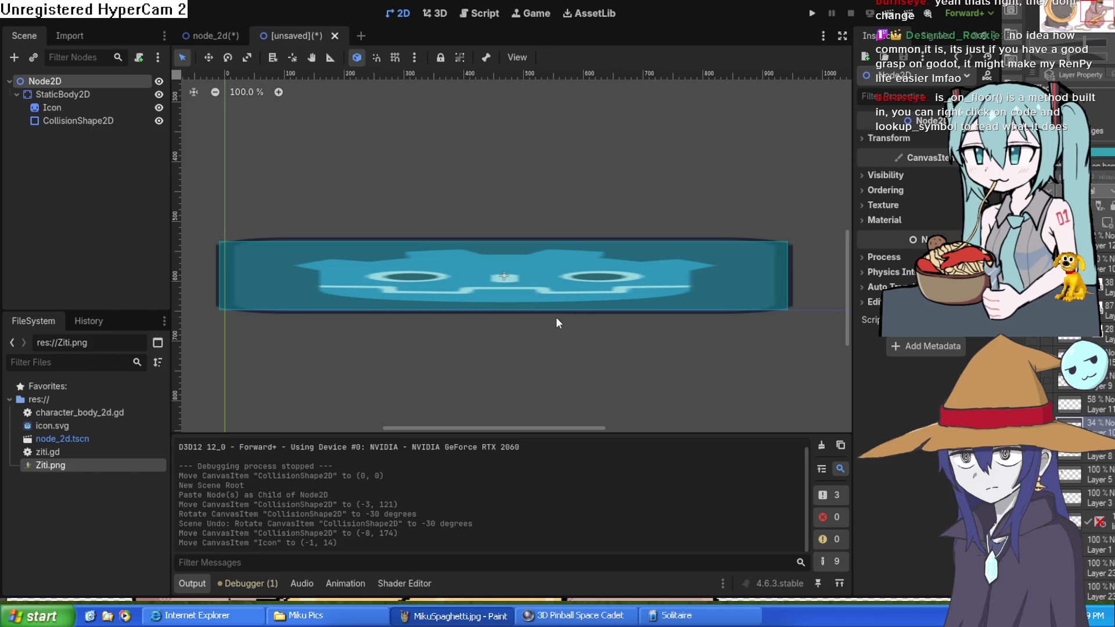
{"action": "key", "text": "Delete"}
{"action": "key", "text": "ctrl+z"}
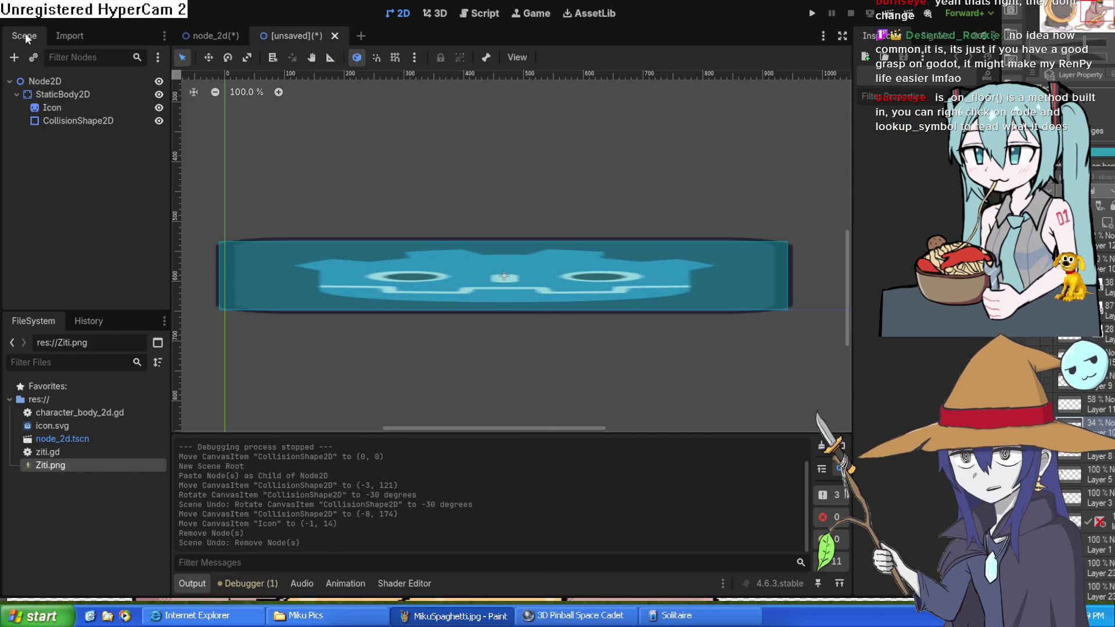
{"action": "left_click", "coordinate": [54, 82]}
{"action": "left_click", "coordinate": [67, 90]}
{"action": "left_click", "coordinate": [50, 81]}
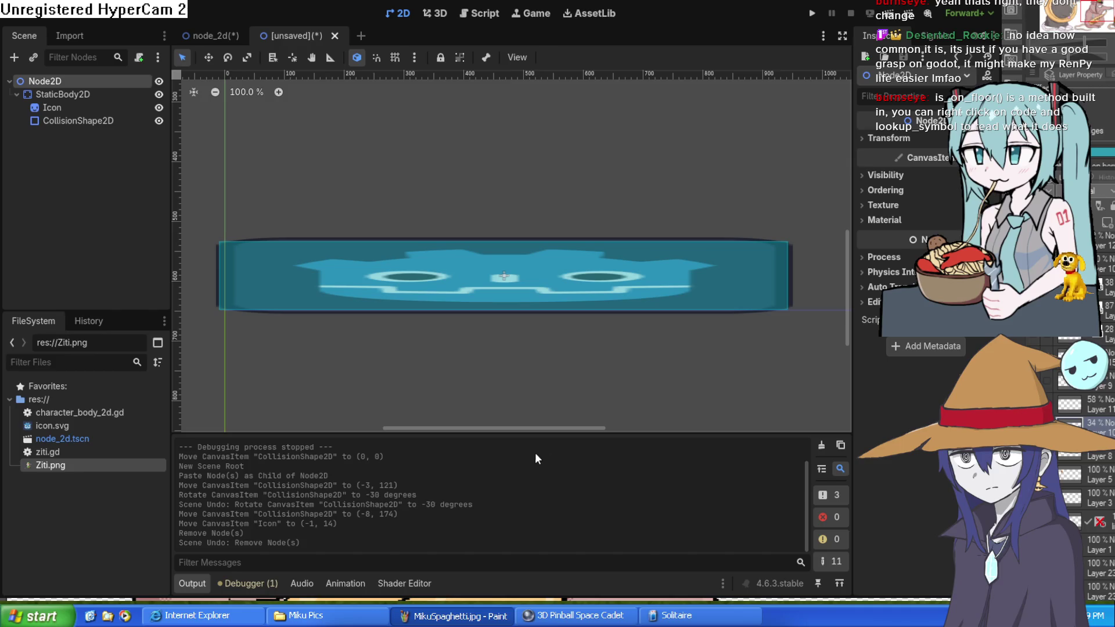
{"action": "key", "text": "ctrl+s"}
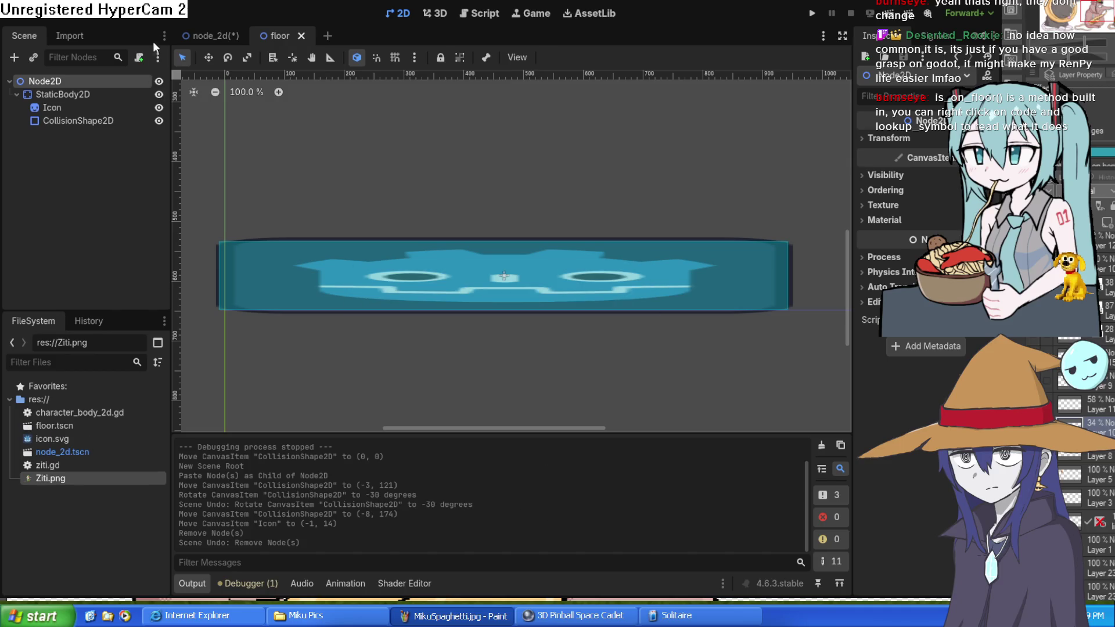
Step: Align the floor's collision shape with the floor image in node_2d
{"action": "left_click", "coordinate": [211, 35]}
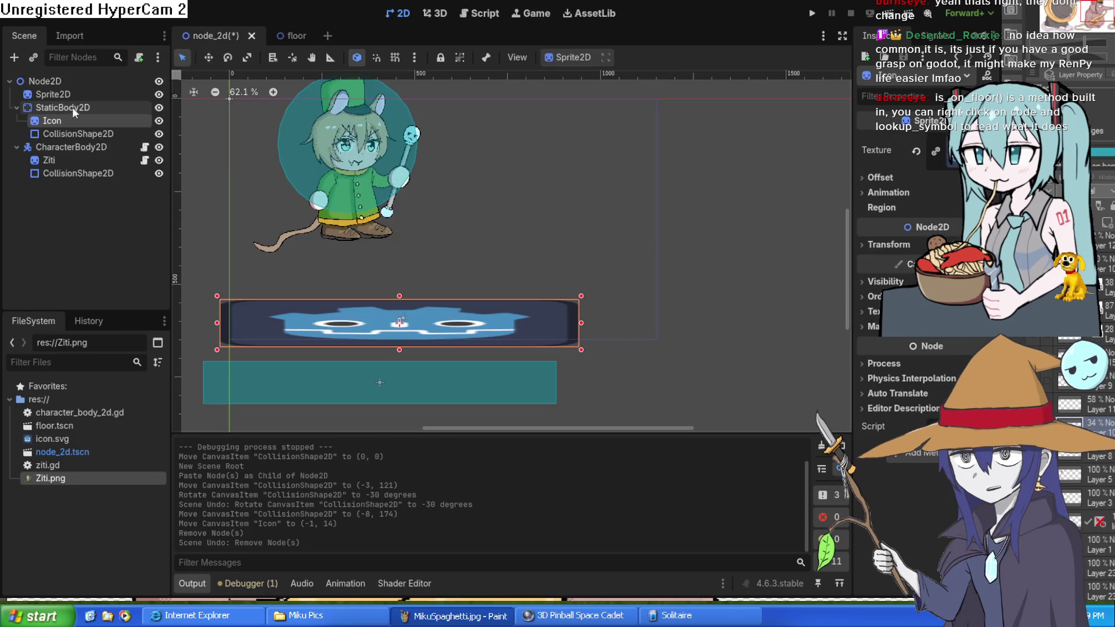
{"action": "left_click", "coordinate": [15, 108]}
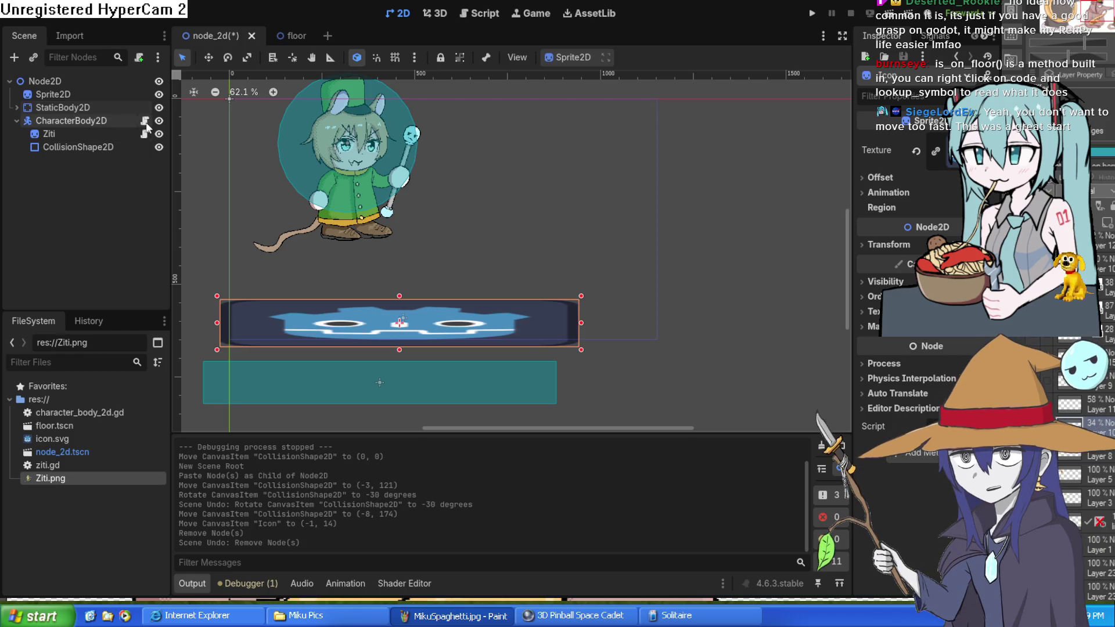
{"action": "left_click_drag", "start_coordinate": [292, 372], "coordinate": [309, 312]}
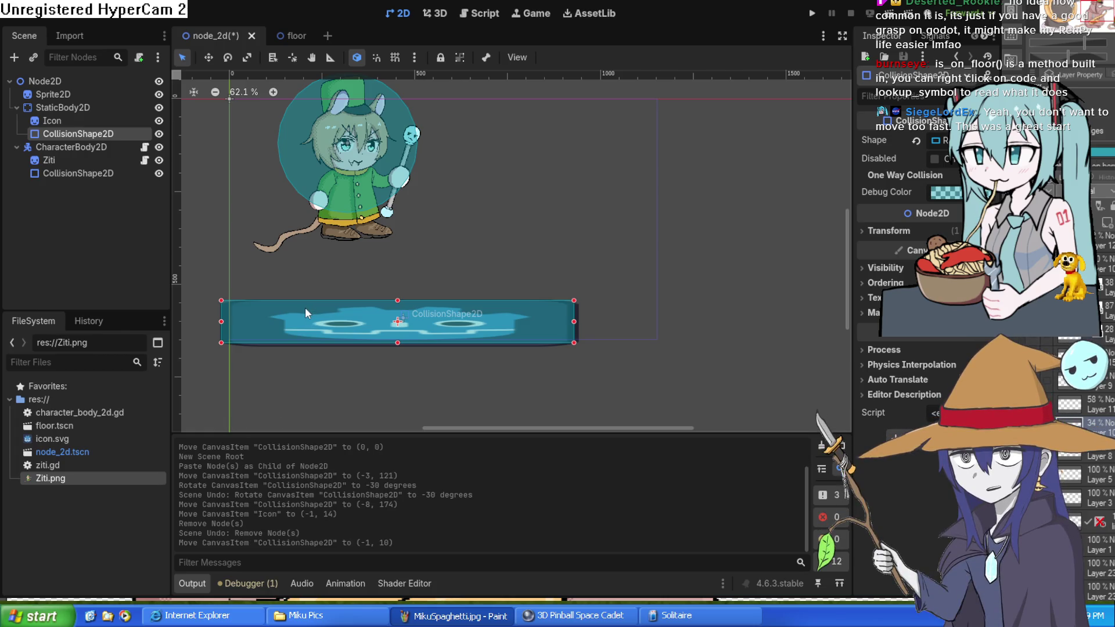
Step: Click through the floor's nodes in the Scene tree, ending on the root Node2D
{"action": "left_click", "coordinate": [85, 107]}
{"action": "left_click", "coordinate": [78, 94]}
{"action": "left_click", "coordinate": [78, 85]}
{"action": "left_click", "coordinate": [81, 93]}
{"action": "left_click", "coordinate": [86, 107]}
{"action": "left_click", "coordinate": [89, 119]}
{"action": "left_click", "coordinate": [87, 106]}
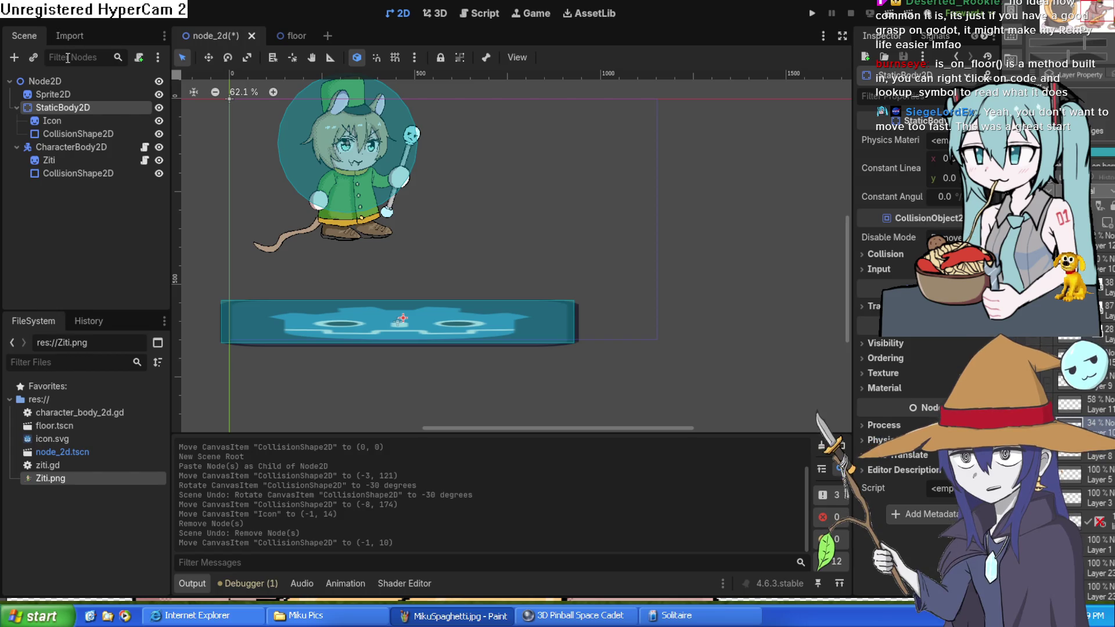
{"action": "left_click", "coordinate": [80, 86]}
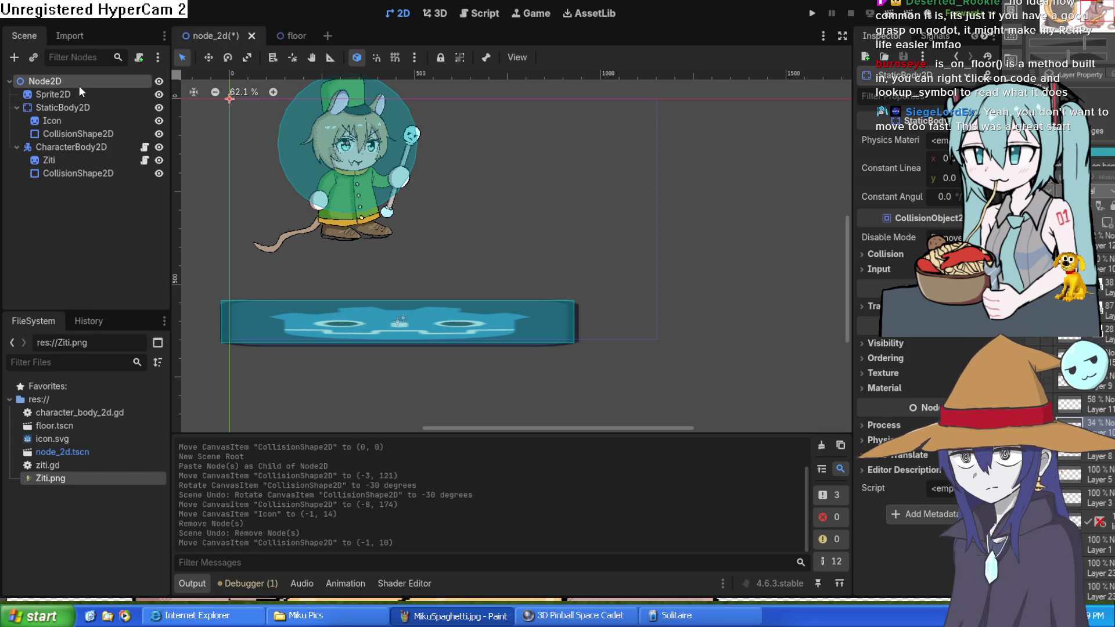
{"action": "left_click", "coordinate": [86, 96]}
{"action": "left_click", "coordinate": [82, 85]}
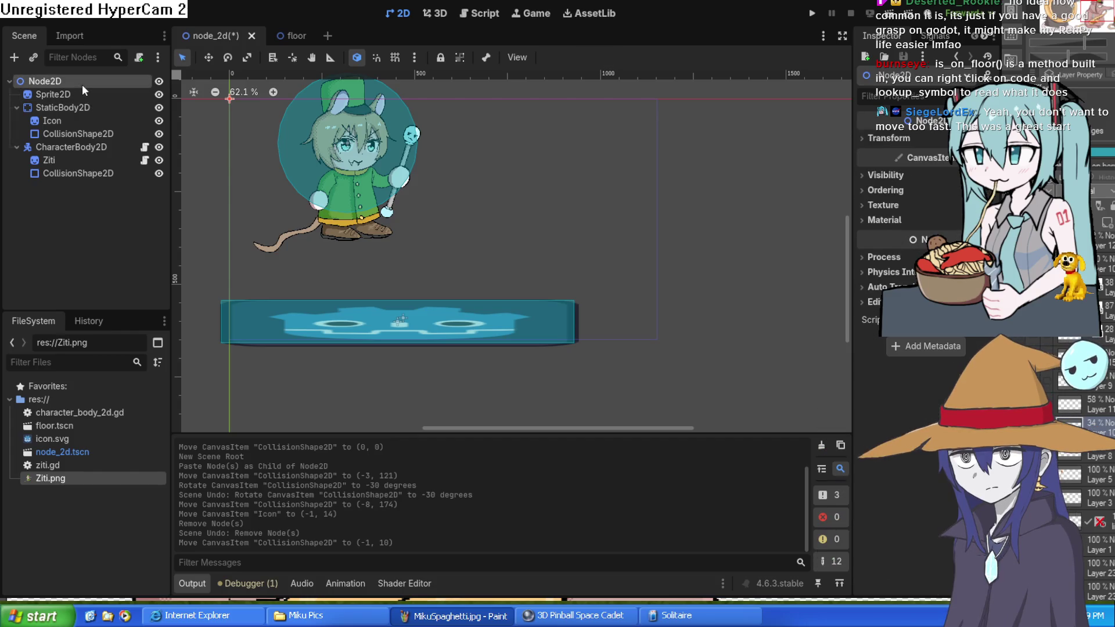
{"action": "left_click", "coordinate": [87, 97]}
{"action": "left_click", "coordinate": [89, 110]}
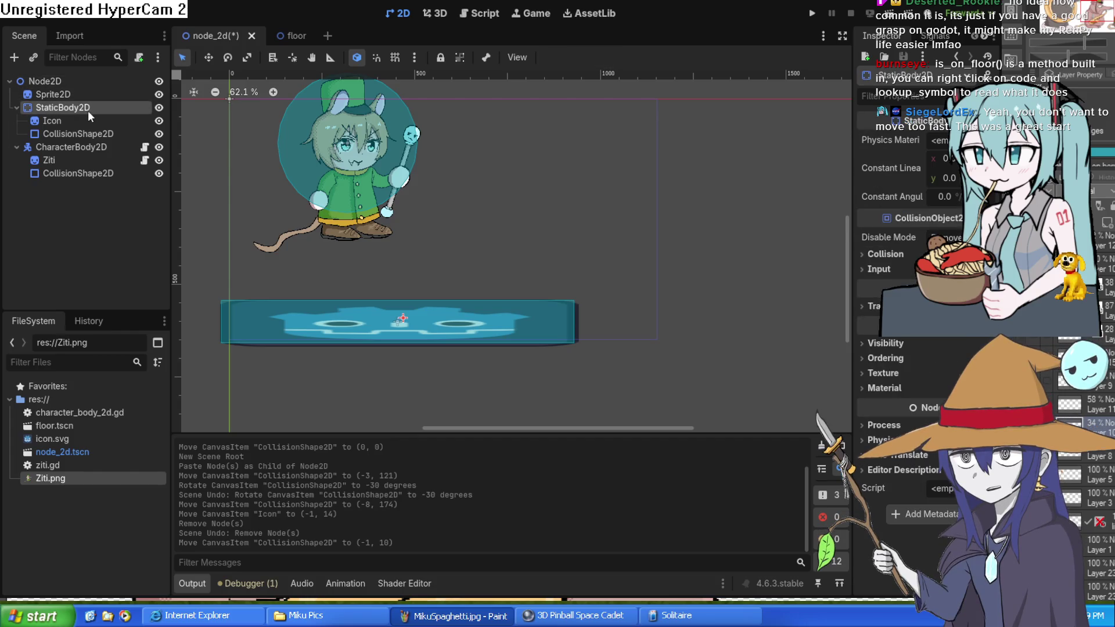
{"action": "left_click", "coordinate": [82, 84]}
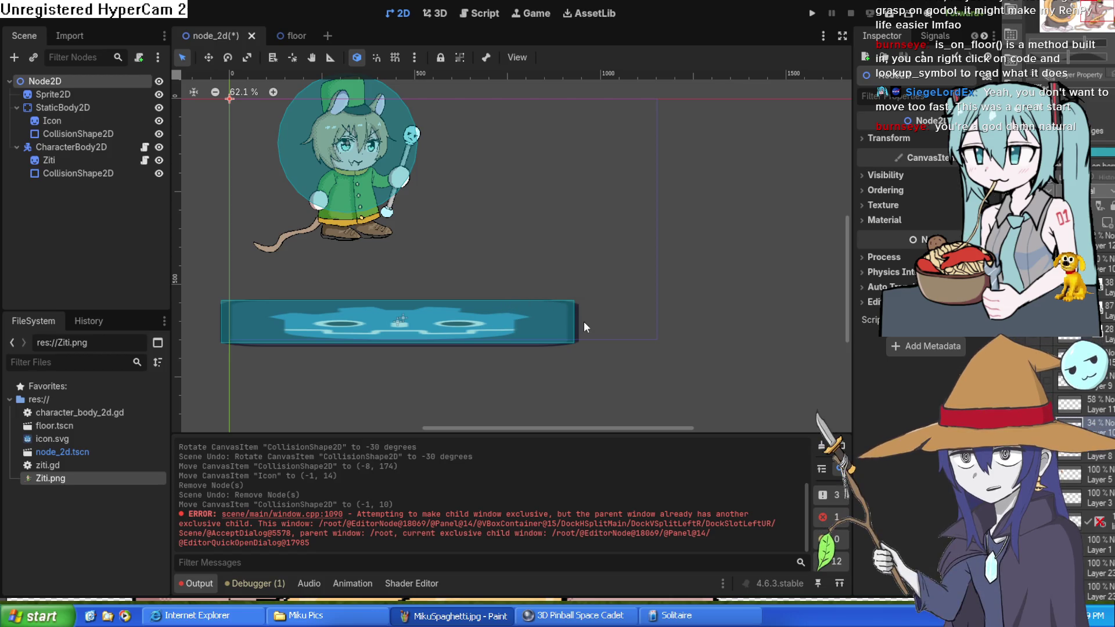
Step: Switch between the floor scene and the main node_2d scene, finishing on node_2d
{"action": "left_click", "coordinate": [290, 35]}
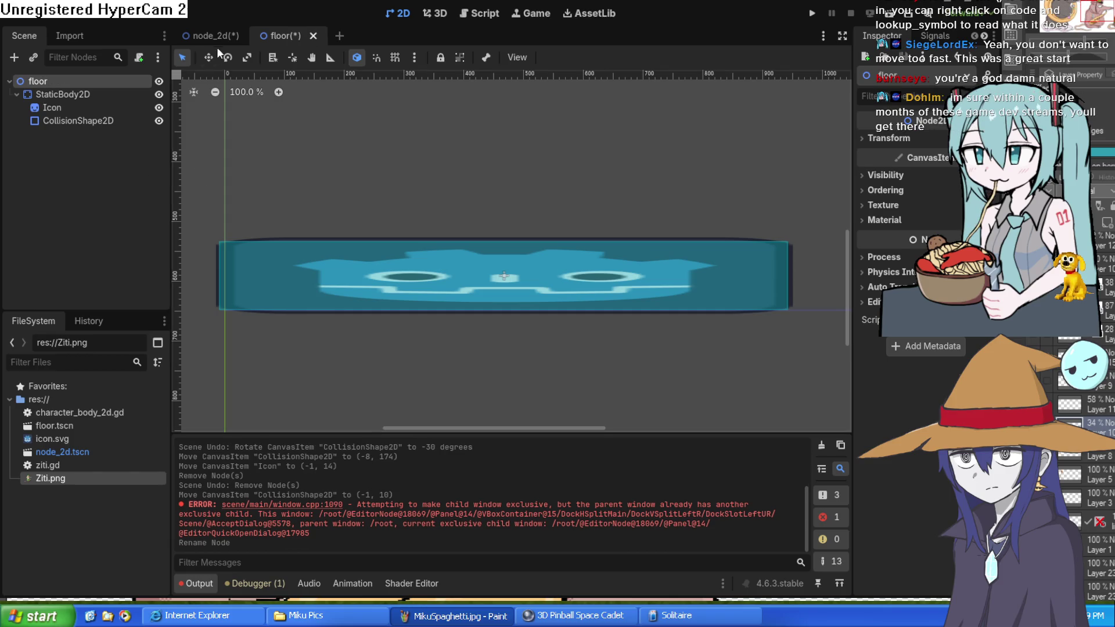
{"action": "left_click", "coordinate": [204, 35]}
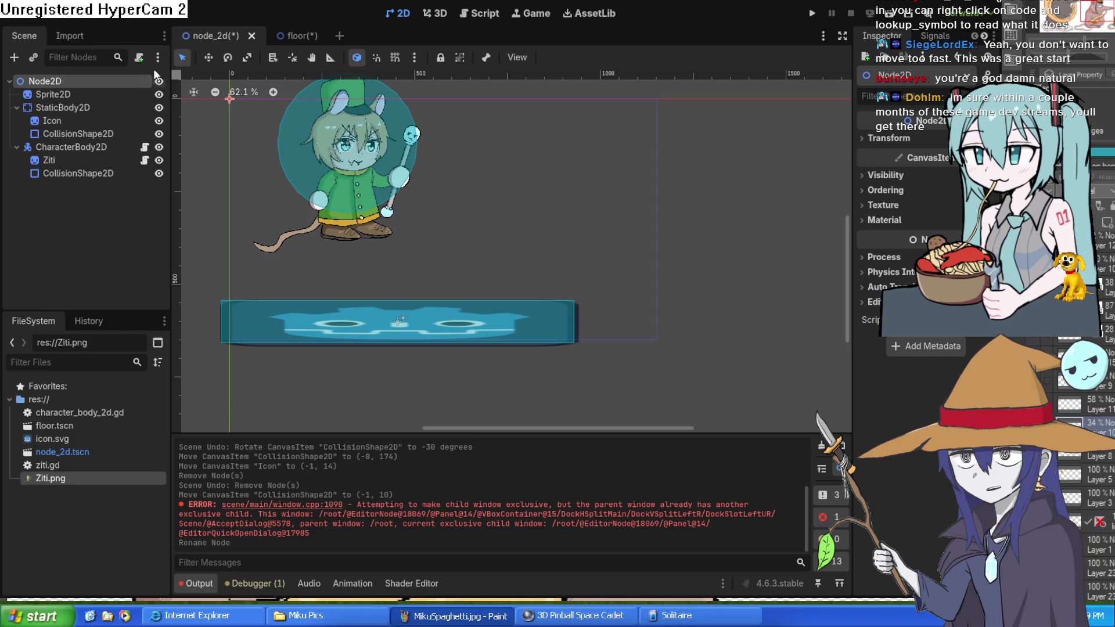
{"action": "left_click", "coordinate": [294, 36]}
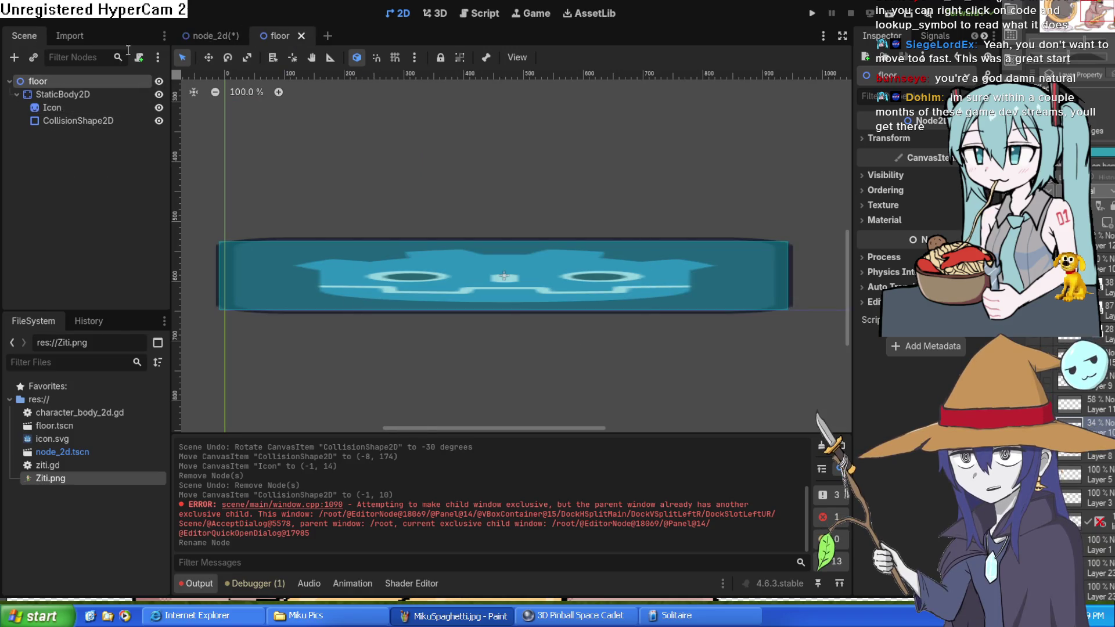
{"action": "left_click", "coordinate": [203, 36]}
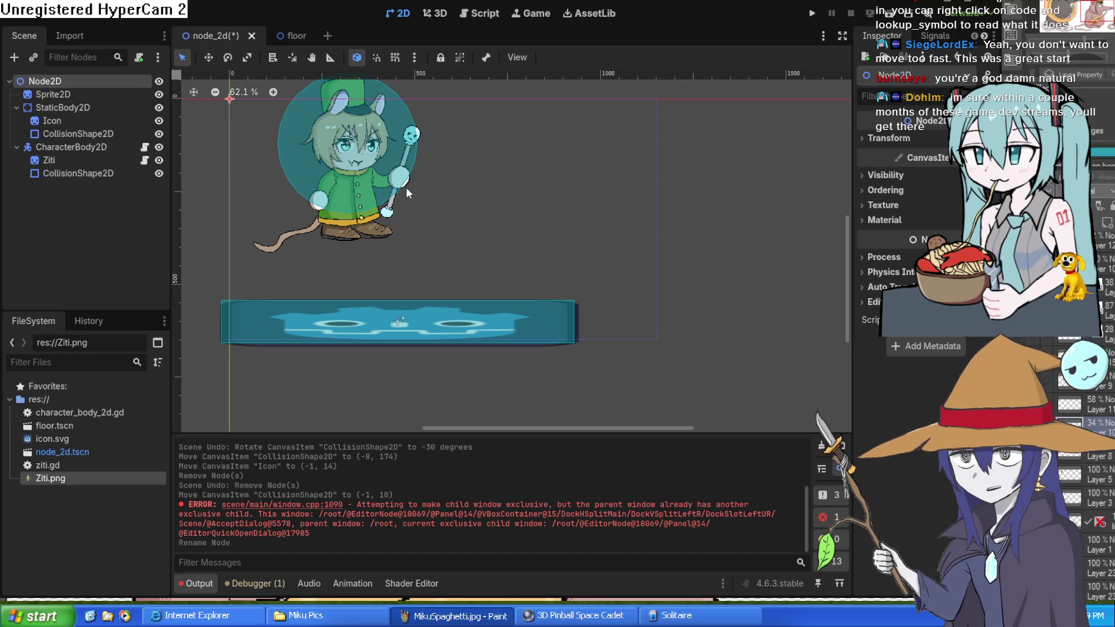
Step: Instance floor.tscn into the level and place the new floor to the right of the first one
{"action": "key", "text": "ctrl+shift+a"}
{"action": "key", "text": "Return"}
{"action": "left_click_drag", "start_coordinate": [406, 321], "coordinate": [770, 328]}
{"action": "scroll", "coordinate": [682, 366], "scroll_direction": "right", "scroll_amount": 5}
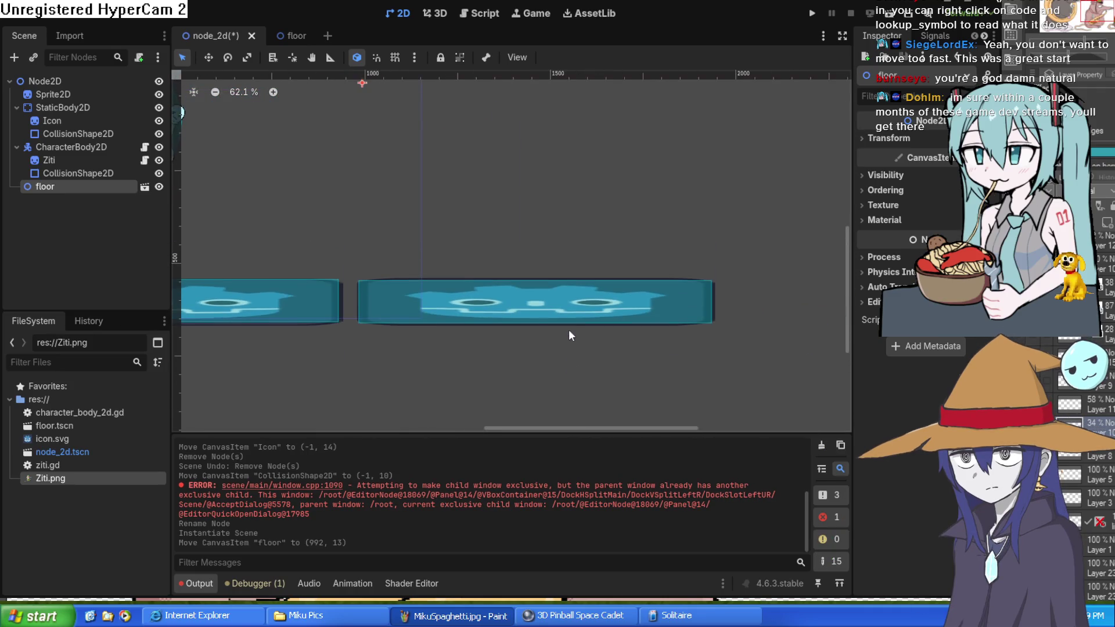
{"action": "scroll", "coordinate": [453, 186], "scroll_direction": "down", "scroll_amount": 5}
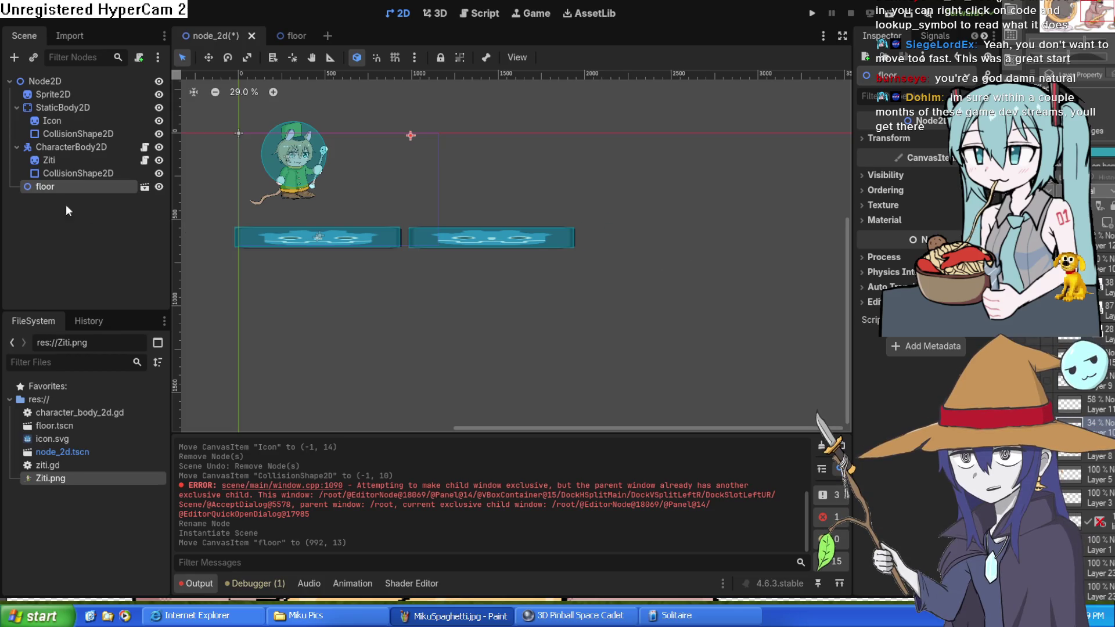
{"action": "mouse_move", "coordinate": [45, 187]}
{"action": "left_mouse_down"}
{"action": "mouse_move", "coordinate": [678, 279]}
{"action": "mouse_move", "coordinate": [687, 211]}
{"action": "mouse_move", "coordinate": [583, 226]}
{"action": "left_mouse_up"}
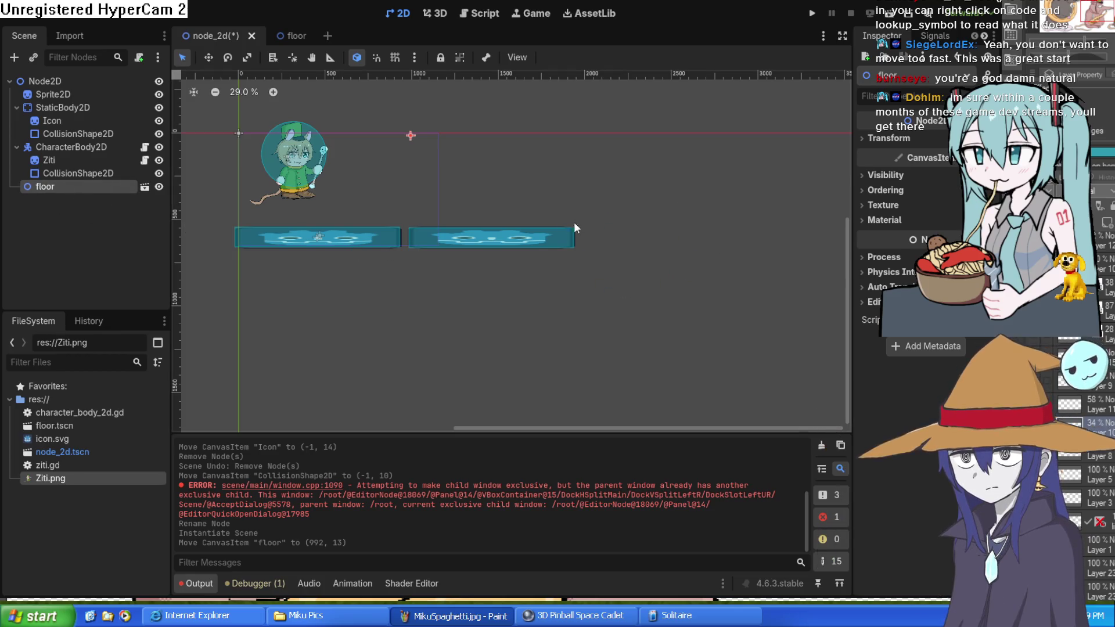
{"action": "mouse_move", "coordinate": [464, 238]}
{"action": "left_mouse_down"}
{"action": "mouse_move", "coordinate": [487, 231]}
{"action": "mouse_move", "coordinate": [471, 244]}
{"action": "left_mouse_up"}
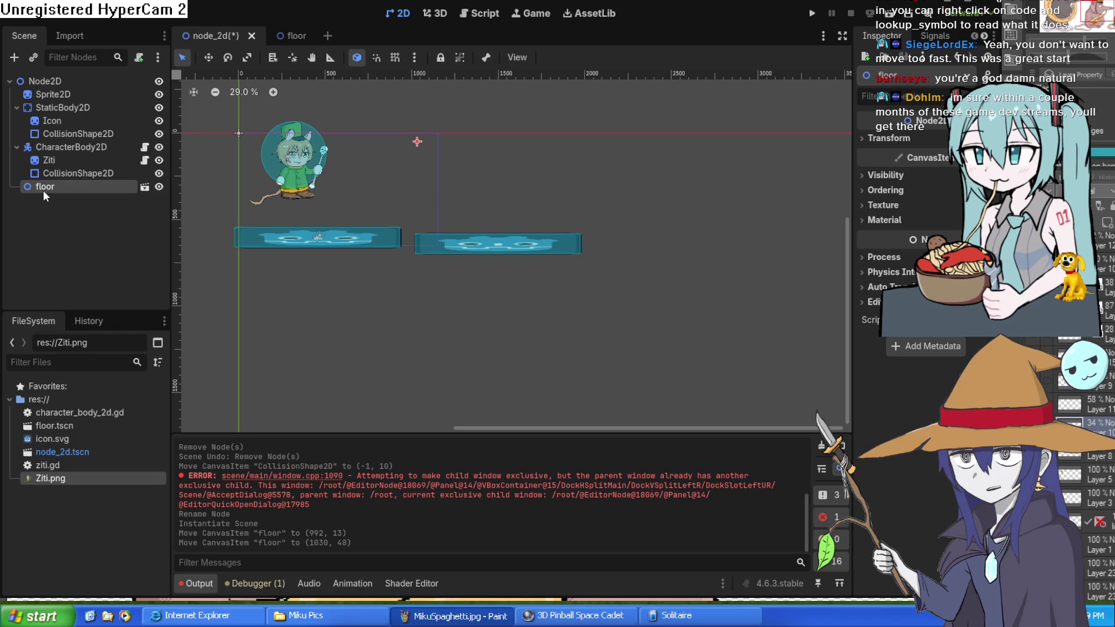
Step: Paste two more floor copies, raising the third platform and moving the fourth right and up
{"action": "key", "text": "ctrl+v"}
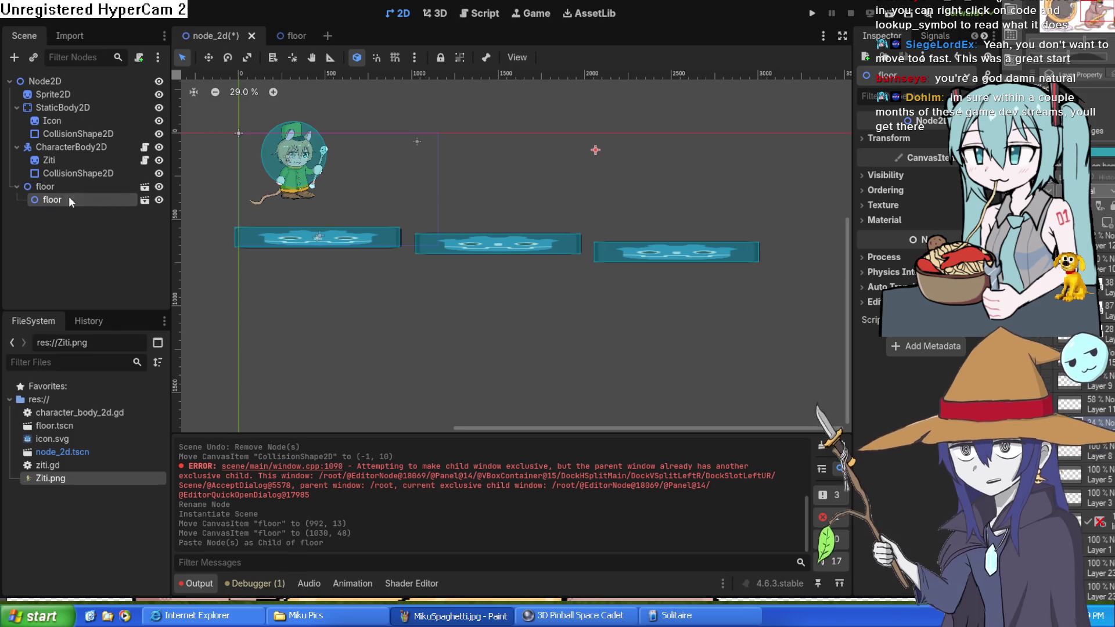
{"action": "key", "text": "ctrl+v"}
{"action": "left_click_drag", "start_coordinate": [662, 366], "coordinate": [510, 386]}
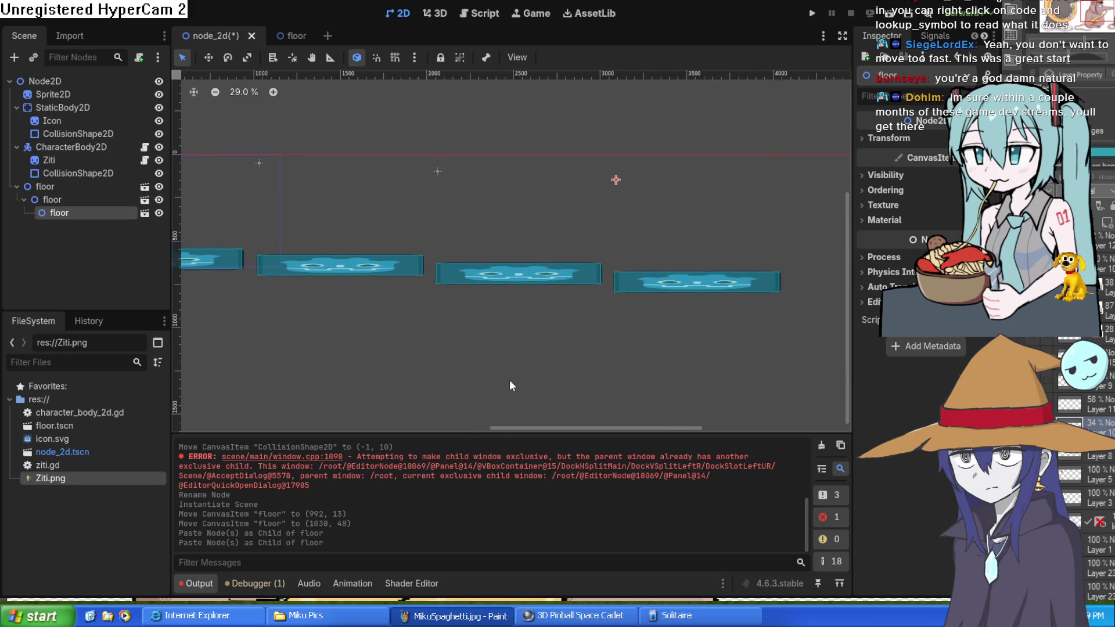
{"action": "left_click_drag", "start_coordinate": [510, 278], "coordinate": [510, 239]}
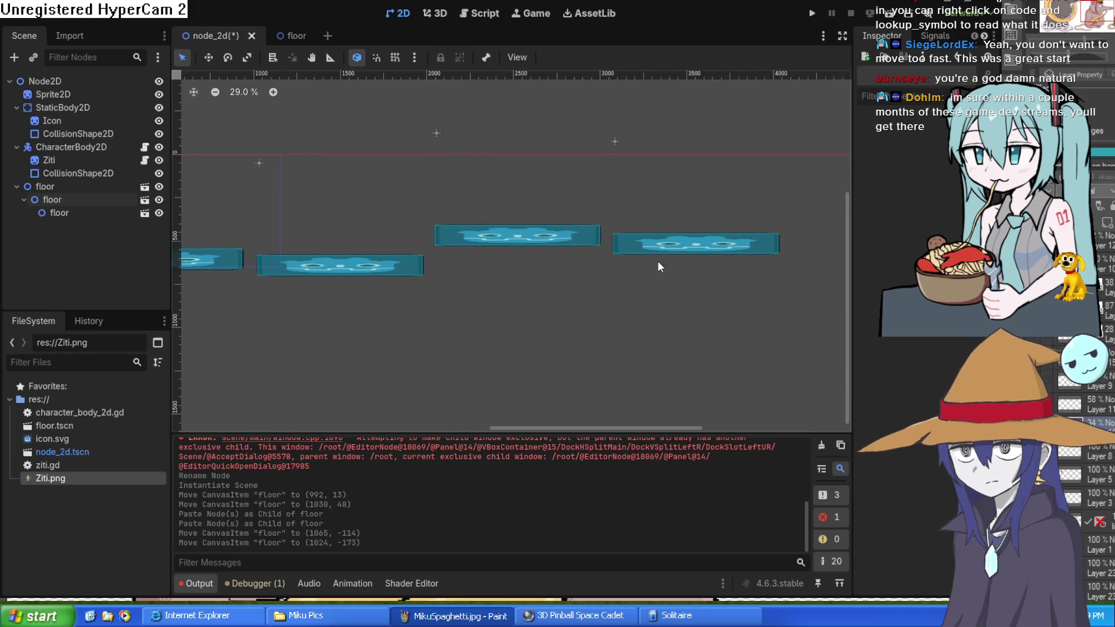
{"action": "left_click", "coordinate": [760, 242]}
{"action": "left_click_drag", "start_coordinate": [774, 242], "coordinate": [794, 227]}
{"action": "scroll", "coordinate": [797, 232], "scroll_direction": "up", "scroll_amount": 5}
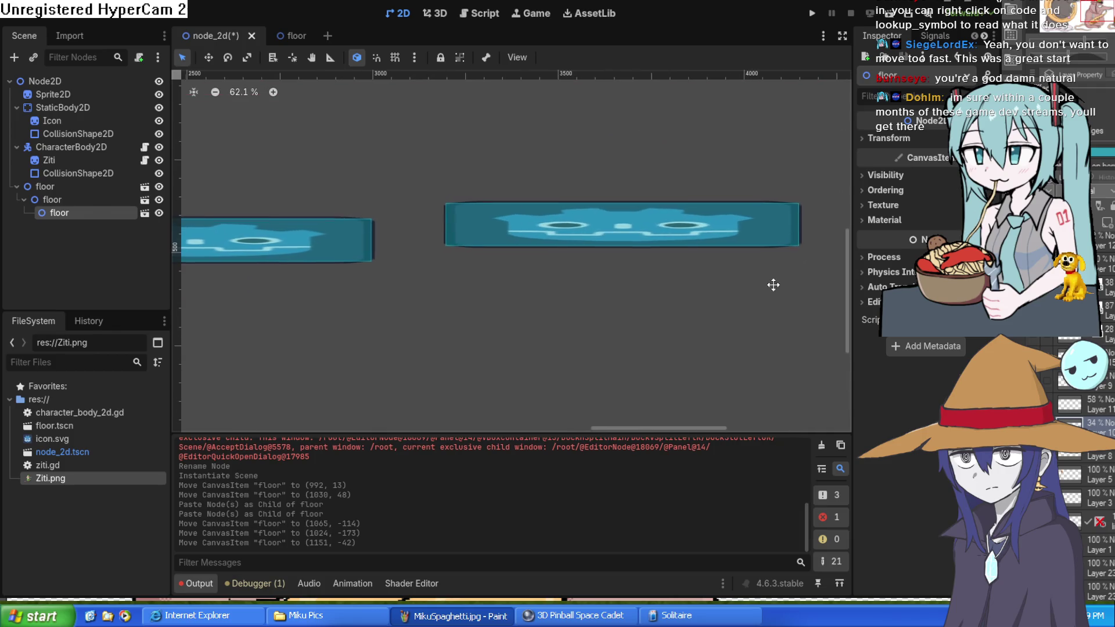
{"action": "scroll", "coordinate": [617, 288], "scroll_direction": "down", "scroll_amount": 2}
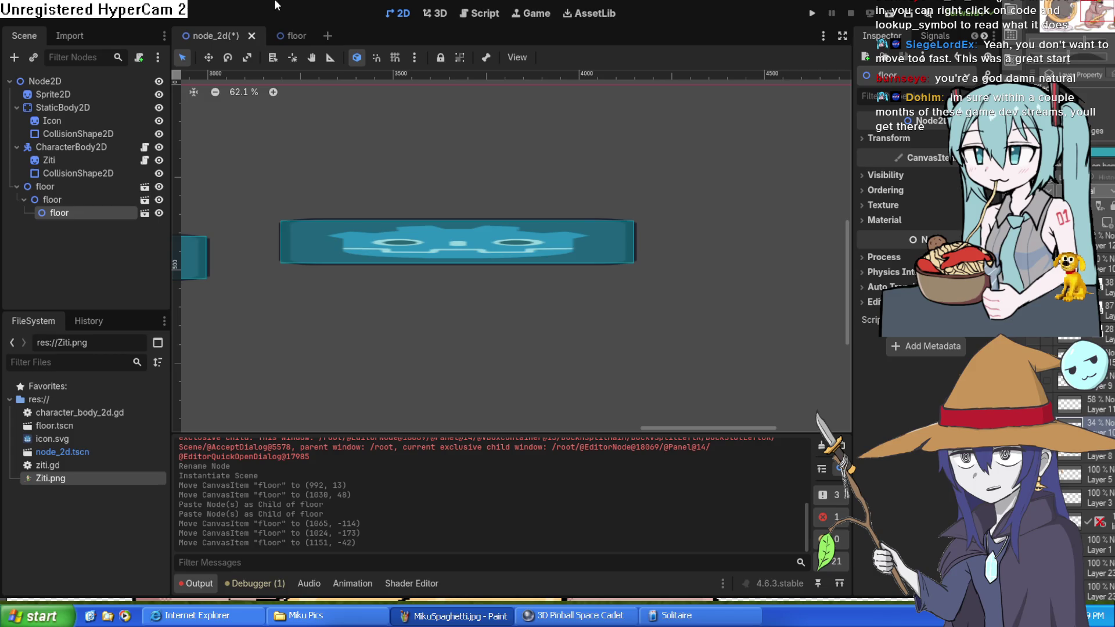
{"action": "left_click", "coordinate": [208, 58]}
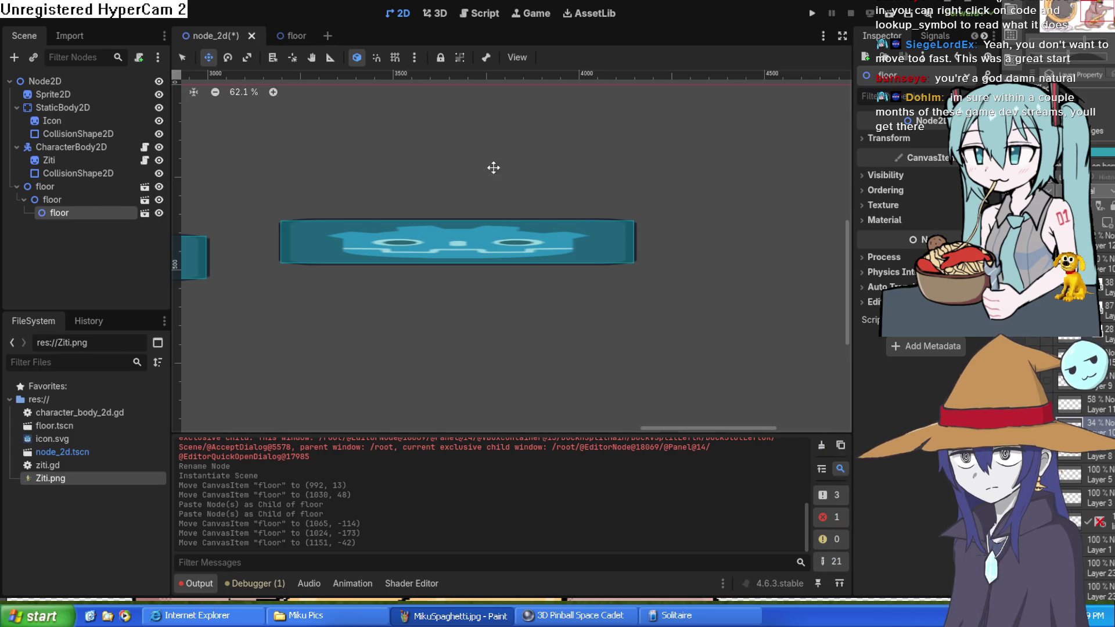
{"action": "left_click", "coordinate": [247, 58]}
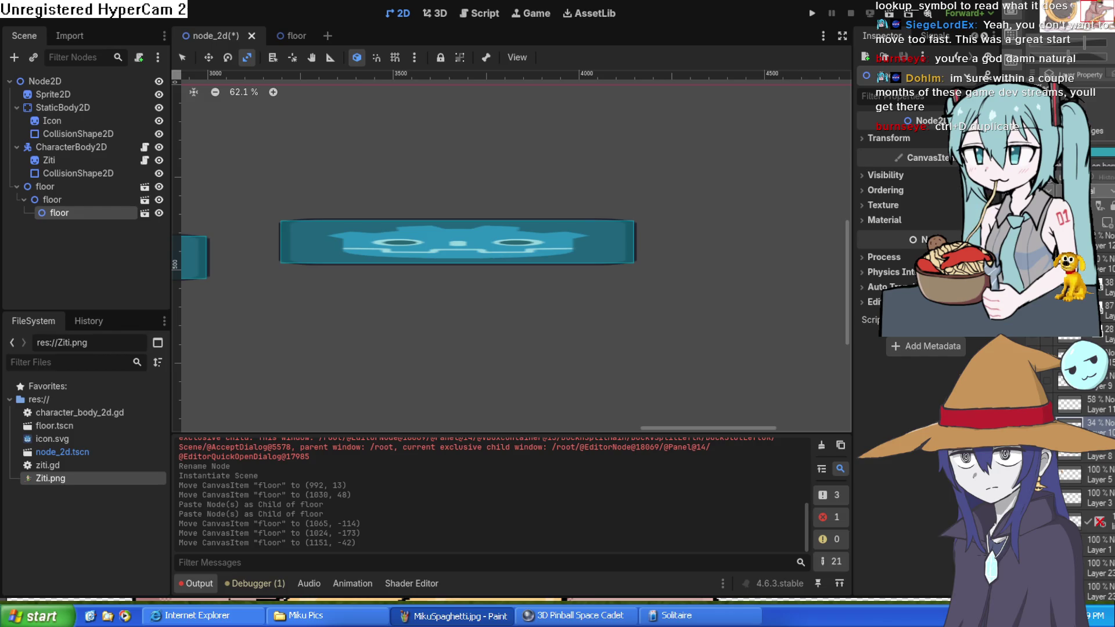
Step: Duplicate the platform twice, creating floor2 and floor3
{"action": "scroll", "coordinate": [609, 297], "scroll_direction": "down", "scroll_amount": 2}
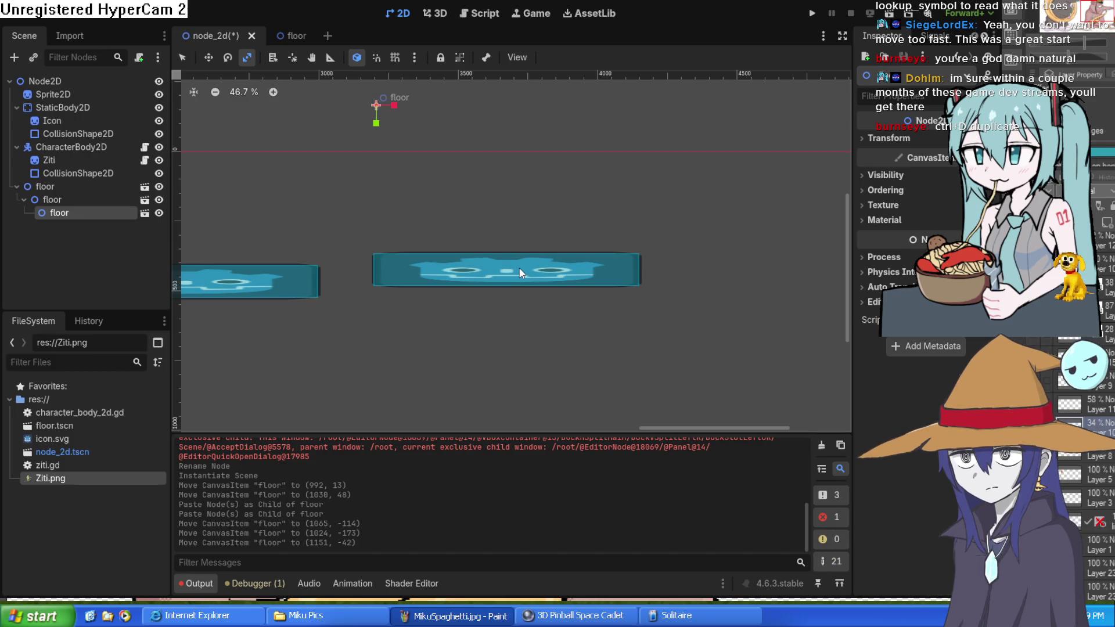
{"action": "key", "text": "ctrl+d"}
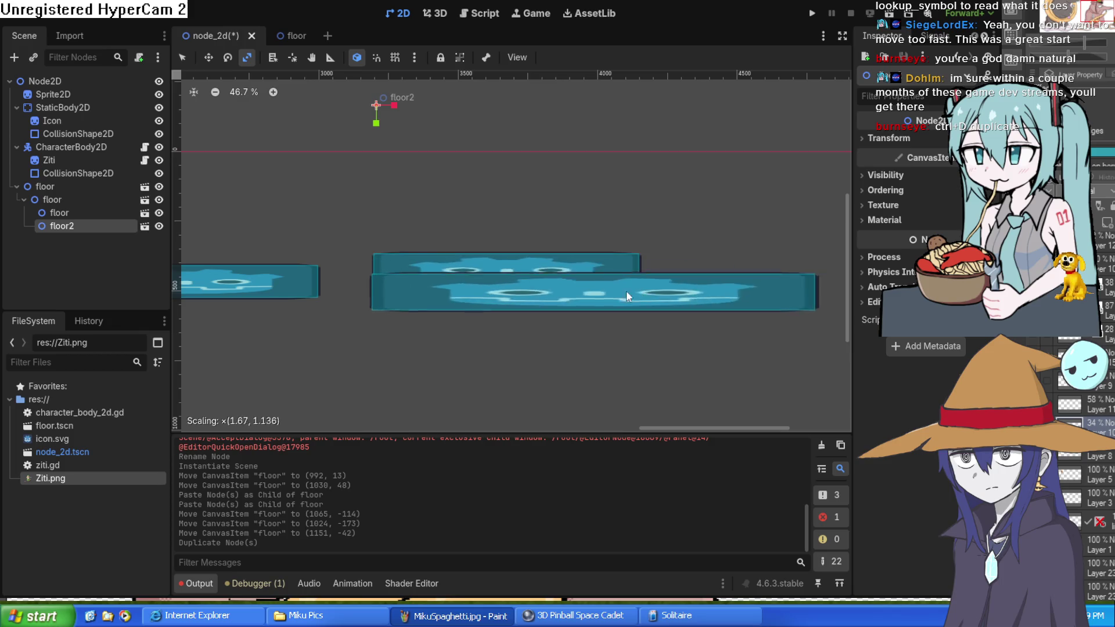
{"action": "key", "text": "ctrl+d"}
Step: Stretch floor3 with the scale handles to about (1.38, 1.63)
{"action": "mouse_move", "coordinate": [588, 288]}
{"action": "left_mouse_down"}
{"action": "mouse_move", "coordinate": [599, 302]}
{"action": "mouse_move", "coordinate": [560, 354]}
{"action": "mouse_move", "coordinate": [487, 346]}
{"action": "mouse_move", "coordinate": [411, 366]}
{"action": "mouse_move", "coordinate": [533, 368]}
{"action": "mouse_move", "coordinate": [565, 350]}
{"action": "mouse_move", "coordinate": [573, 359]}
{"action": "left_mouse_up"}
{"action": "mouse_move", "coordinate": [541, 294]}
{"action": "left_mouse_down"}
{"action": "mouse_move", "coordinate": [577, 275]}
{"action": "mouse_move", "coordinate": [560, 285]}
{"action": "left_mouse_up"}
{"action": "scroll", "coordinate": [548, 298], "scroll_direction": "down", "scroll_amount": 5}
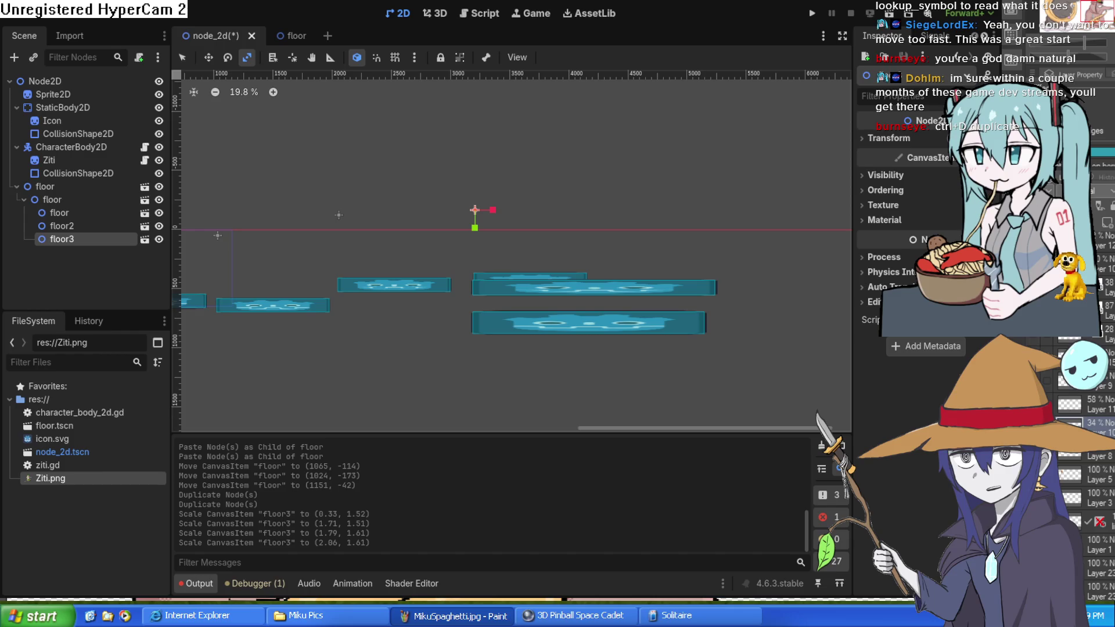
{"action": "mouse_move", "coordinate": [565, 295]}
{"action": "left_mouse_down"}
{"action": "mouse_move", "coordinate": [633, 282]}
{"action": "mouse_move", "coordinate": [533, 307]}
{"action": "mouse_move", "coordinate": [529, 296]}
{"action": "mouse_move", "coordinate": [605, 288]}
{"action": "mouse_move", "coordinate": [629, 269]}
{"action": "mouse_move", "coordinate": [629, 312]}
{"action": "mouse_move", "coordinate": [633, 304]}
{"action": "mouse_move", "coordinate": [643, 327]}
{"action": "left_mouse_up"}
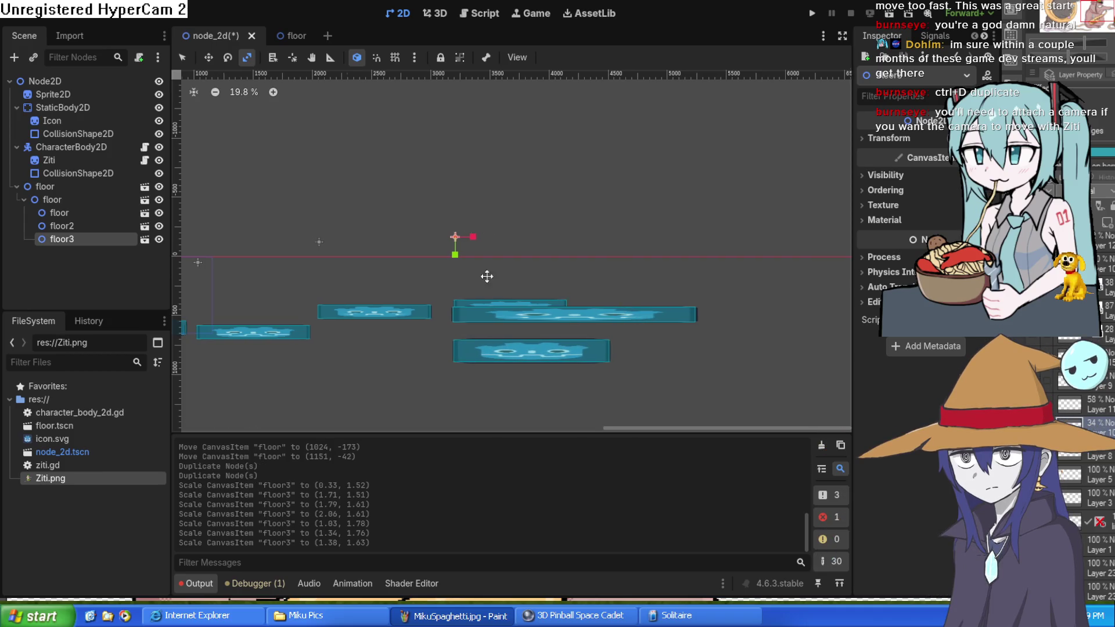
{"action": "left_click_drag", "start_coordinate": [473, 279], "coordinate": [805, 244]}
{"action": "left_click_drag", "start_coordinate": [621, 269], "coordinate": [725, 239]}
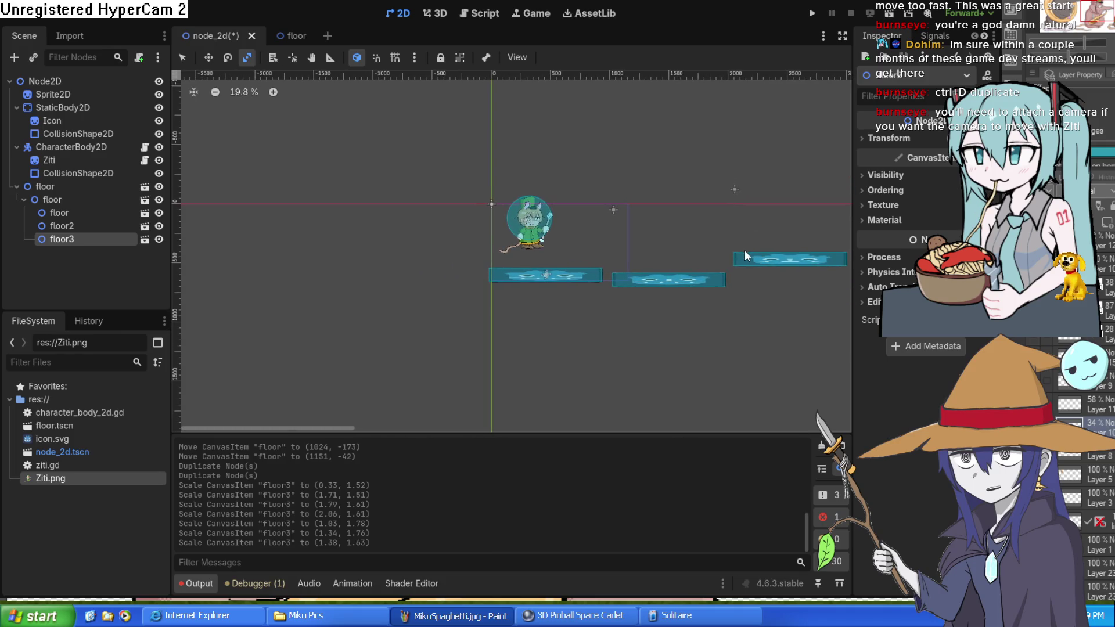
{"action": "scroll", "coordinate": [557, 229], "scroll_direction": "up", "scroll_amount": 5}
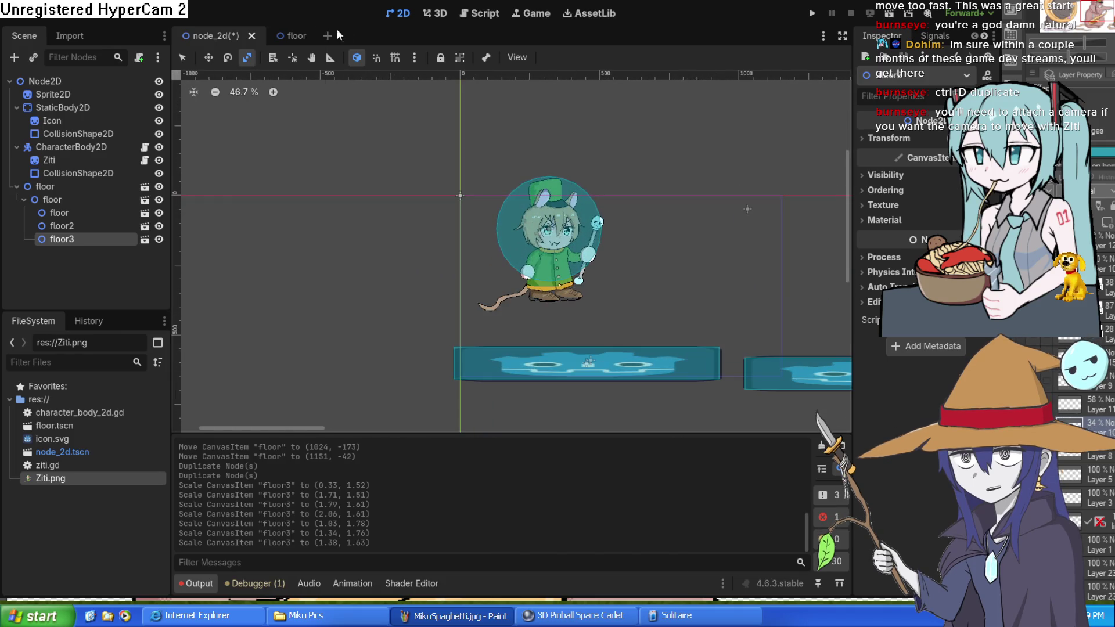
Step: Add a Camera2D child node under Ziti's CharacterBody2D
{"action": "left_click", "coordinate": [68, 157]}
{"action": "left_click", "coordinate": [74, 144]}
{"action": "left_click", "coordinate": [83, 146]}
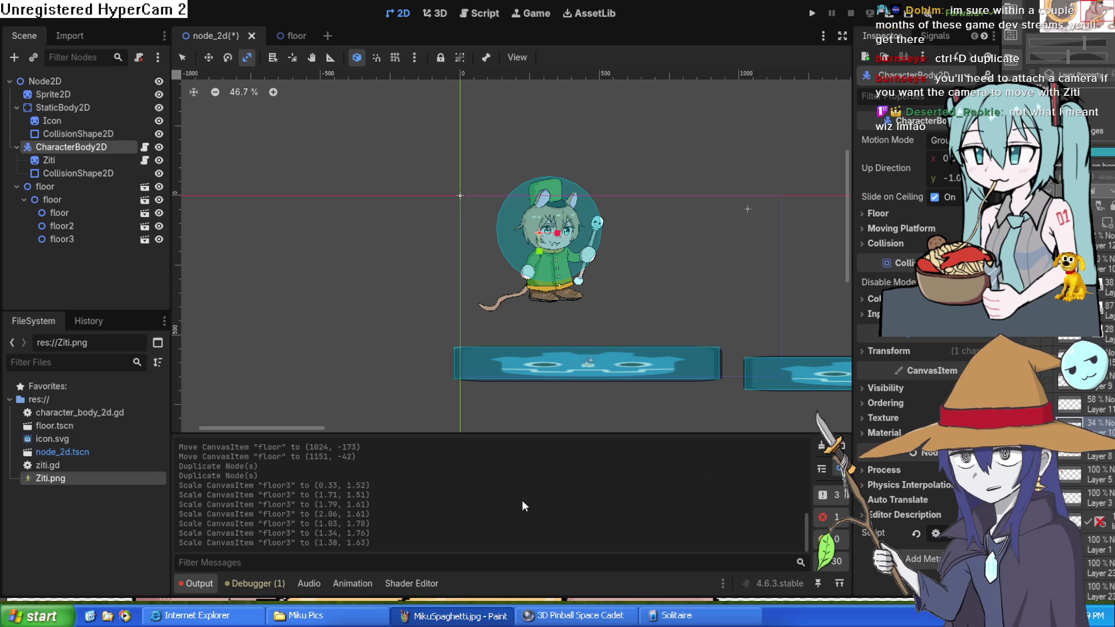
{"action": "key", "text": "Return"}
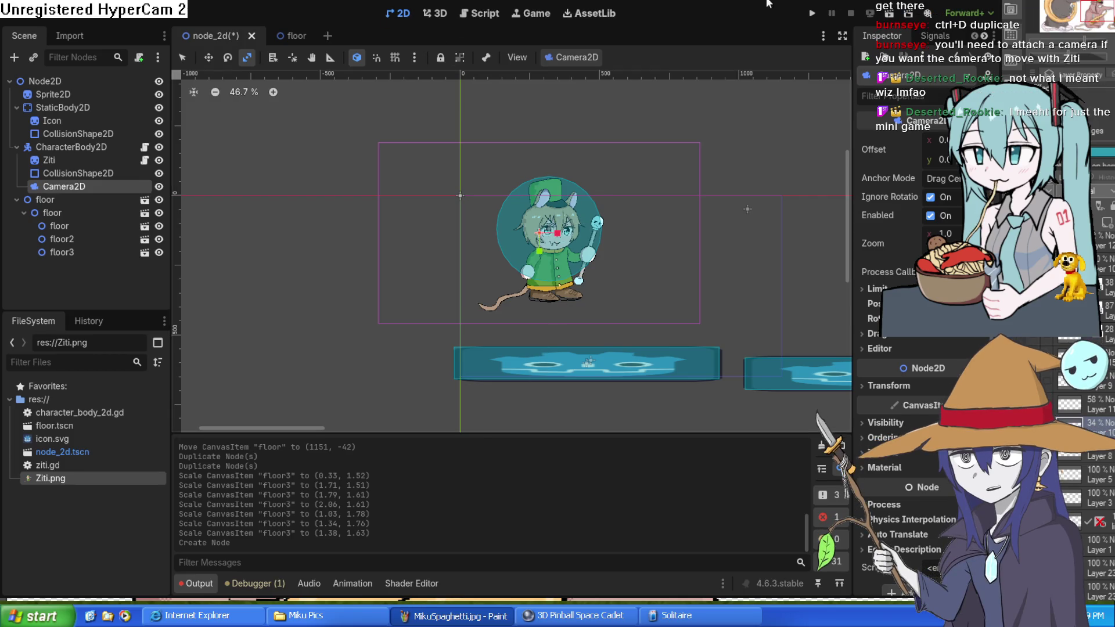
Step: Test-run the game with the following camera, then stop it
{"action": "left_click", "coordinate": [812, 14]}
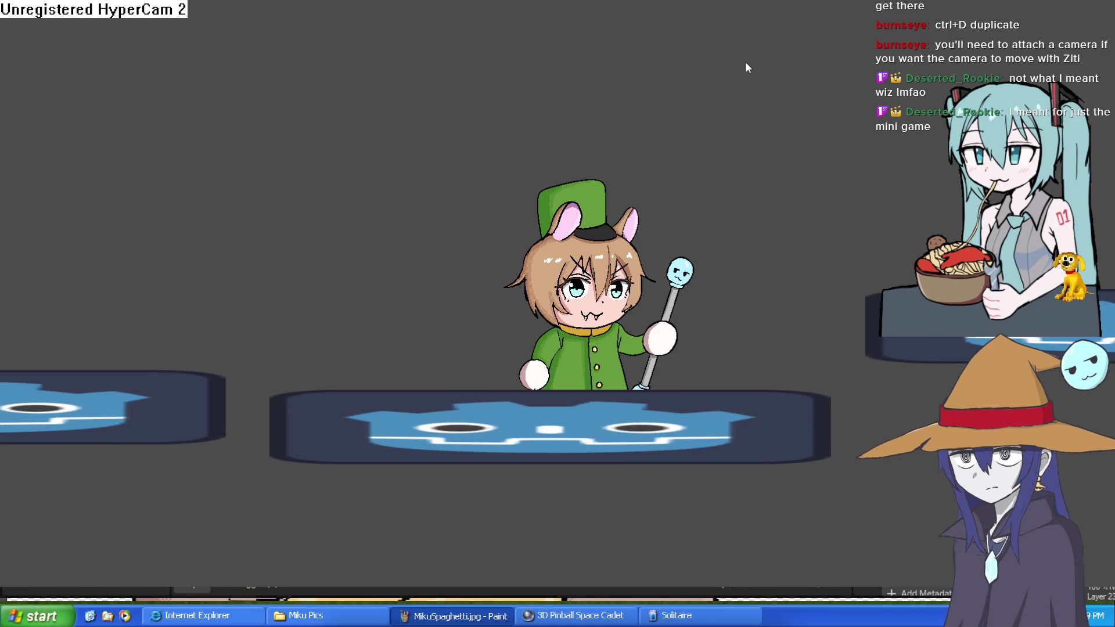
{"action": "key", "text": "F8"}
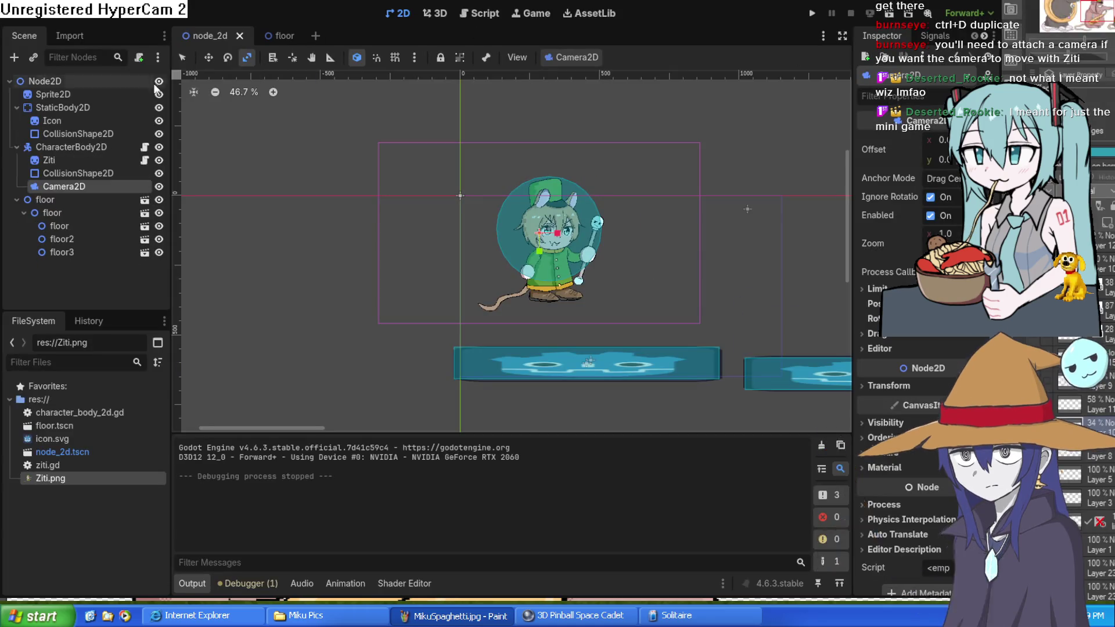
{"action": "left_click", "coordinate": [481, 13]}
Step: Change JUMP_VELOCITY on line 5 from -400.0 to -1000.0 and launch a test run
{"action": "scroll", "coordinate": [554, 198], "scroll_direction": "up", "scroll_amount": 1}
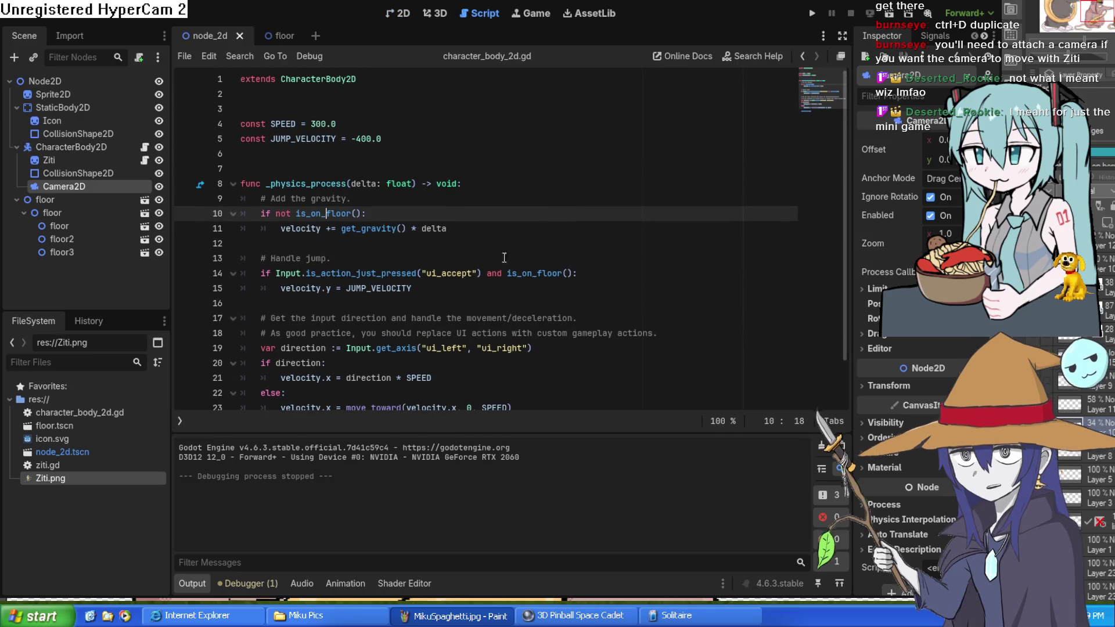
{"action": "scroll", "coordinate": [514, 254], "scroll_direction": "down", "scroll_amount": 1}
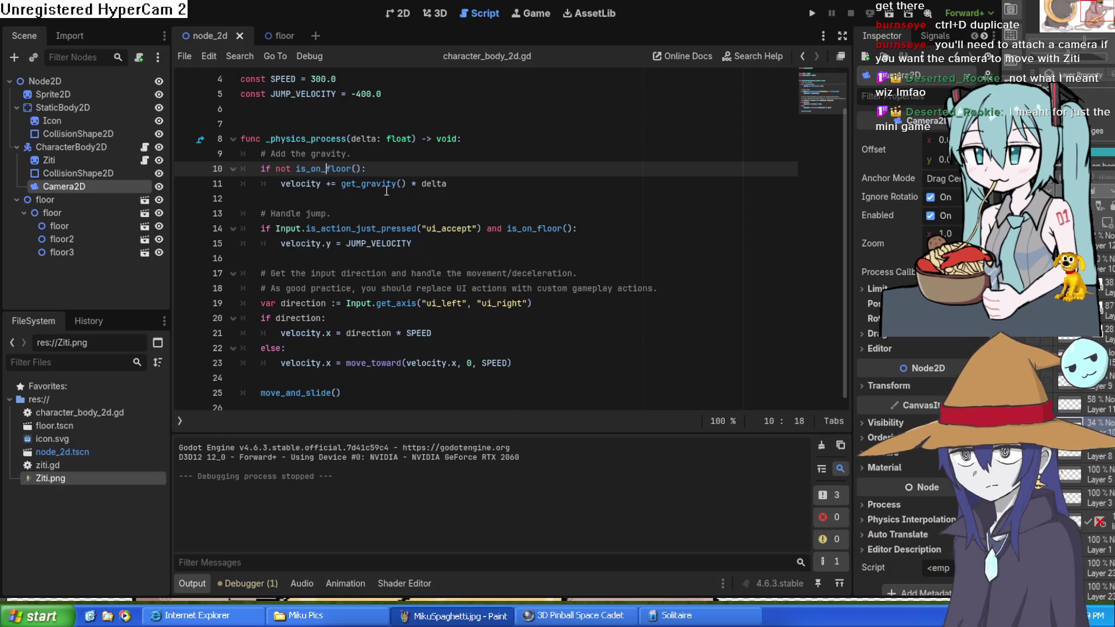
{"action": "scroll", "coordinate": [385, 192], "scroll_direction": "up", "scroll_amount": 1}
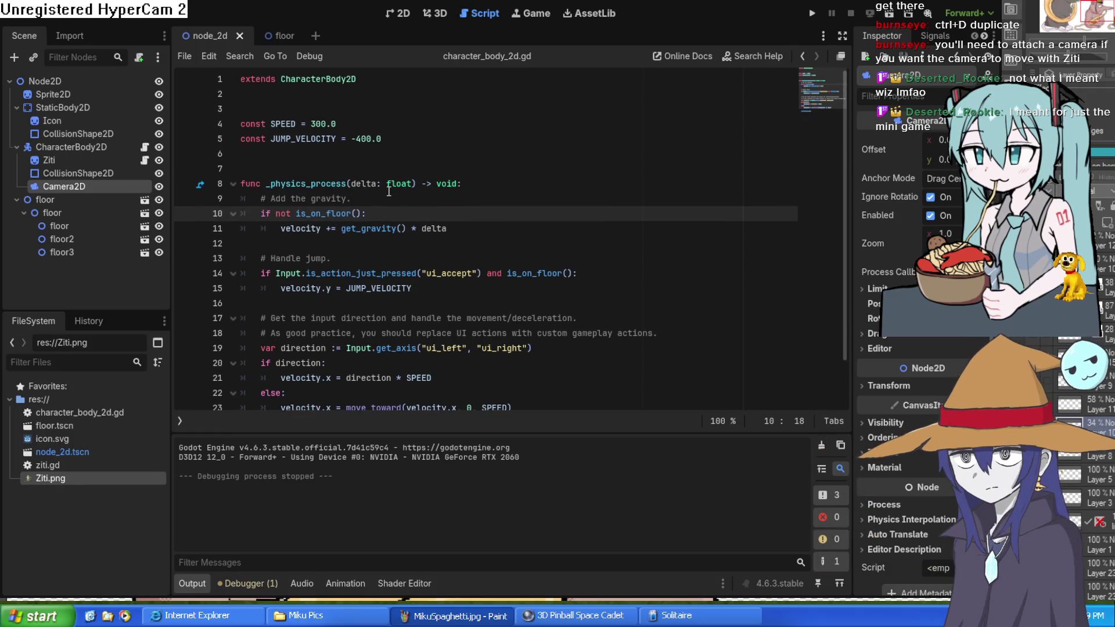
{"action": "left_click", "coordinate": [362, 139]}
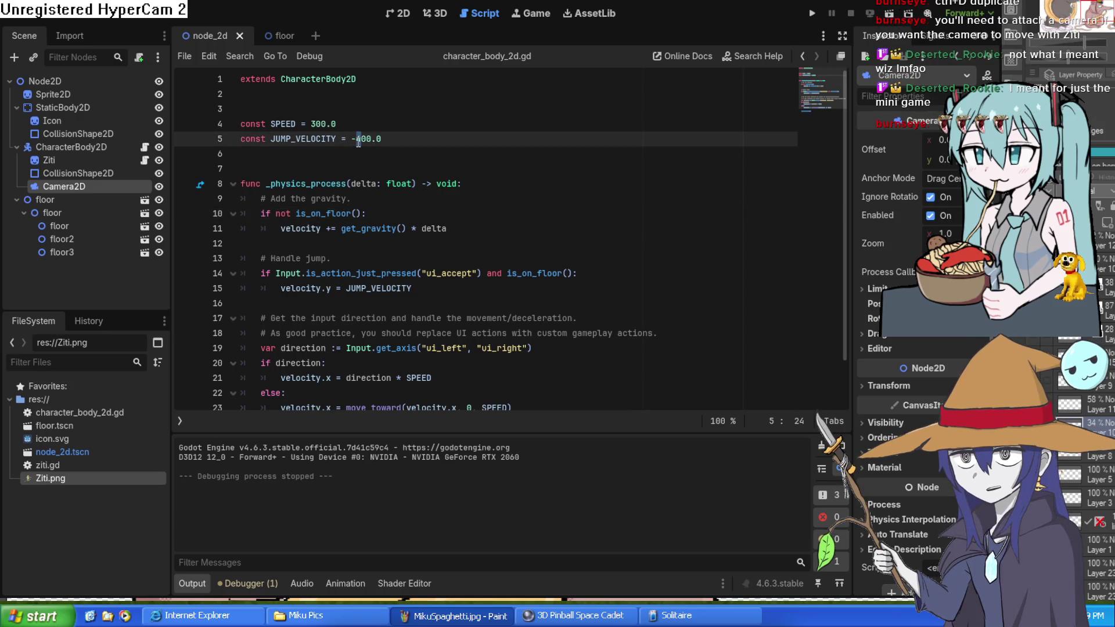
{"action": "key", "text": "Delete"}
{"action": "type", "text": "10"}
{"action": "left_click", "coordinate": [811, 15]}
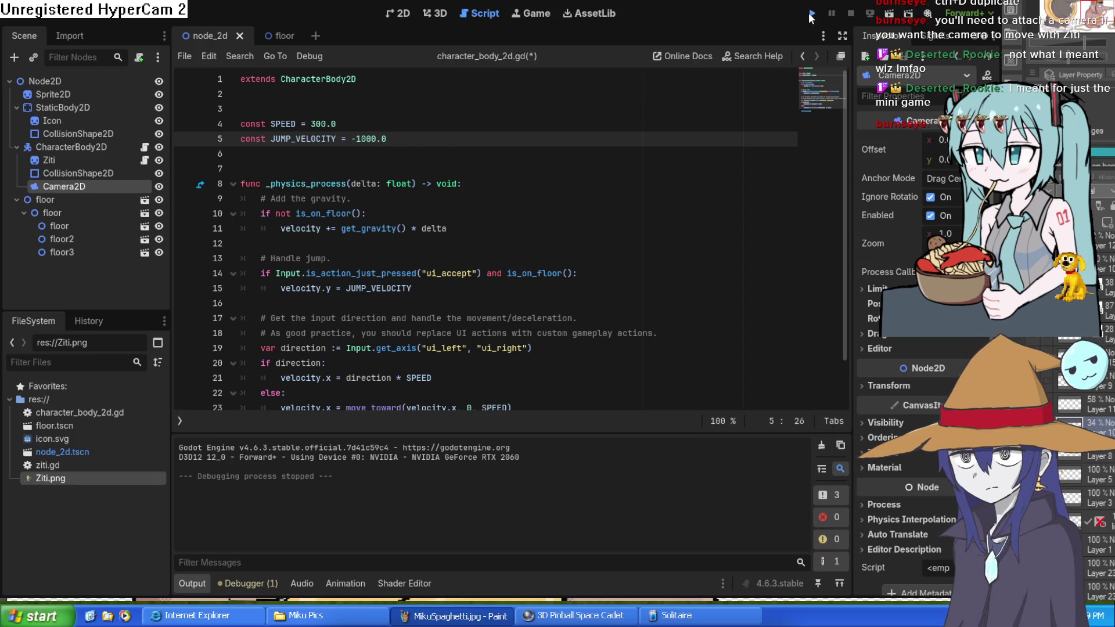
{"action": "key", "text": "Right"}
{"action": "key", "text": "space"}
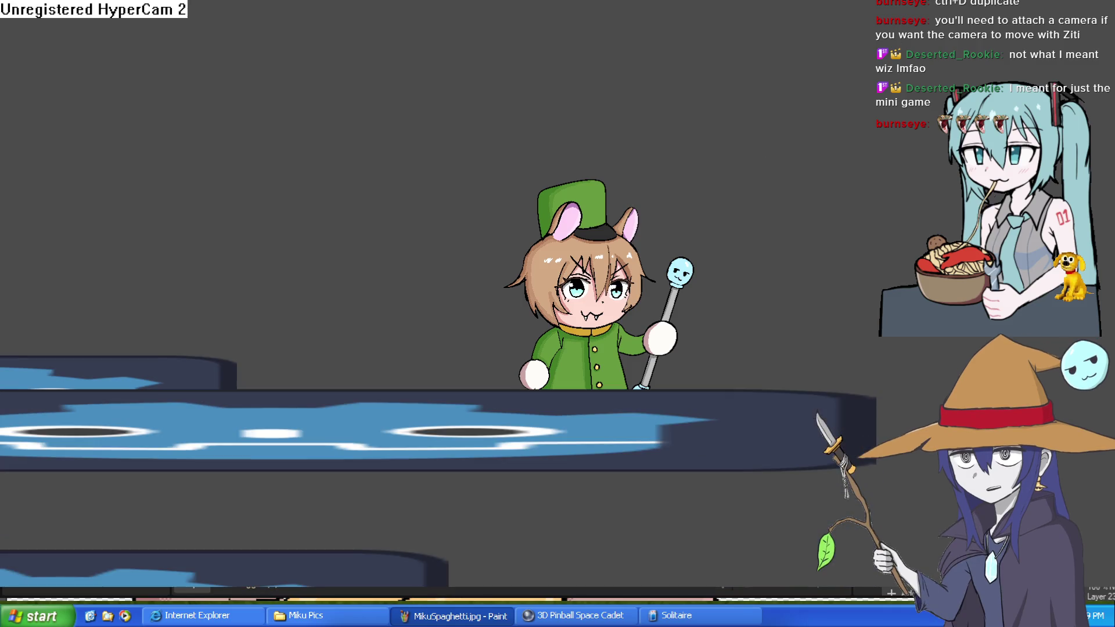
{"action": "key", "text": "F8"}
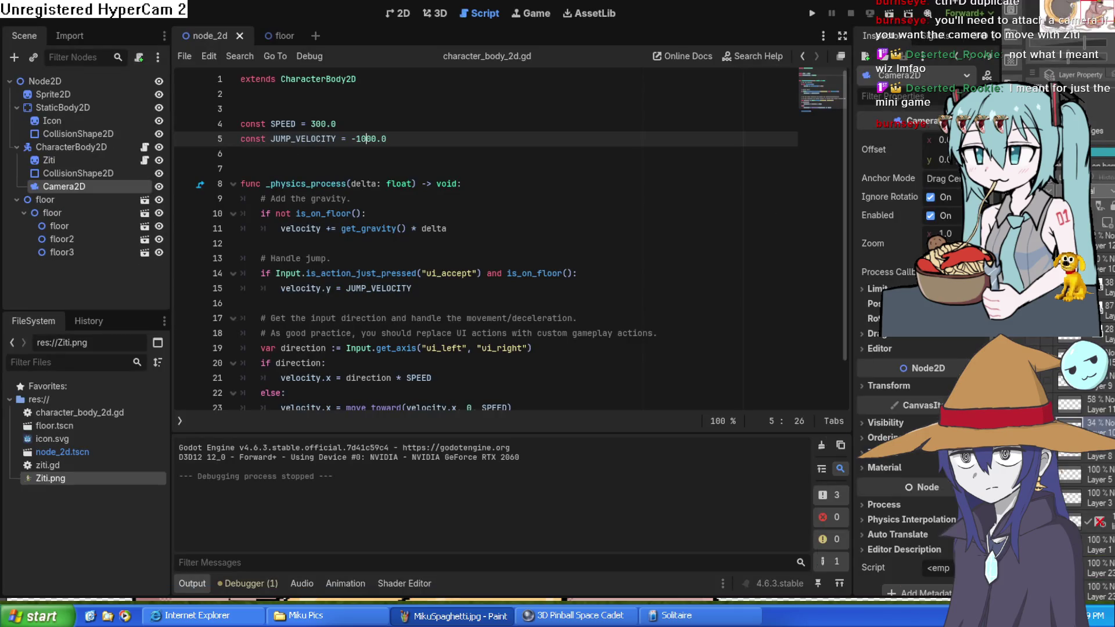
Step: Open ziti.gd from the CharacterBody2D node's script icon
{"action": "left_click", "coordinate": [112, 172]}
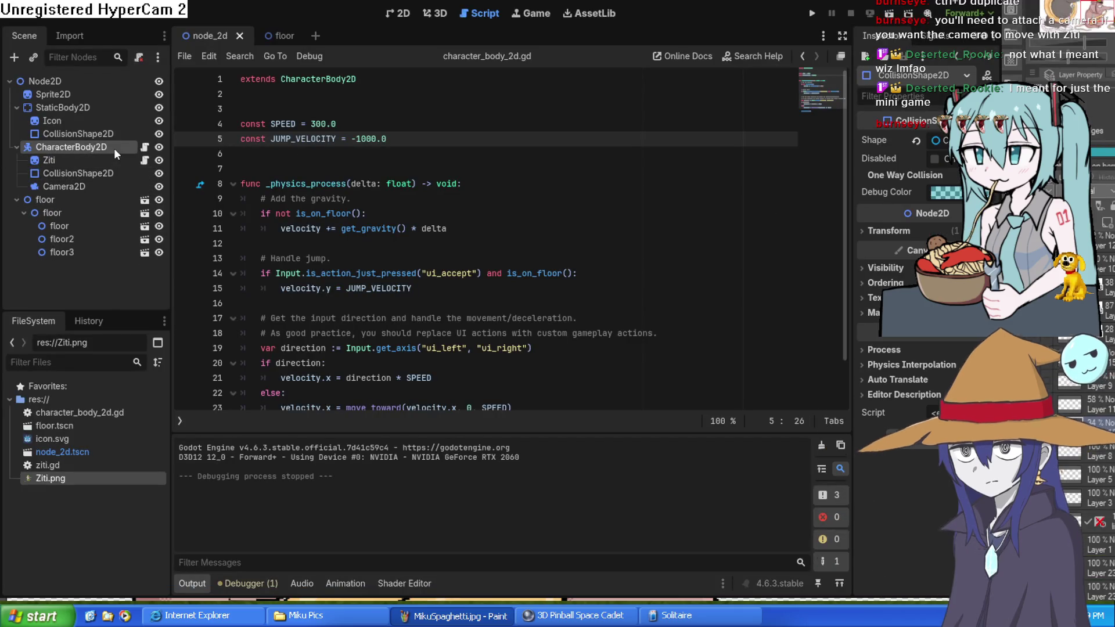
{"action": "left_click", "coordinate": [144, 150]}
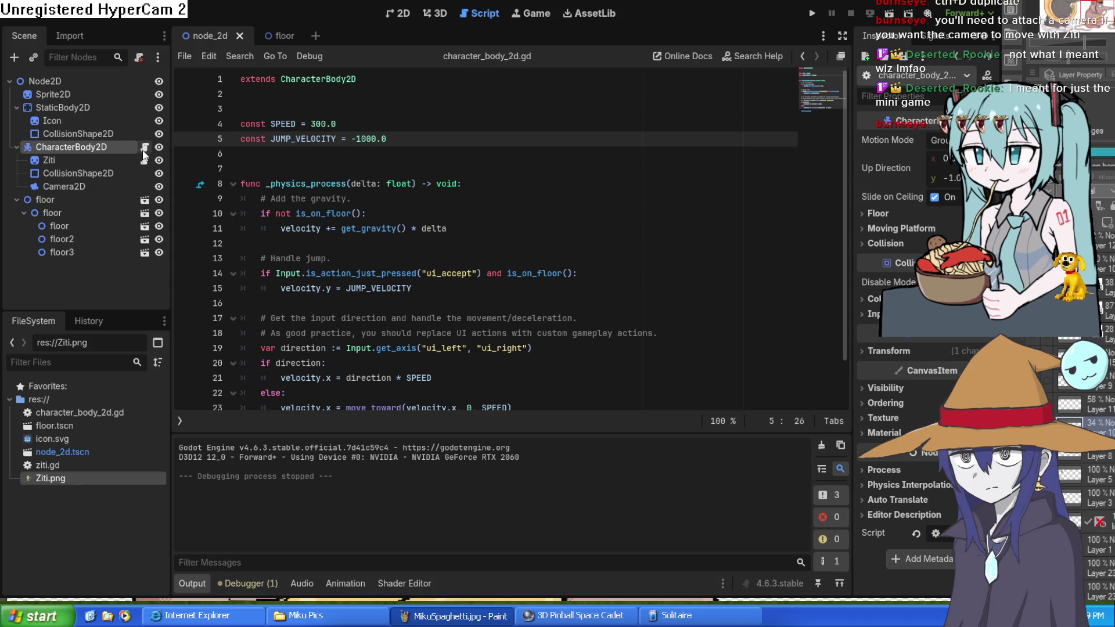
{"action": "left_click", "coordinate": [142, 163]}
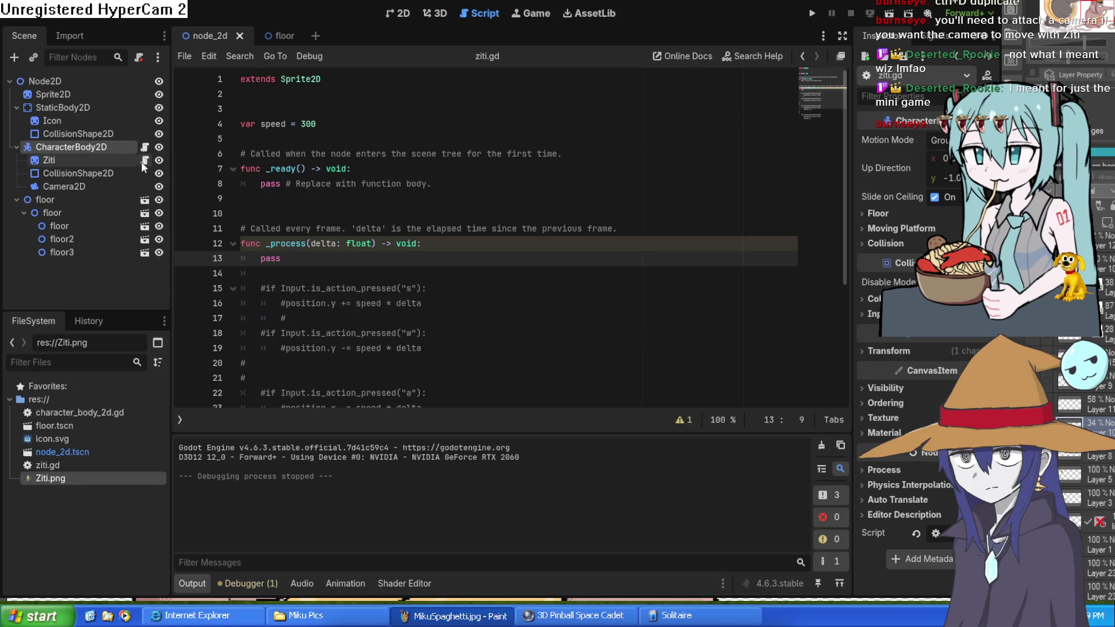
{"action": "scroll", "coordinate": [409, 214], "scroll_direction": "down", "scroll_amount": 3}
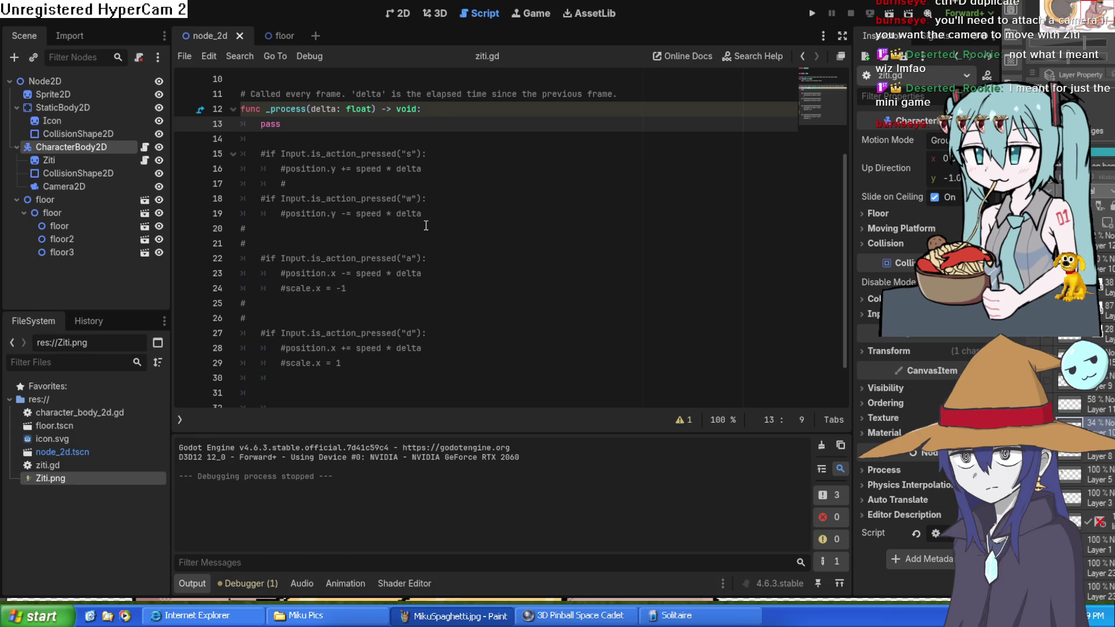
{"action": "scroll", "coordinate": [426, 225], "scroll_direction": "down", "scroll_amount": 1}
{"action": "scroll", "coordinate": [424, 225], "scroll_direction": "up", "scroll_amount": 2}
{"action": "scroll", "coordinate": [422, 223], "scroll_direction": "down", "scroll_amount": 2}
{"action": "left_click_drag", "start_coordinate": [346, 234], "coordinate": [282, 234]}
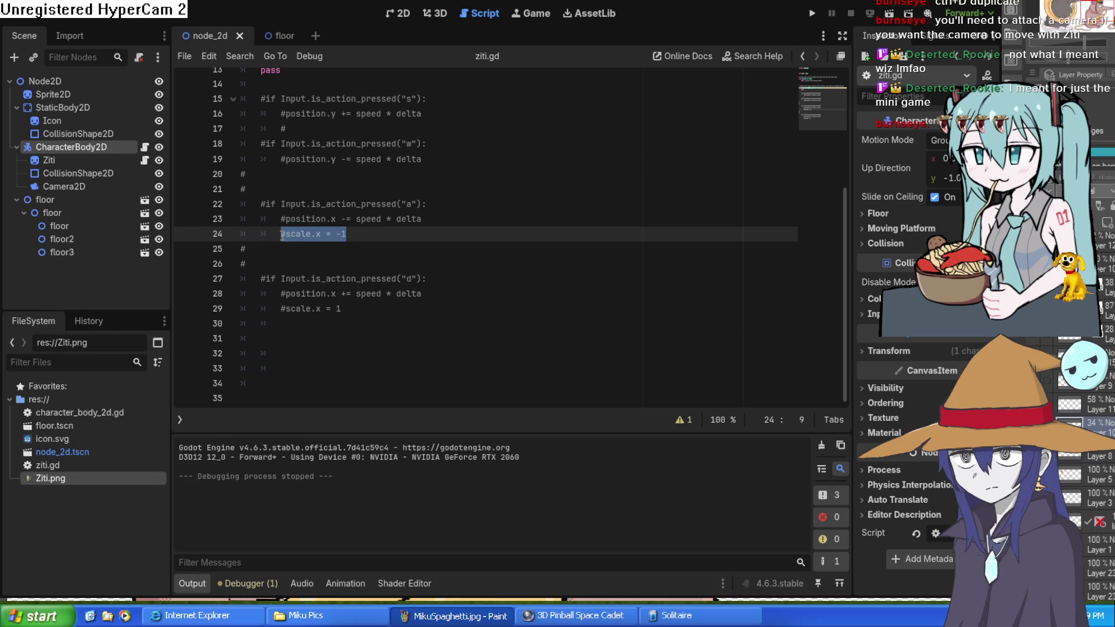
Step: Uncomment the "a" and "d" key checks and delete the old position.x lines under them
{"action": "left_click", "coordinate": [262, 204]}
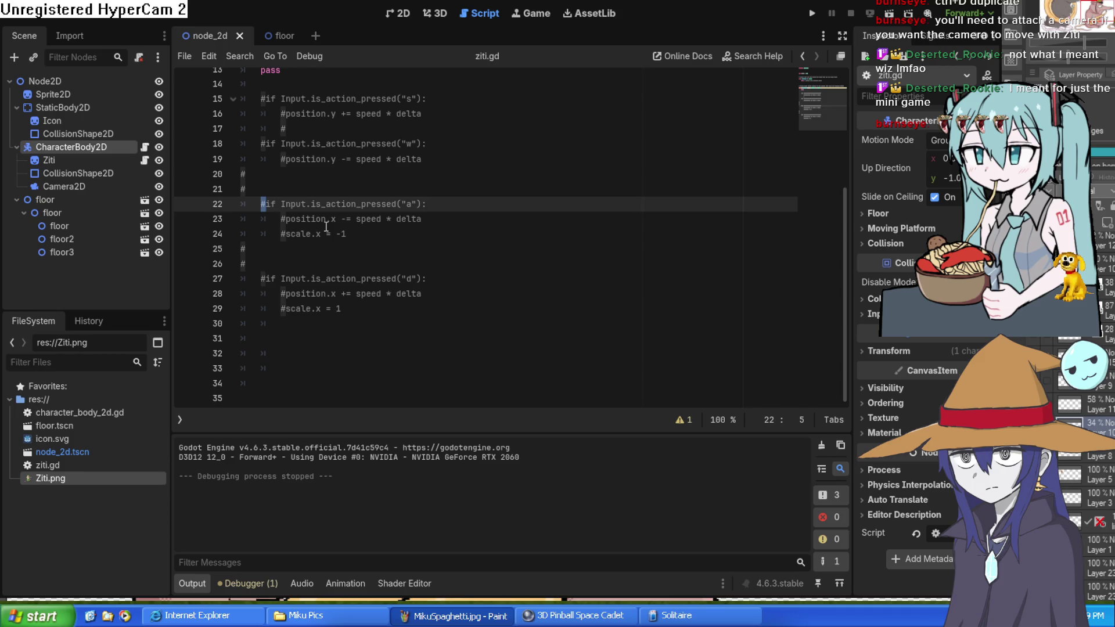
{"action": "key", "text": "Delete"}
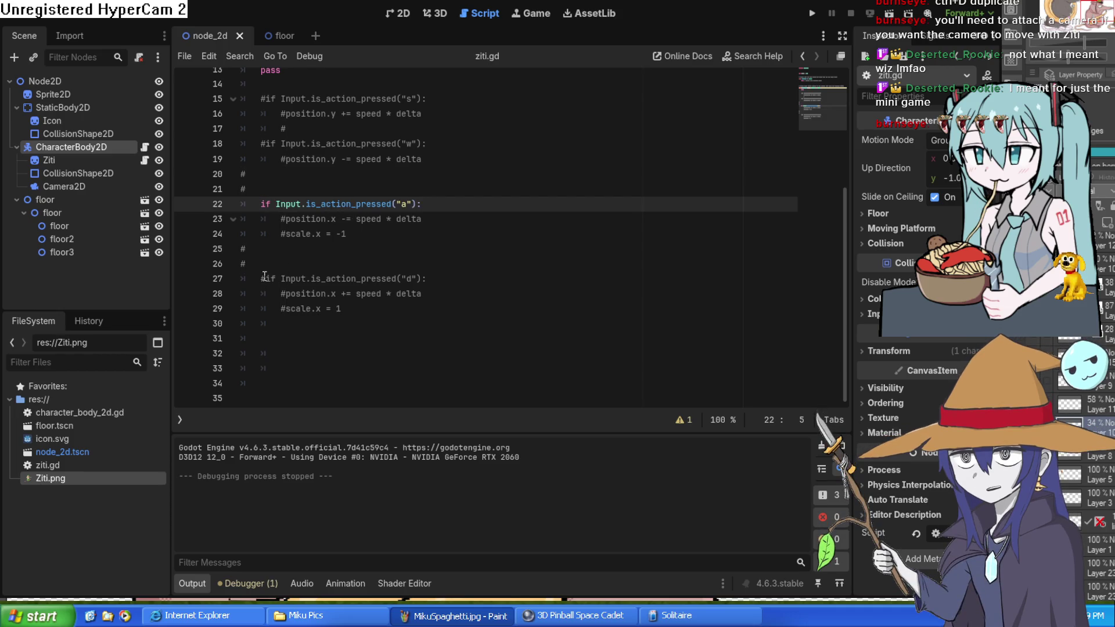
{"action": "left_click", "coordinate": [263, 279]}
{"action": "key", "text": "Delete"}
{"action": "left_click", "coordinate": [430, 294]}
{"action": "left_click_drag", "start_coordinate": [430, 294], "coordinate": [277, 294]}
{"action": "key", "text": "BackSpace"}
{"action": "left_click", "coordinate": [427, 221]}
{"action": "left_click", "coordinate": [282, 218], "text": "shift"}
{"action": "key", "text": "BackSpace"}
Step: Uncomment the scale.x = -1 and scale.x = 1 lines
{"action": "left_click", "coordinate": [290, 235]}
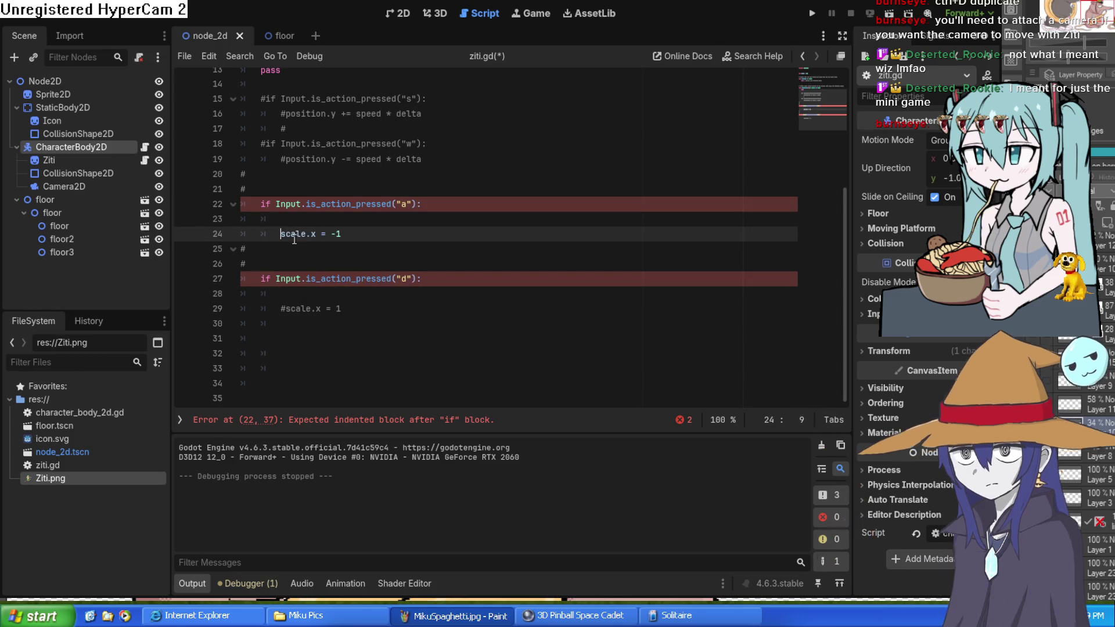
{"action": "key", "text": "BackSpace"}
{"action": "key", "text": "BackSpace"}
{"action": "key", "text": "BackSpace"}
{"action": "key", "text": "BackSpace"}
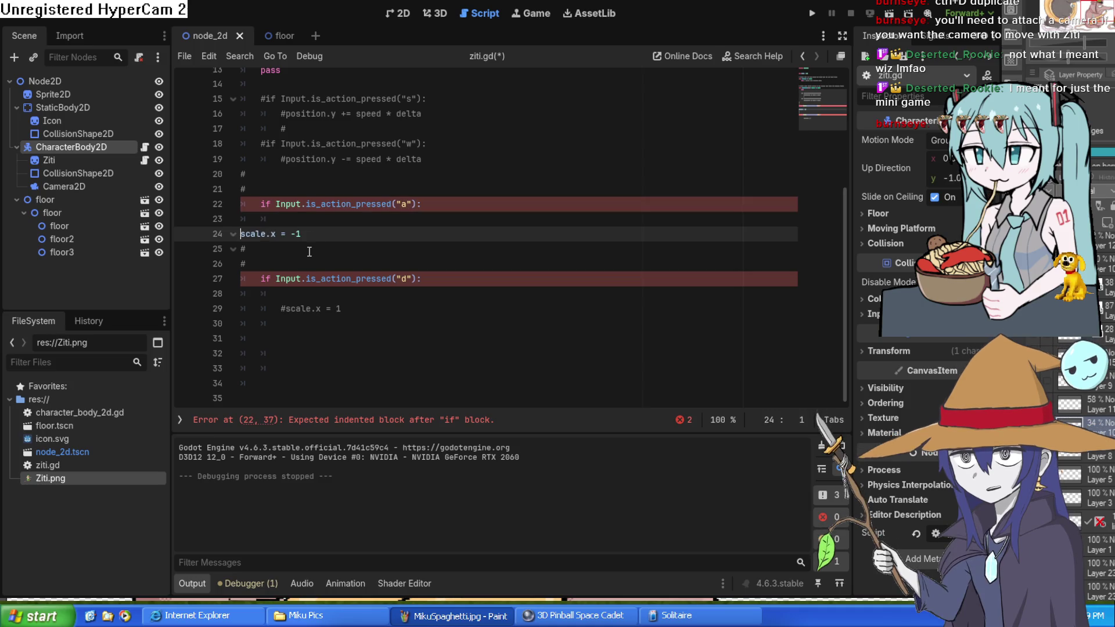
{"action": "left_click", "coordinate": [281, 293]}
{"action": "key", "text": "BackSpace"}
{"action": "key", "text": "BackSpace"}
{"action": "key", "text": "BackSpace"}
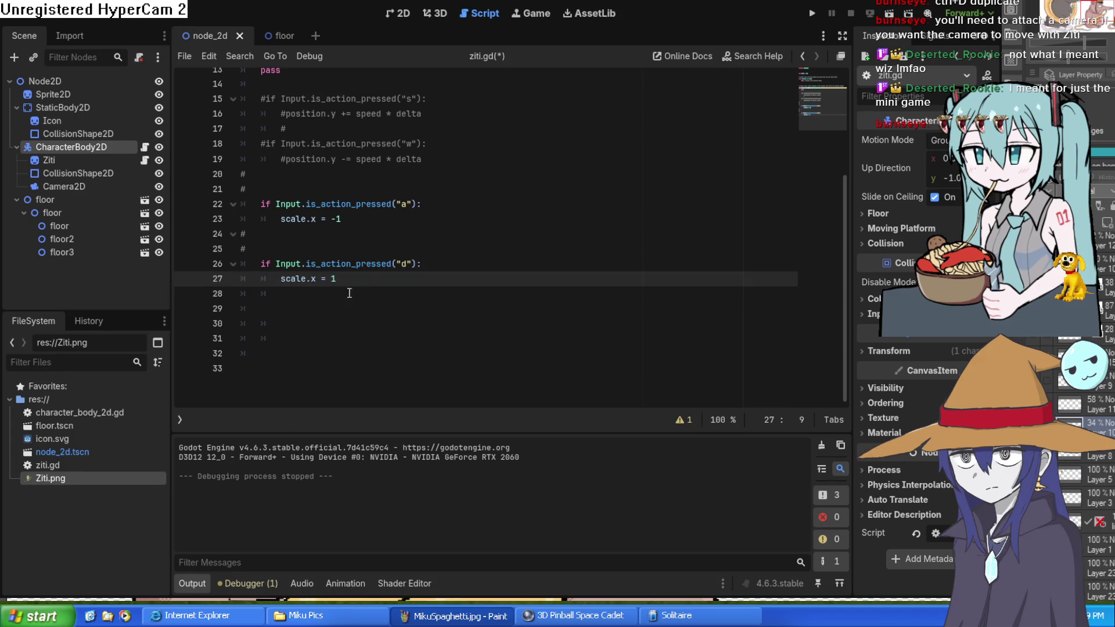
Step: Run the game and walk Ziti right and left to check the sprite flipping
{"action": "left_click", "coordinate": [811, 14]}
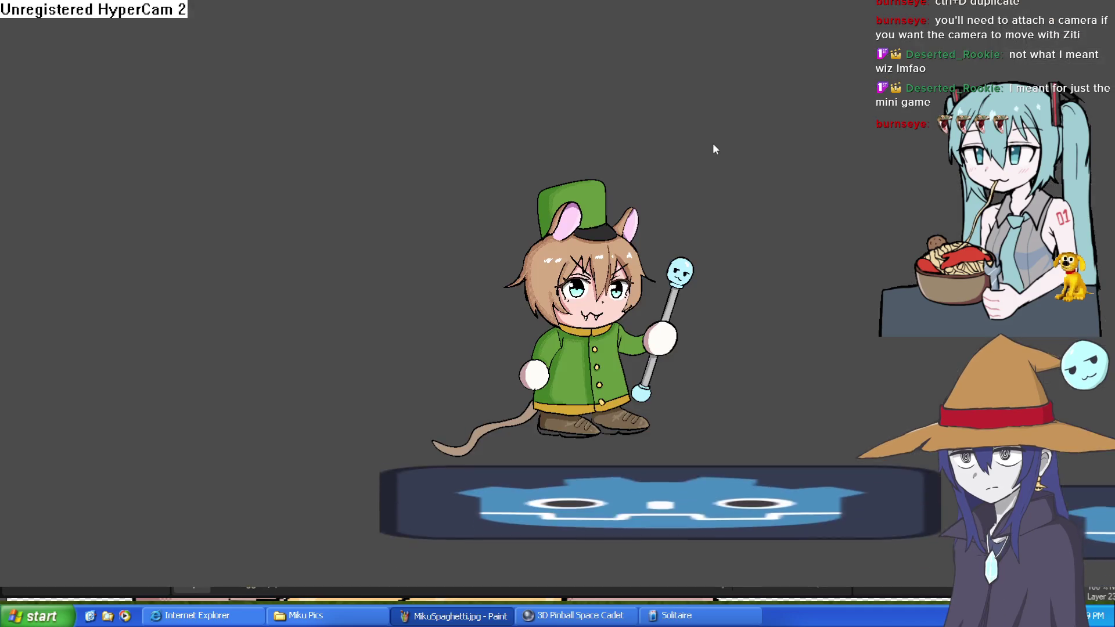
{"action": "key", "text": "Right"}
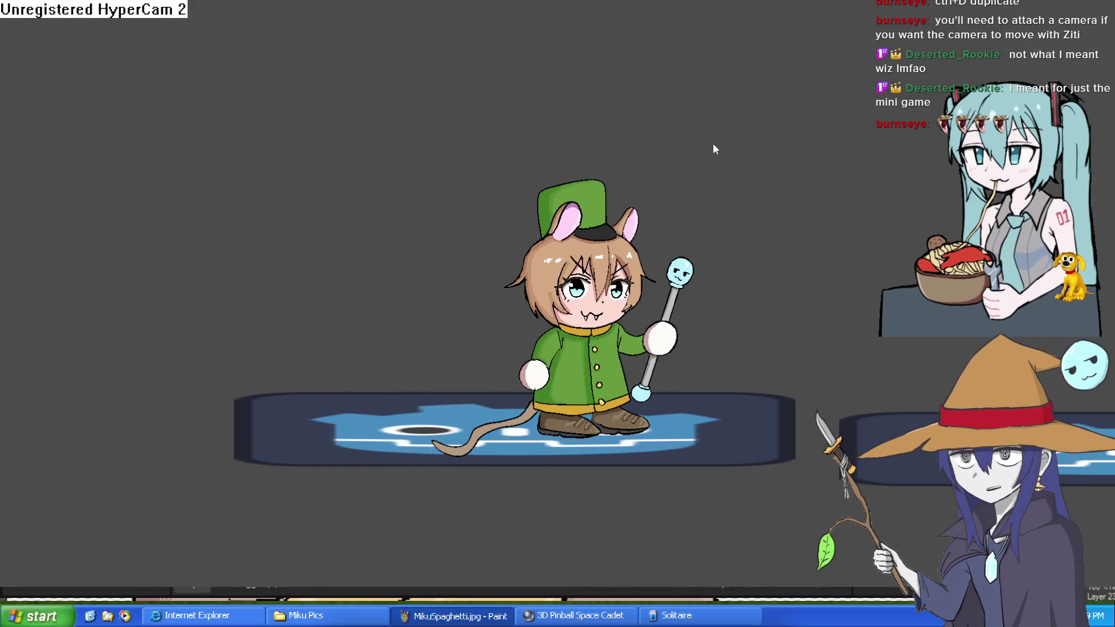
{"action": "key", "text": "Left"}
{"action": "key", "text": "alt+F4"}
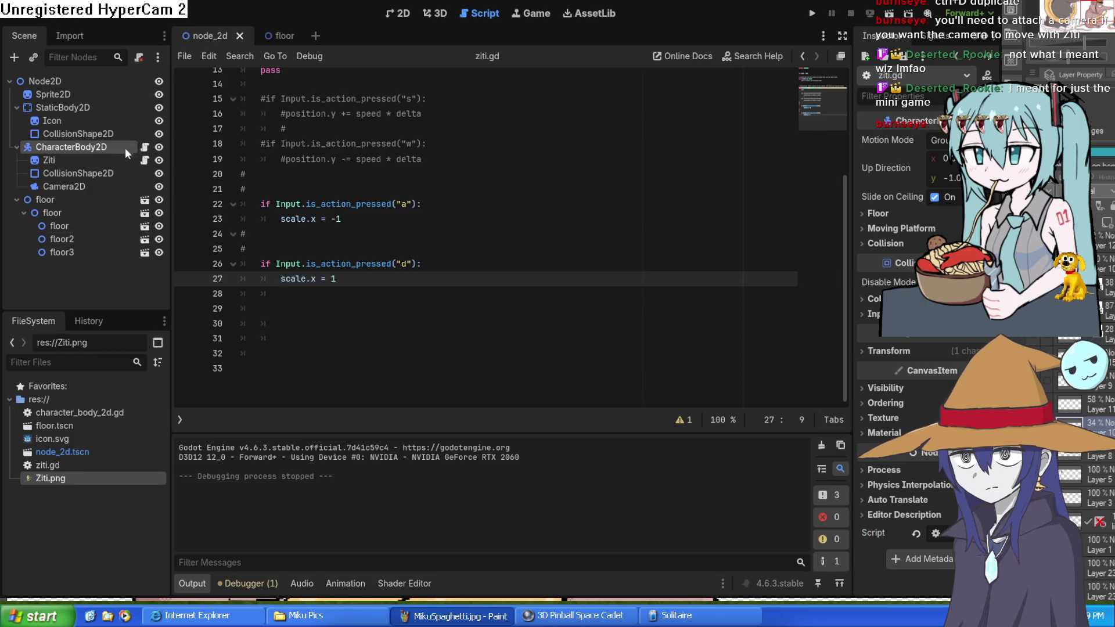
{"action": "left_click", "coordinate": [144, 148]}
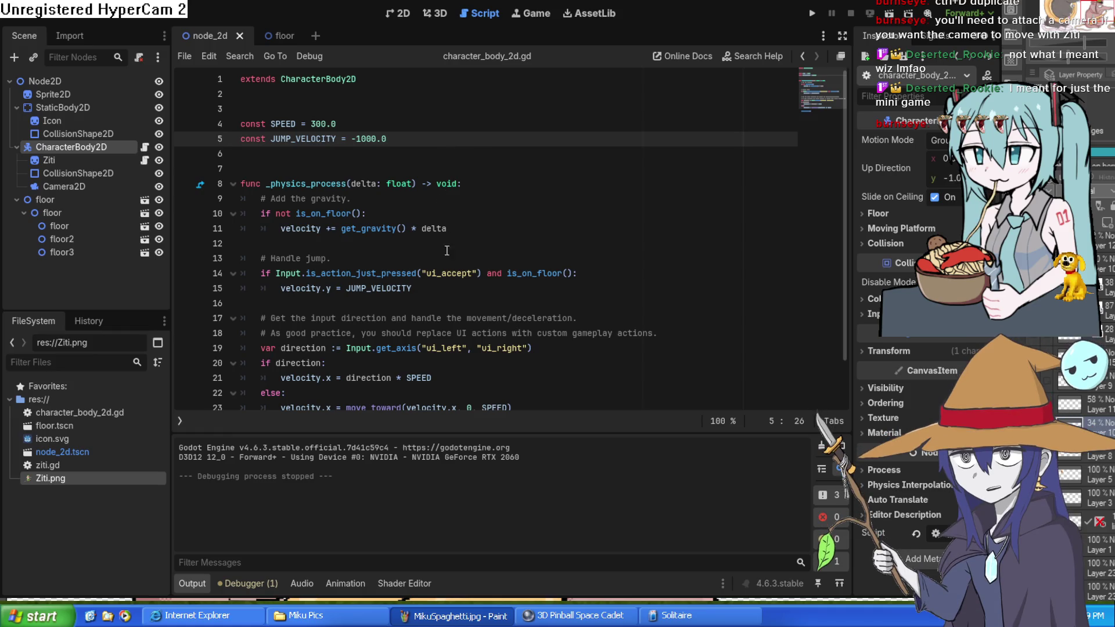
Step: Replace "ui_left" and "ui_right" in line 19's Input.get_axis() with "s" and "a"
{"action": "scroll", "coordinate": [445, 276], "scroll_direction": "down", "scroll_amount": 1}
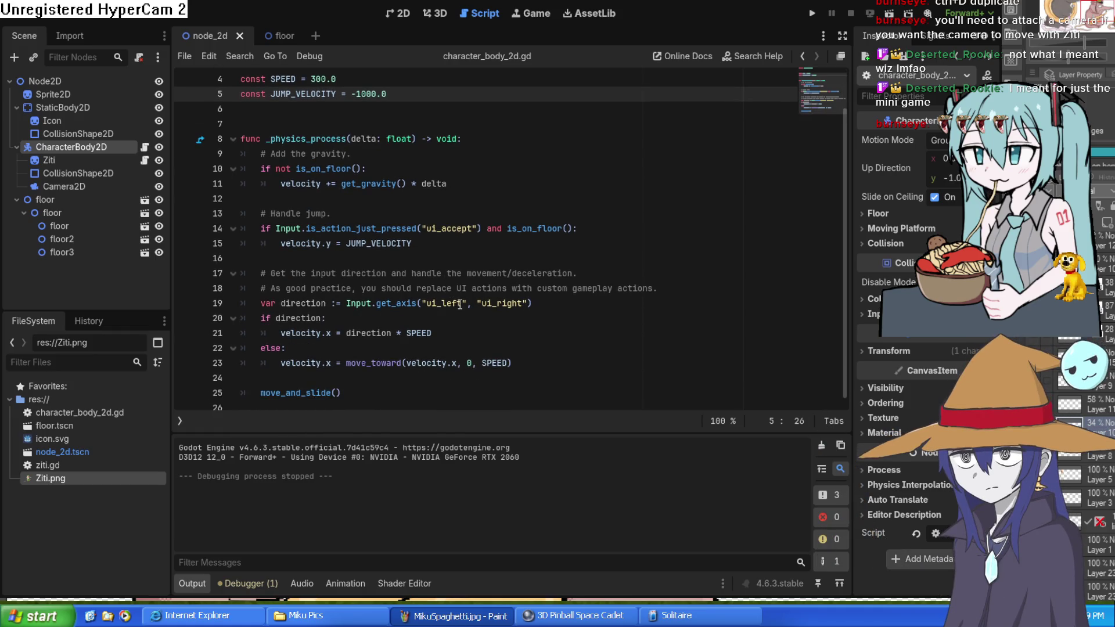
{"action": "left_click_drag", "start_coordinate": [463, 302], "coordinate": [423, 303]}
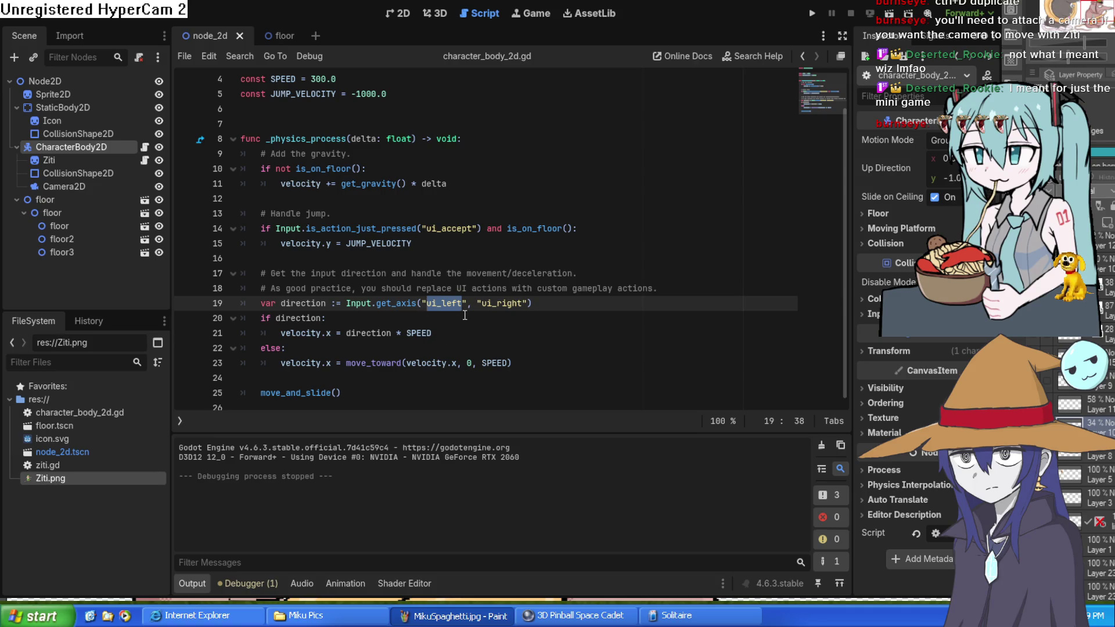
{"action": "type", "text": "a"}
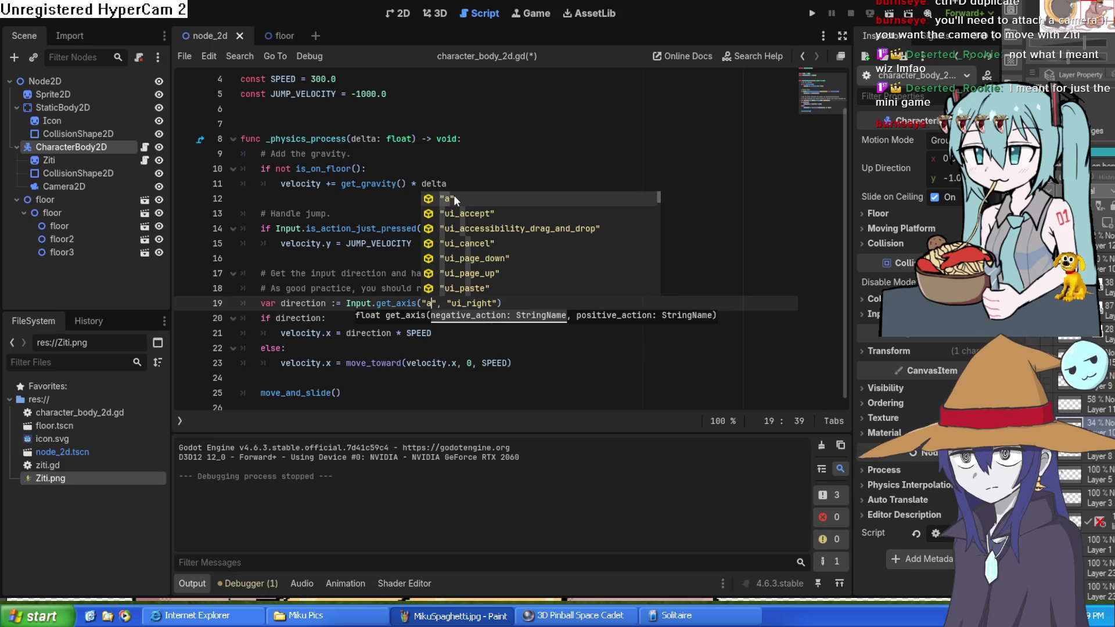
{"action": "key", "text": "Right"}
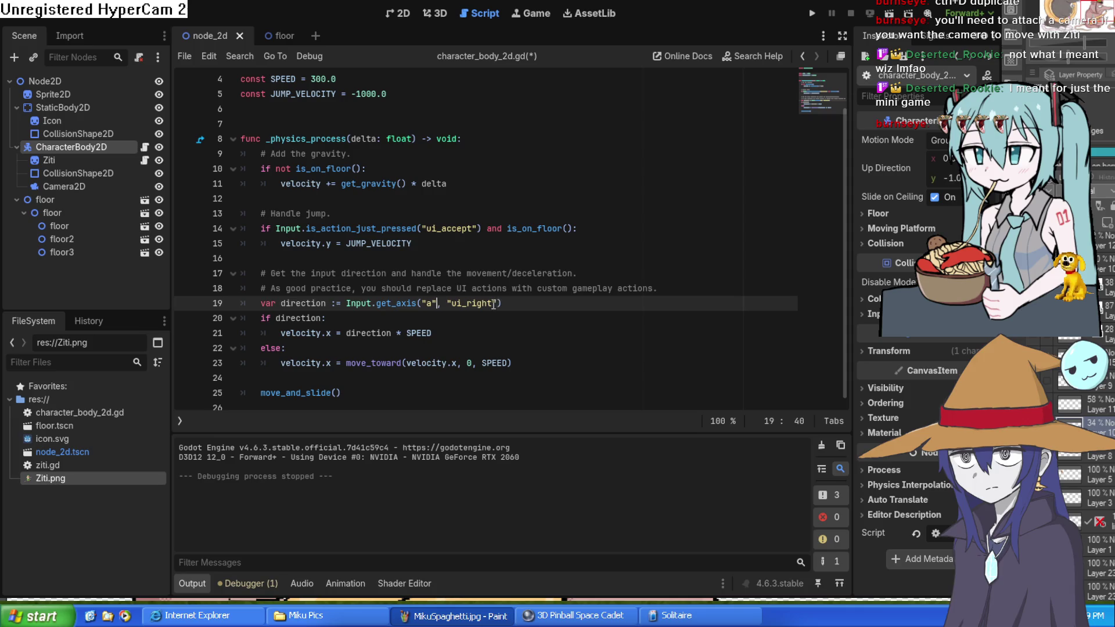
{"action": "left_click_drag", "start_coordinate": [492, 303], "coordinate": [455, 307]}
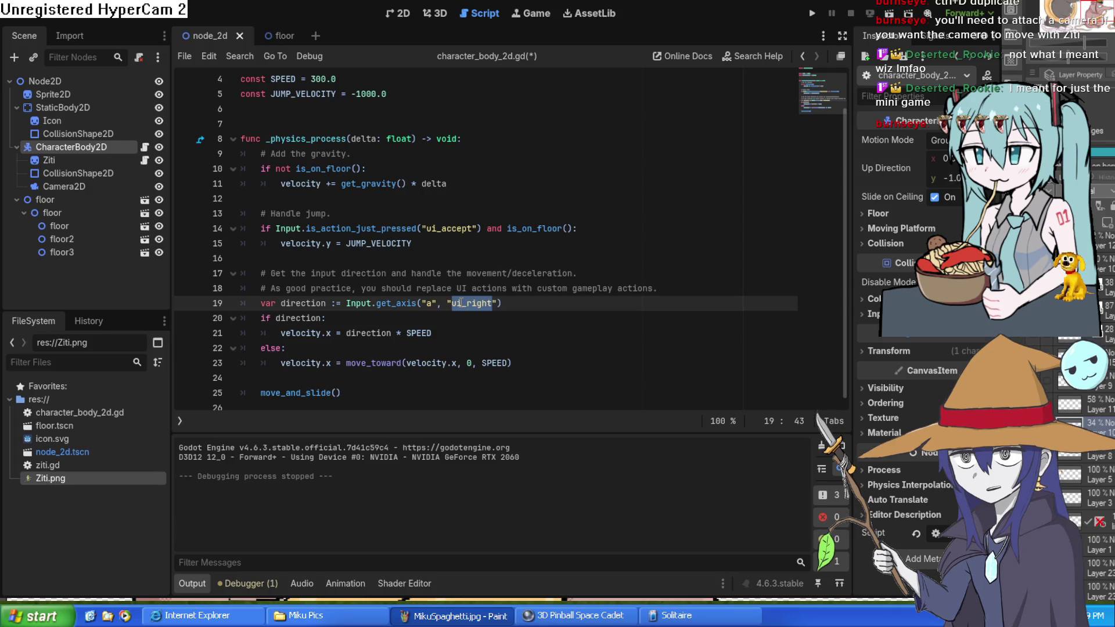
{"action": "type", "text": "a"}
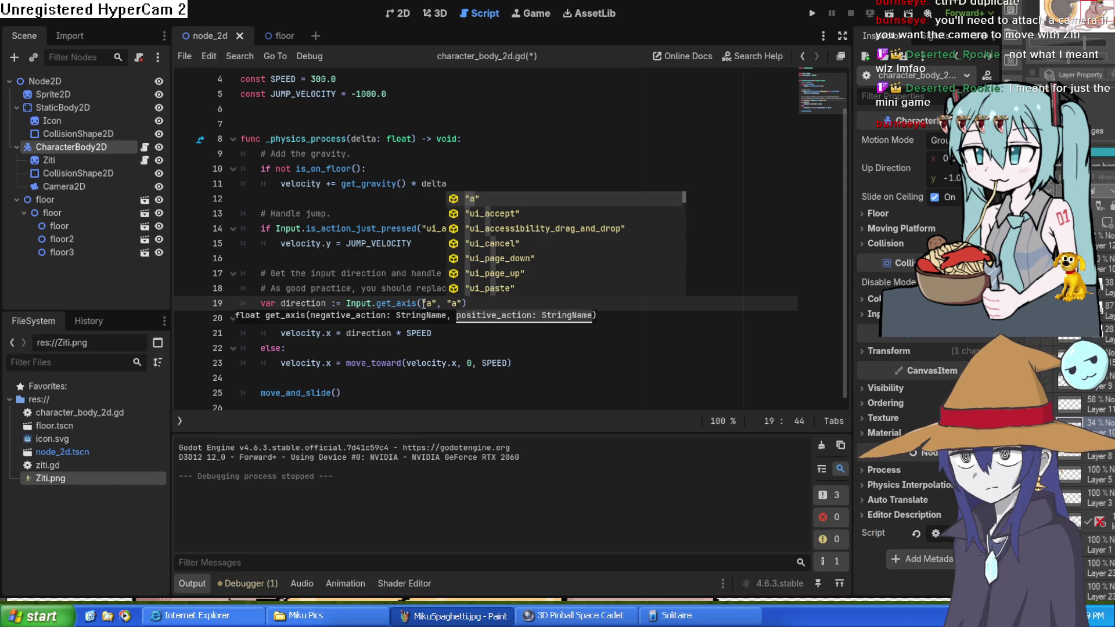
{"action": "left_click", "coordinate": [424, 303]}
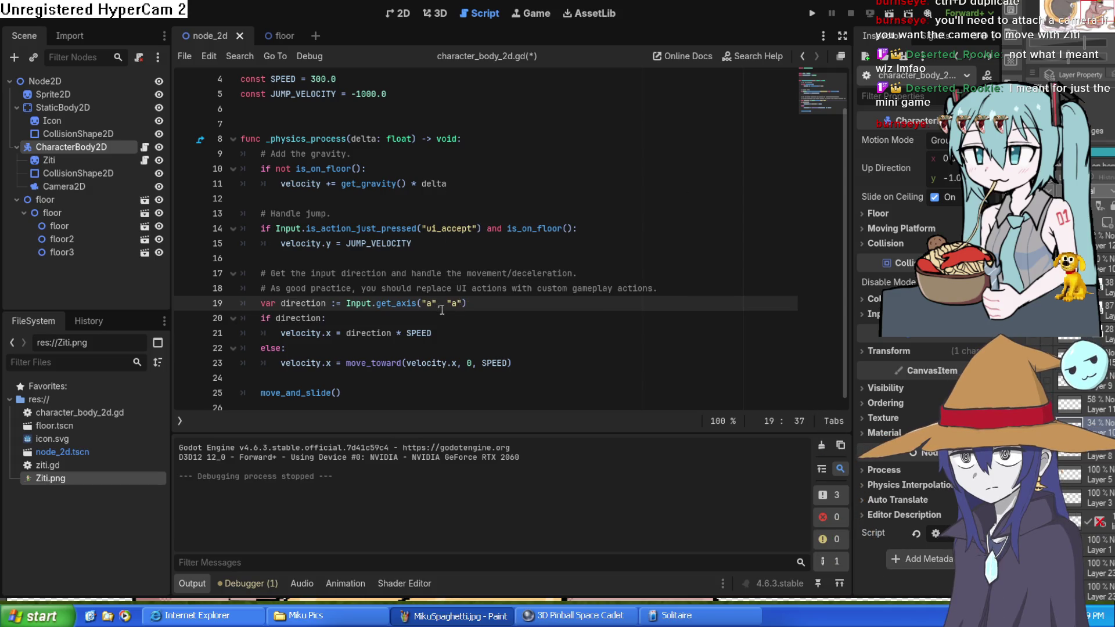
{"action": "type", "text": "s"}
{"action": "left_click", "coordinate": [373, 303]}
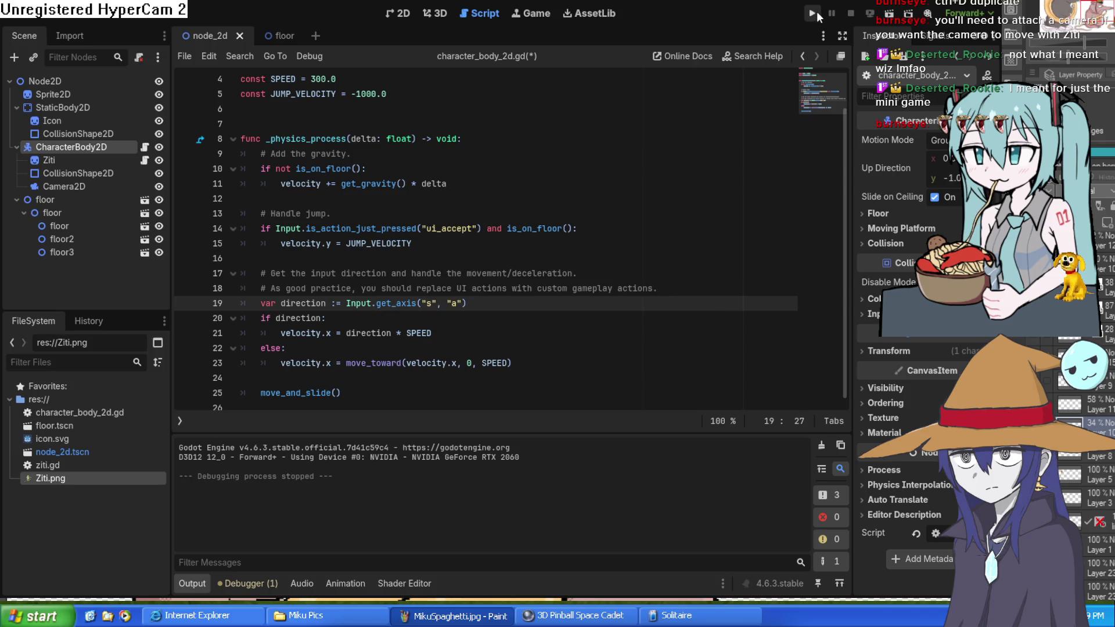
Step: Run the game and walk Ziti left and right to test the new controls
{"action": "left_click", "coordinate": [817, 15]}
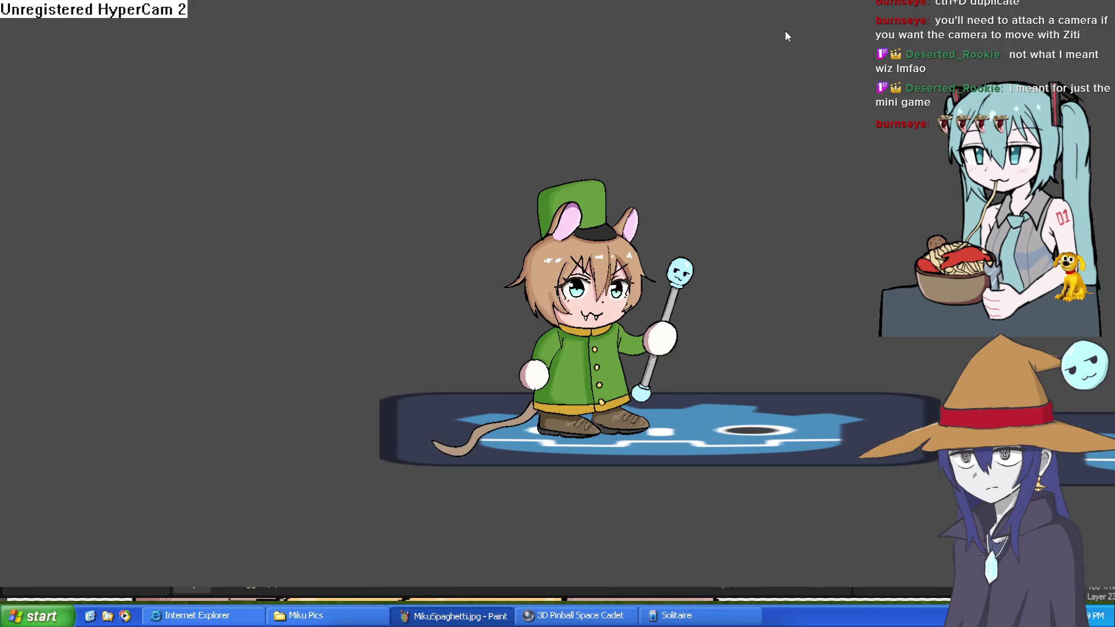
{"action": "key", "text": "Left"}
{"action": "key", "text": "Right"}
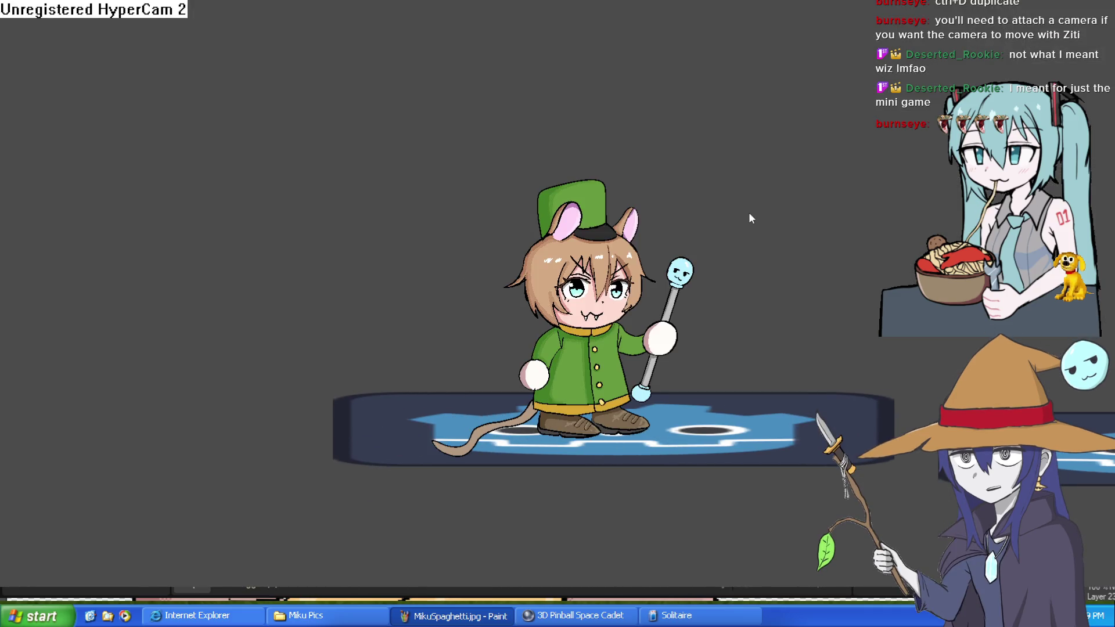
{"action": "key", "text": "Left"}
{"action": "key", "text": "Right"}
{"action": "key", "text": "Left"}
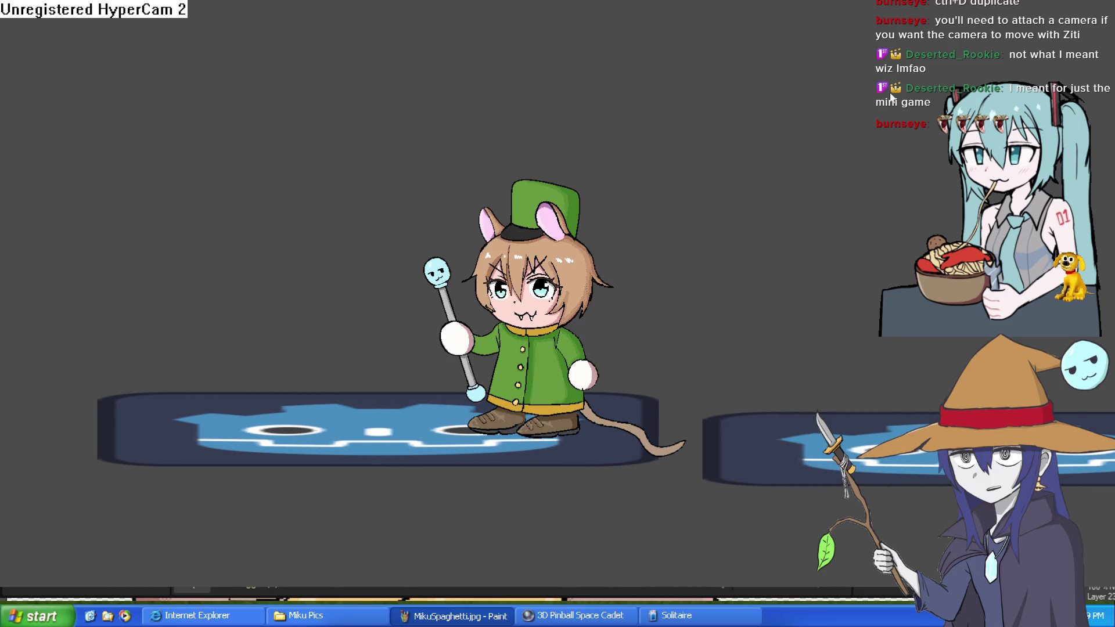
{"action": "key", "text": "alt+F4"}
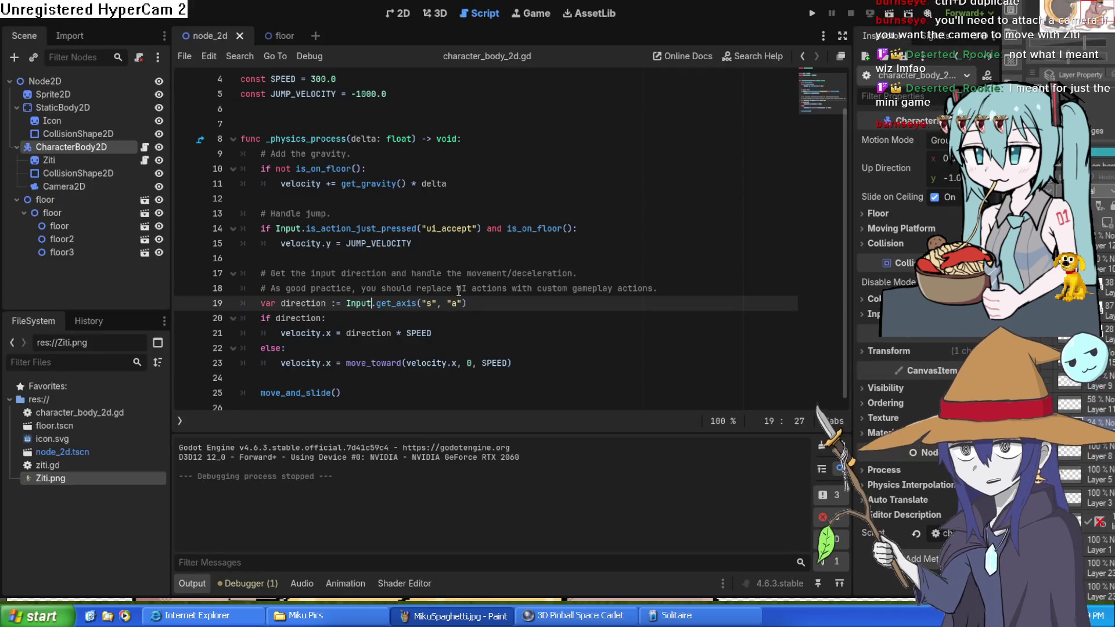
Step: Run the game again and press d to test movement
{"action": "key", "text": "shift+Left"}
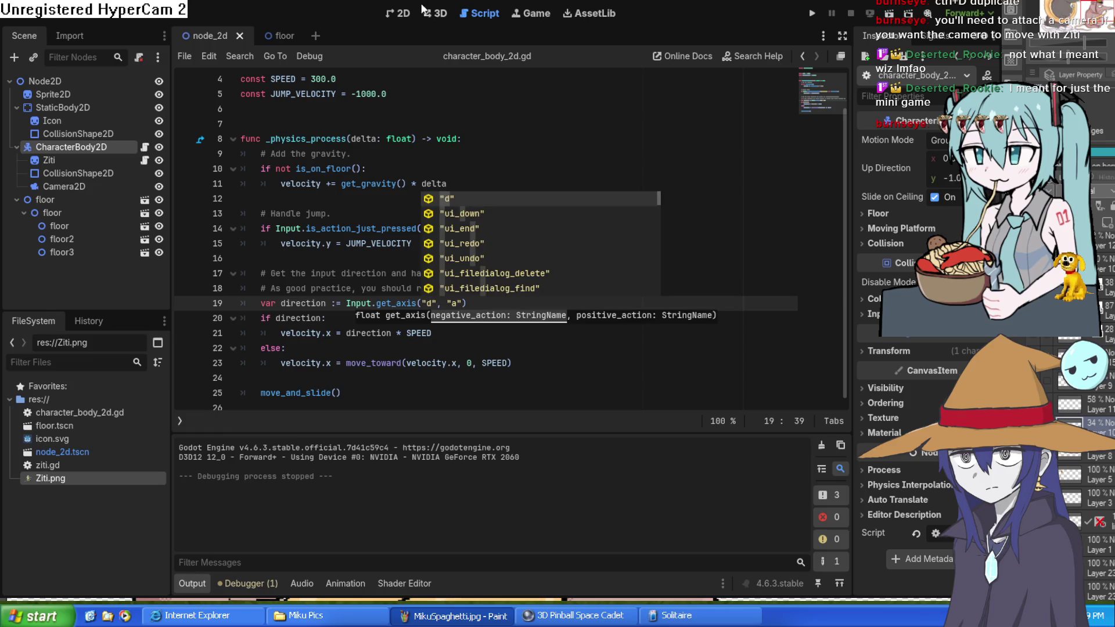
{"action": "left_click", "coordinate": [811, 15]}
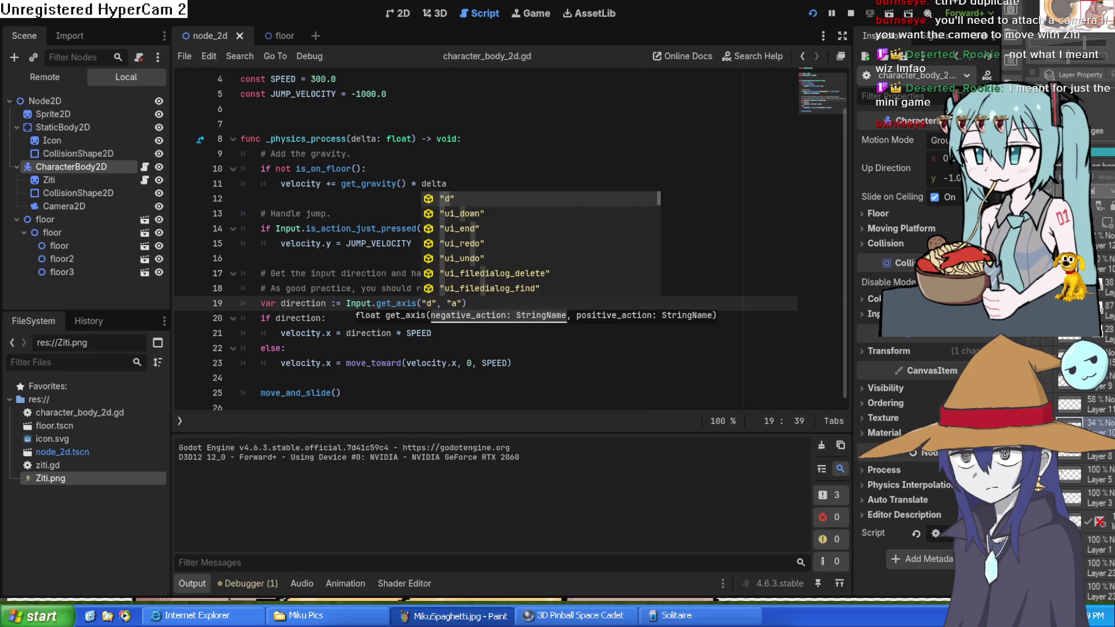
{"action": "key", "text": "d"}
{"action": "key", "text": "d"}
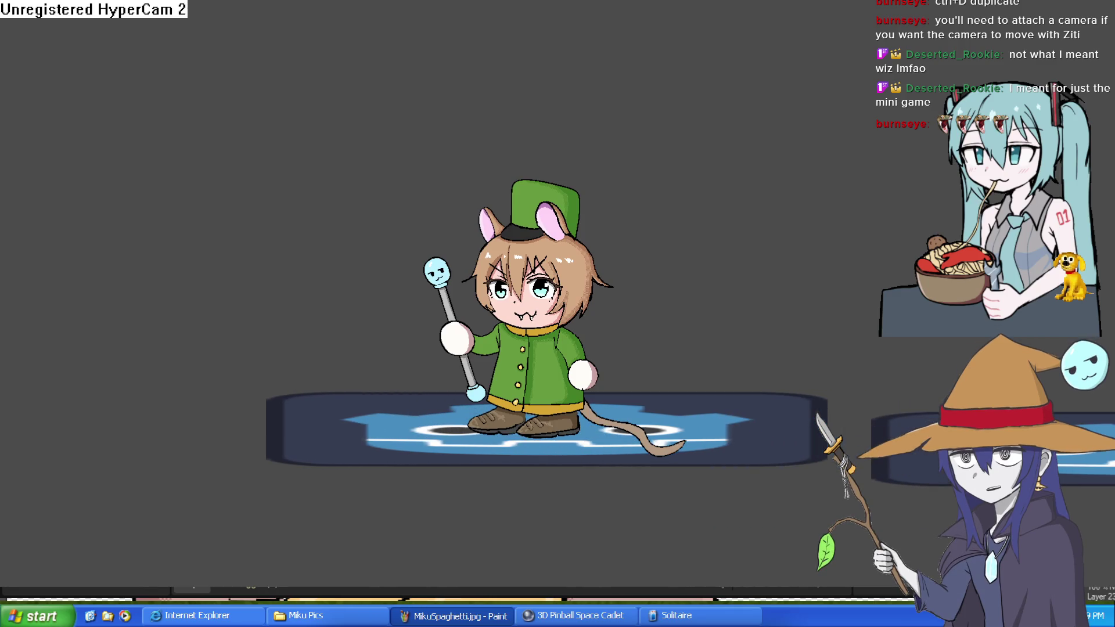
{"action": "left_click", "coordinate": [1113, 2]}
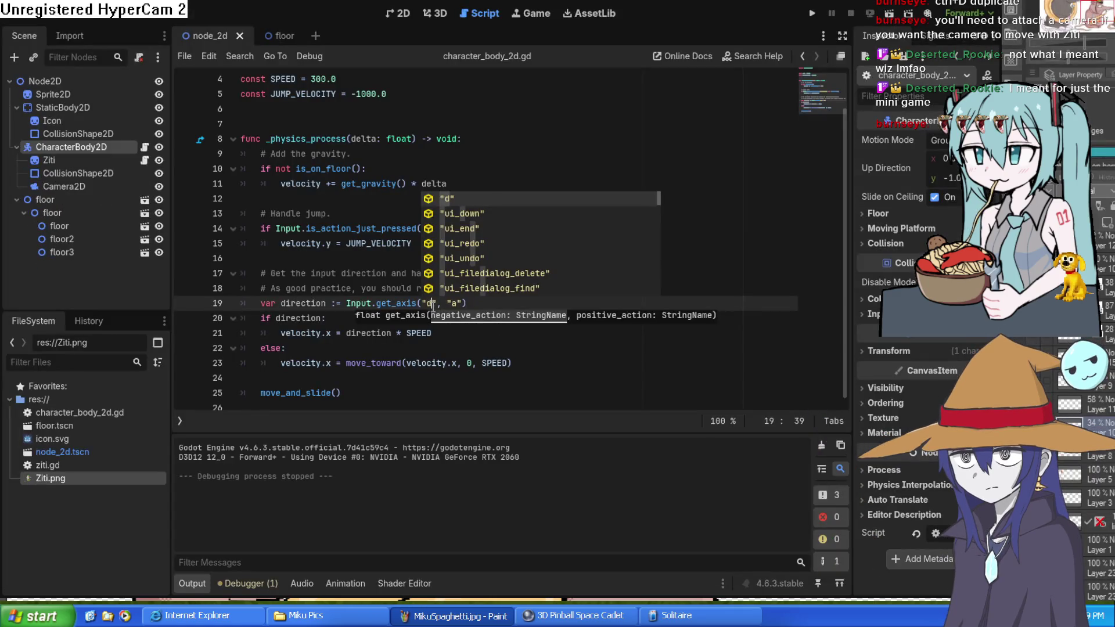
Step: Edit line 19 so Input.get_axis reads ("a", "d")
{"action": "key", "text": "Escape"}
{"action": "double_click", "coordinate": [453, 306]}
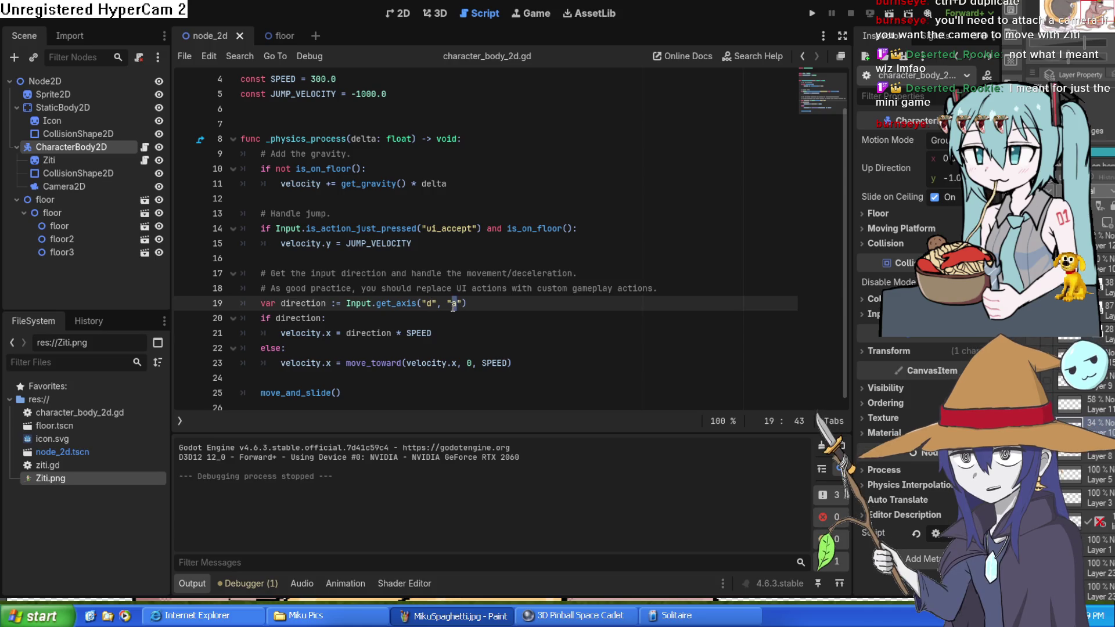
{"action": "type", "text": "d"}
{"action": "key", "text": "Escape"}
{"action": "double_click", "coordinate": [431, 303]}
{"action": "type", "text": "a"}
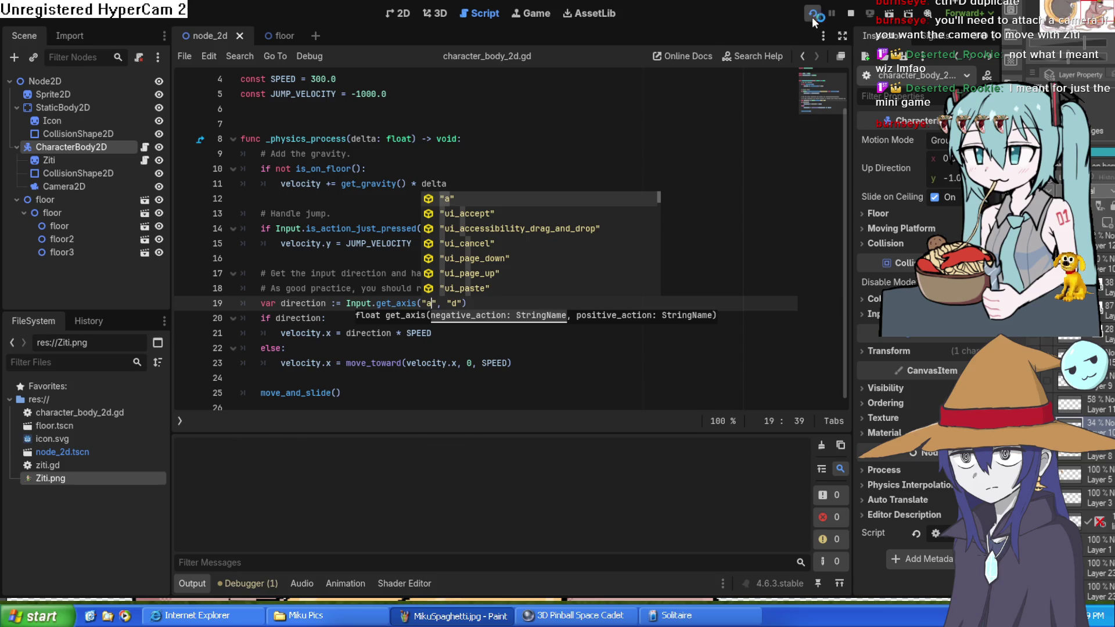
{"action": "left_click", "coordinate": [813, 17]}
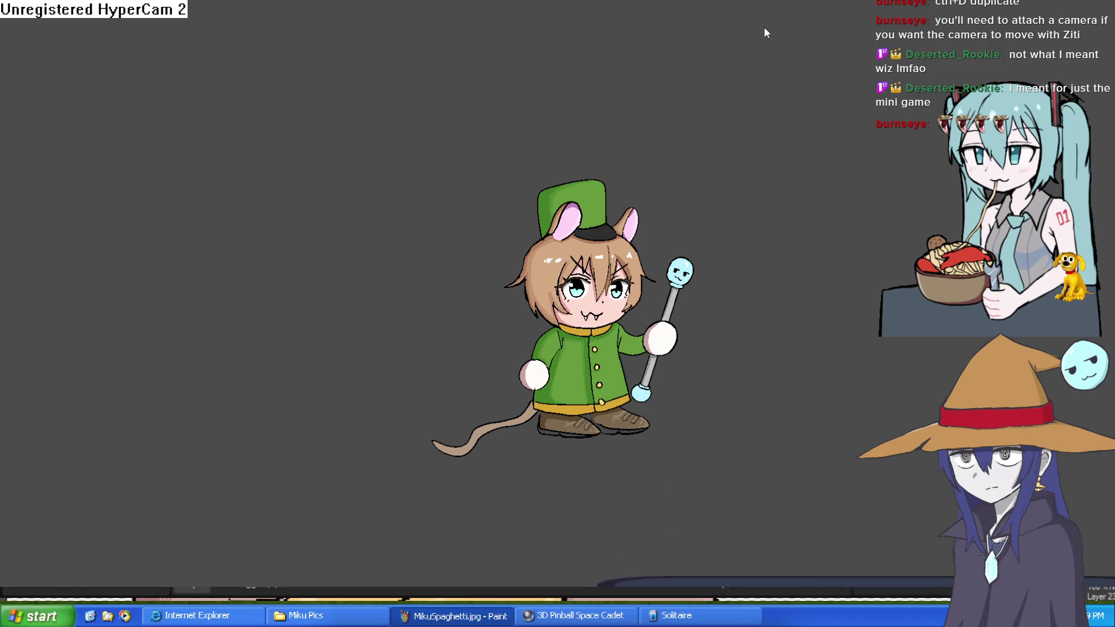
{"action": "key", "text": "Right"}
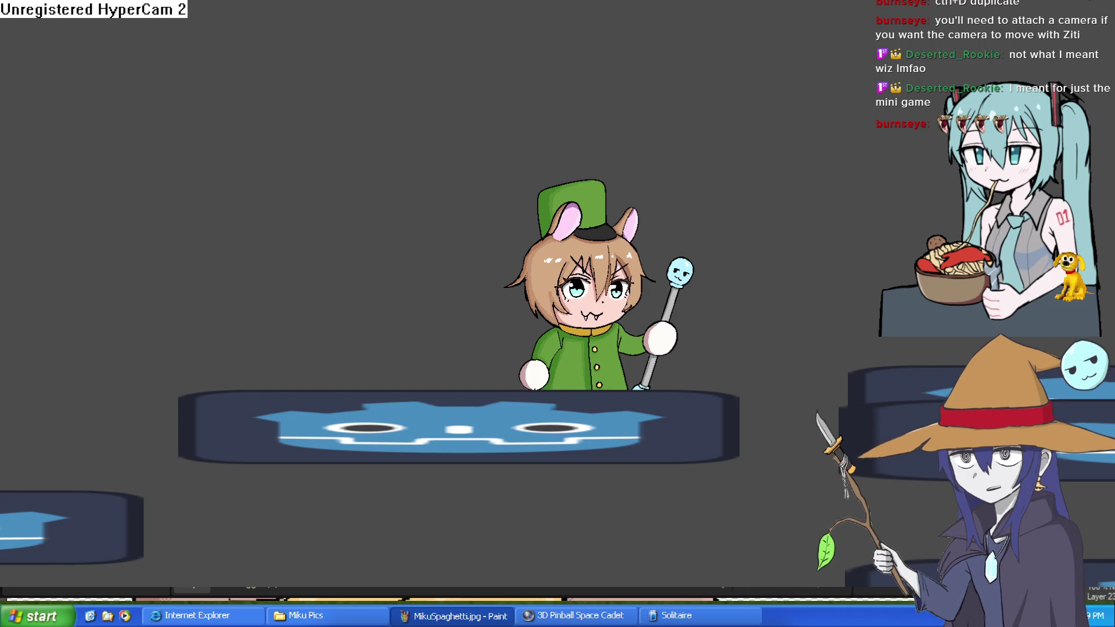
{"action": "key", "text": "F8"}
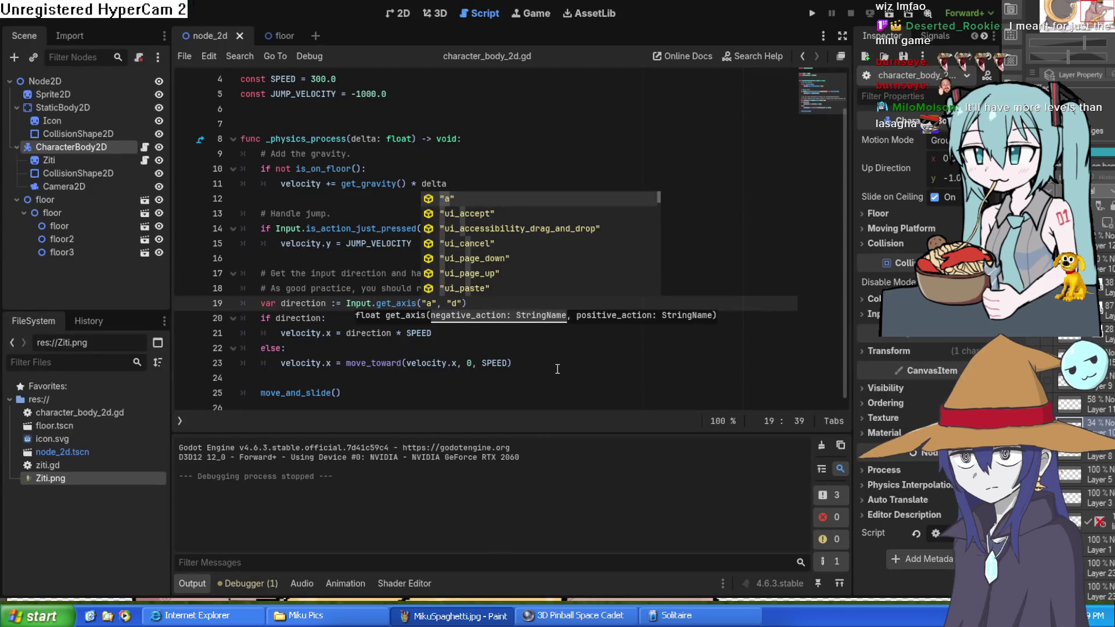
{"action": "left_click", "coordinate": [557, 370]}
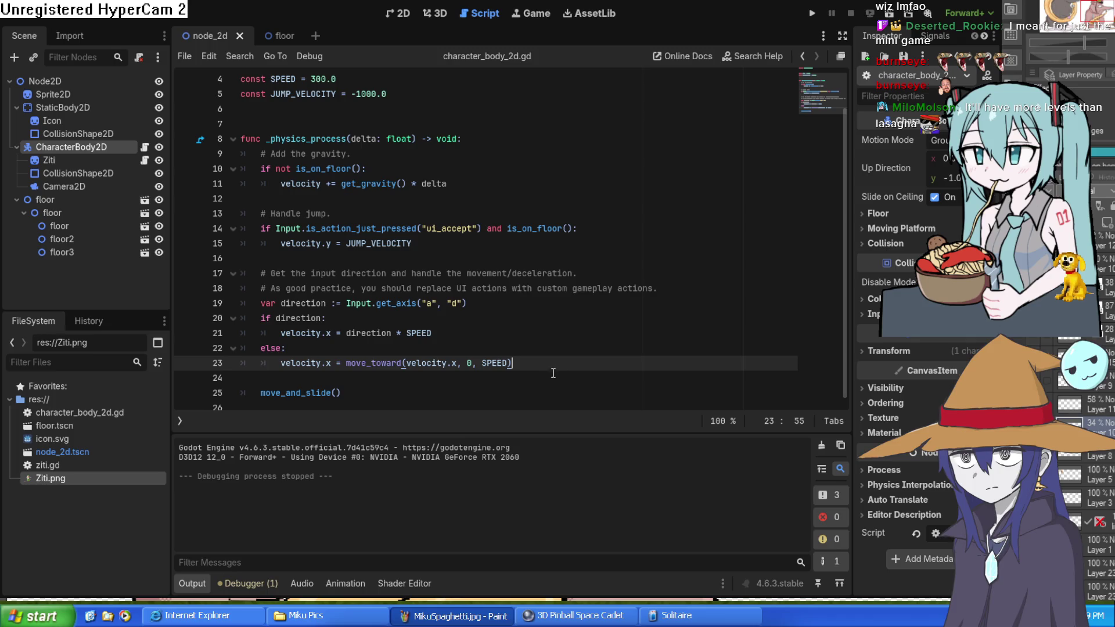
{"action": "left_click", "coordinate": [555, 378]}
{"action": "left_click", "coordinate": [538, 394]}
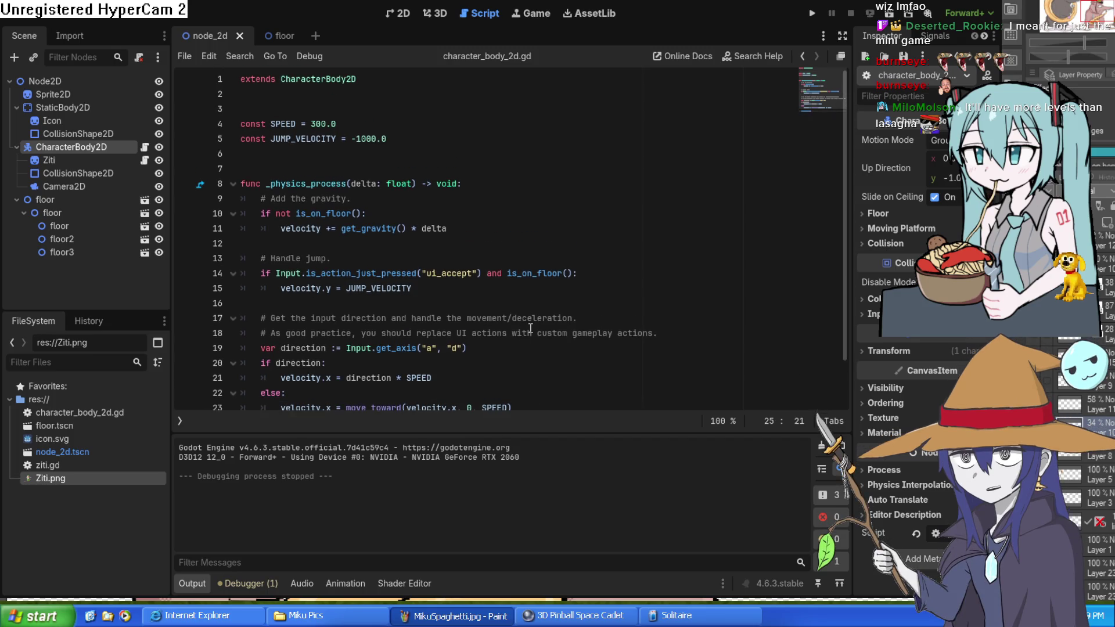
{"action": "scroll", "coordinate": [522, 262], "scroll_direction": "up", "scroll_amount": 1}
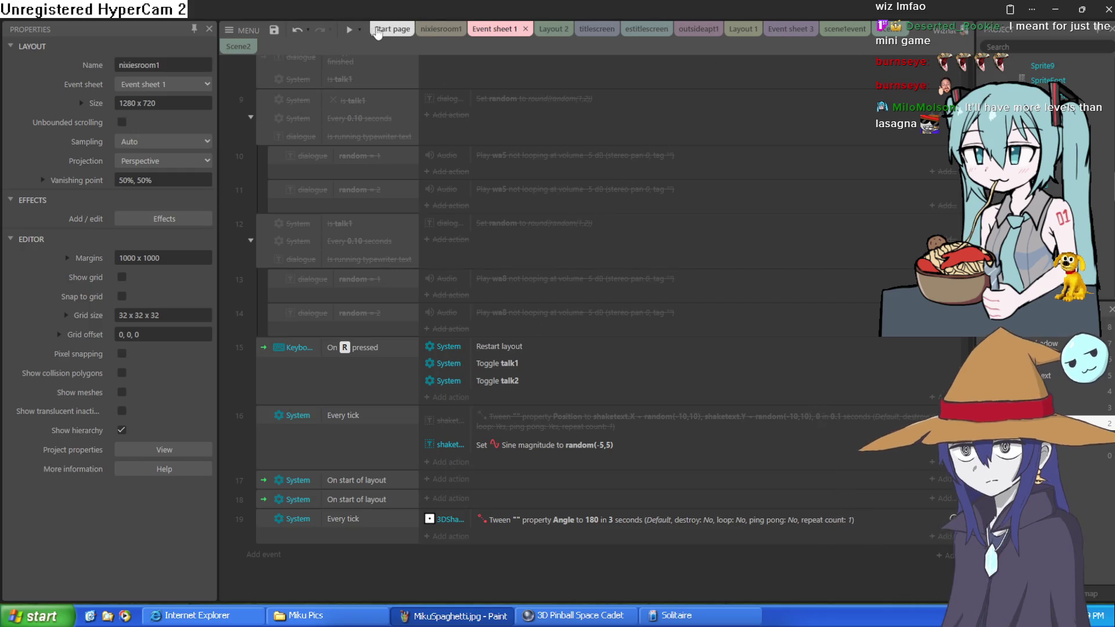
Step: Switch to the nixiesroom1 layout and pan across the bedroom scene
{"action": "left_click", "coordinate": [425, 32]}
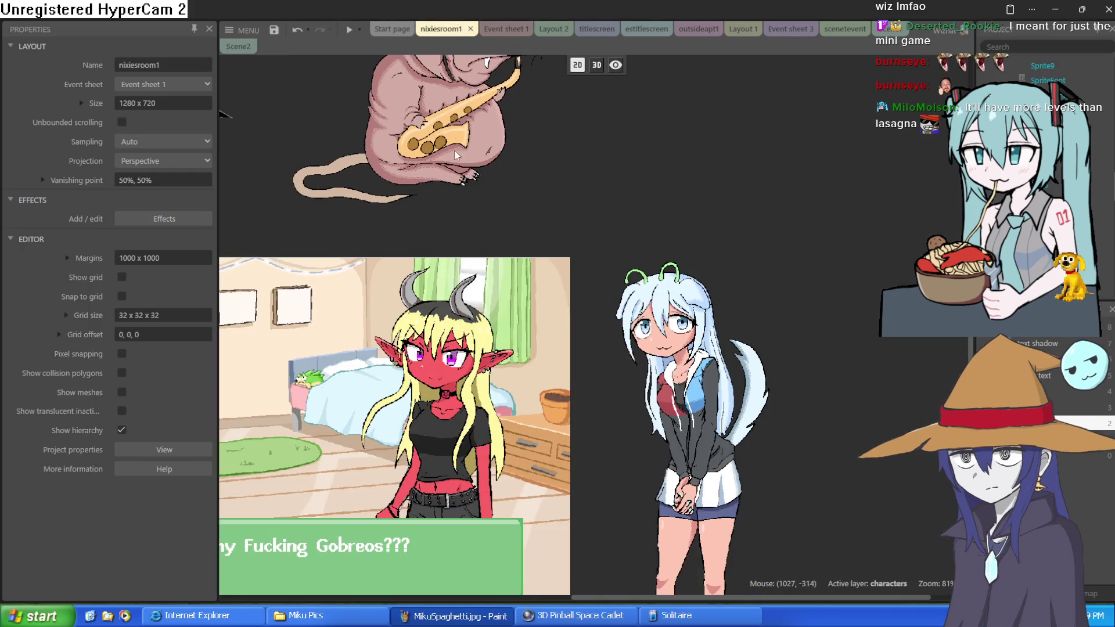
{"action": "scroll", "coordinate": [443, 179], "scroll_direction": "left", "scroll_amount": 5}
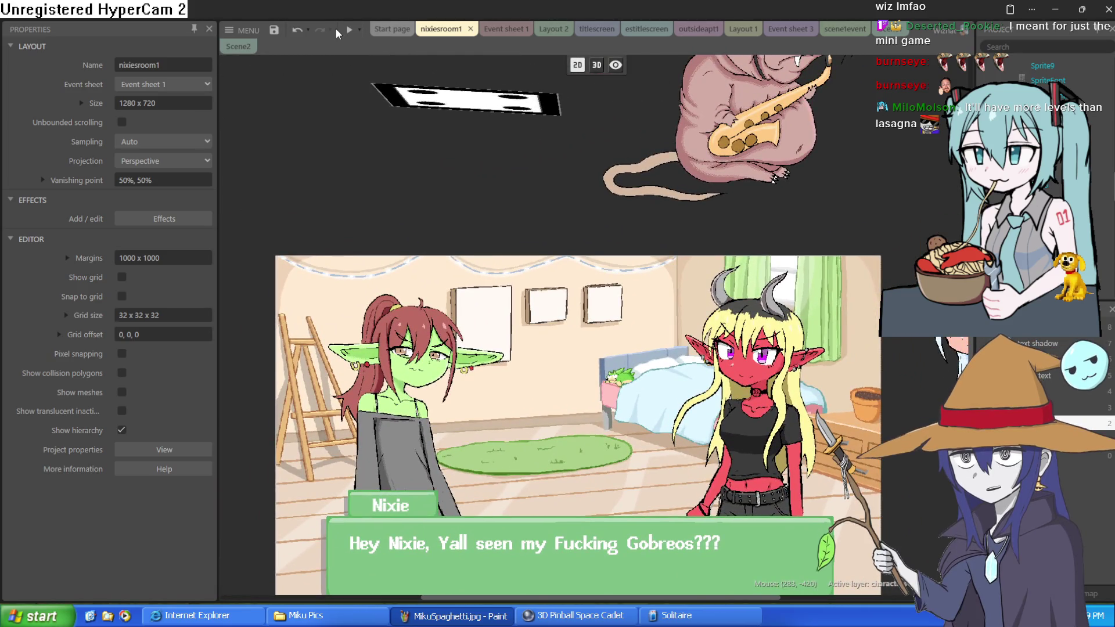
{"action": "left_click", "coordinate": [251, 32]}
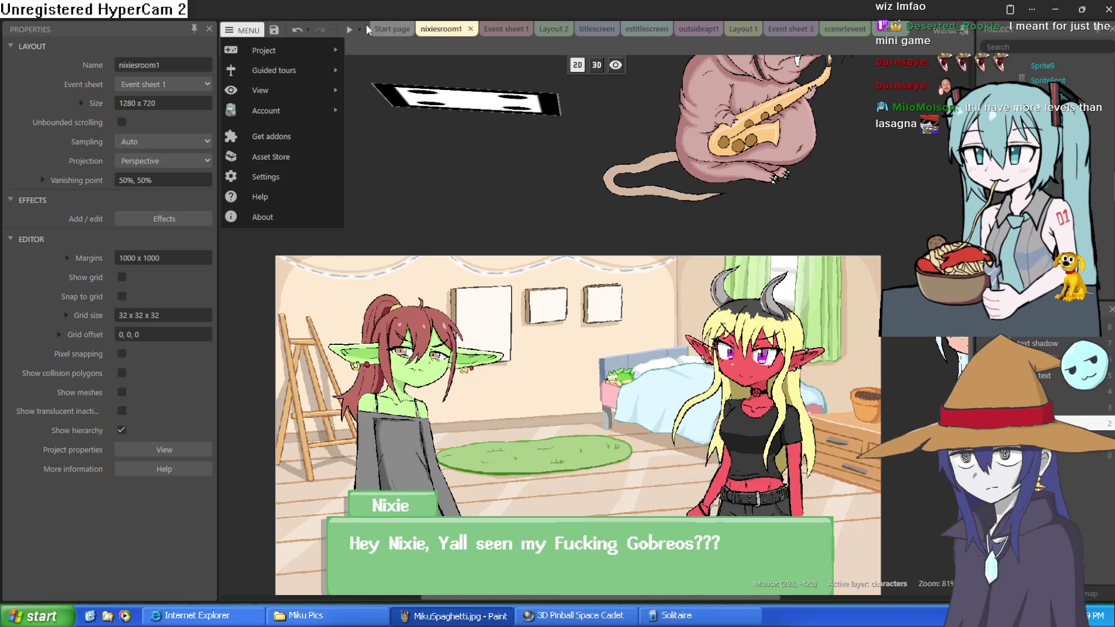
{"action": "scroll", "coordinate": [466, 149], "scroll_direction": "right", "scroll_amount": 5}
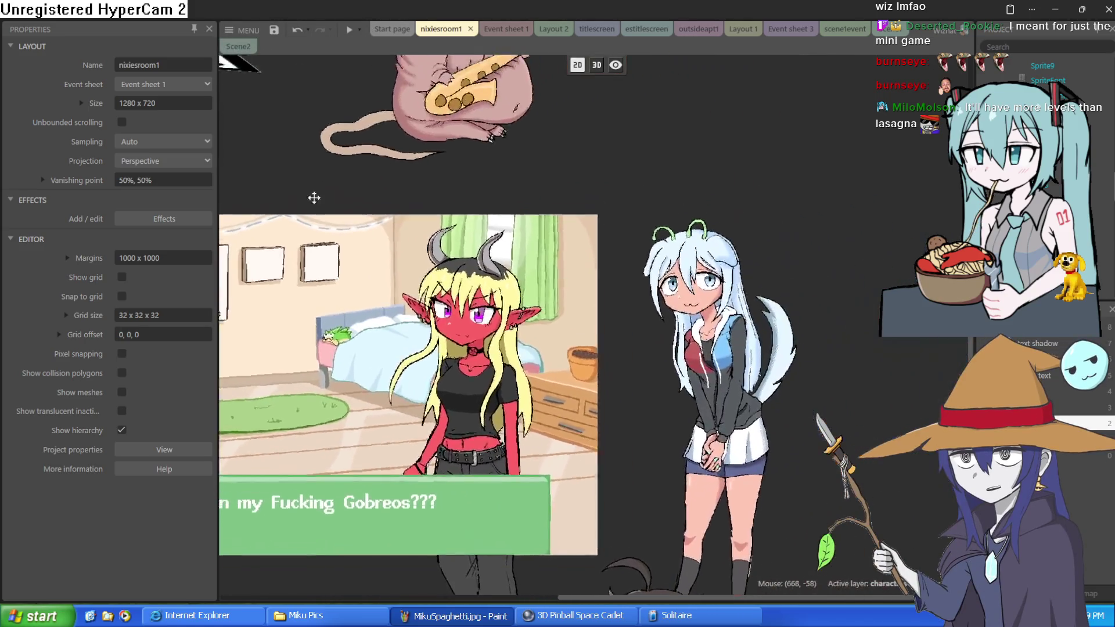
Step: Insert a new Sprite into nixiesroom1 and fill its frame solid green
{"action": "scroll", "coordinate": [311, 191], "scroll_direction": "left", "scroll_amount": 6}
{"action": "scroll", "coordinate": [311, 191], "scroll_direction": "down", "scroll_amount": 2}
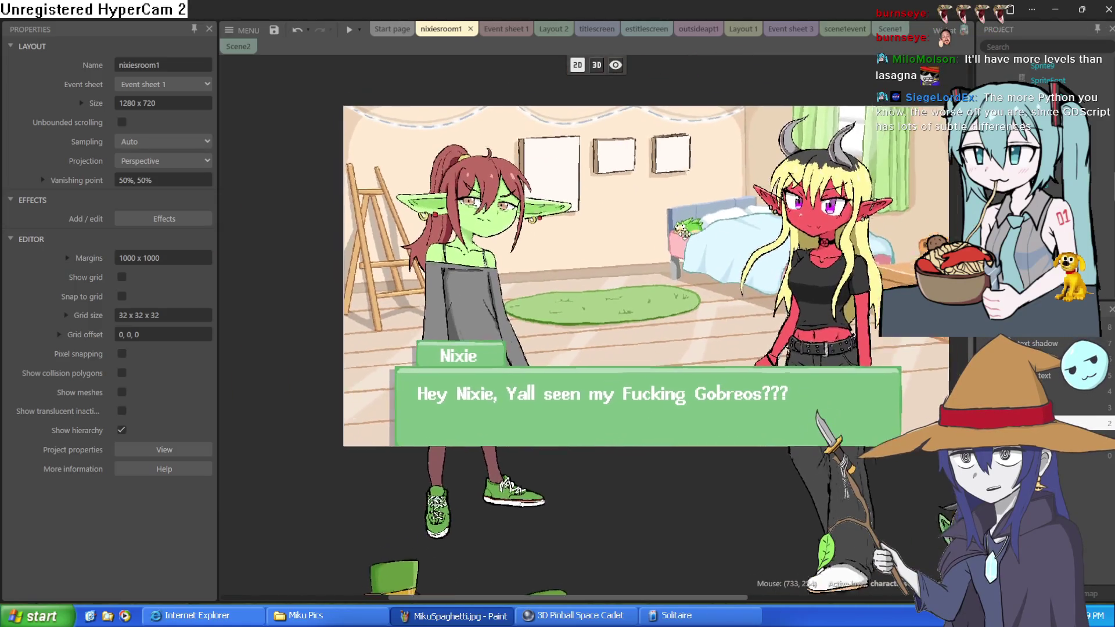
{"action": "scroll", "coordinate": [683, 232], "scroll_direction": "up", "scroll_amount": 1}
{"action": "double_click", "coordinate": [483, 105]}
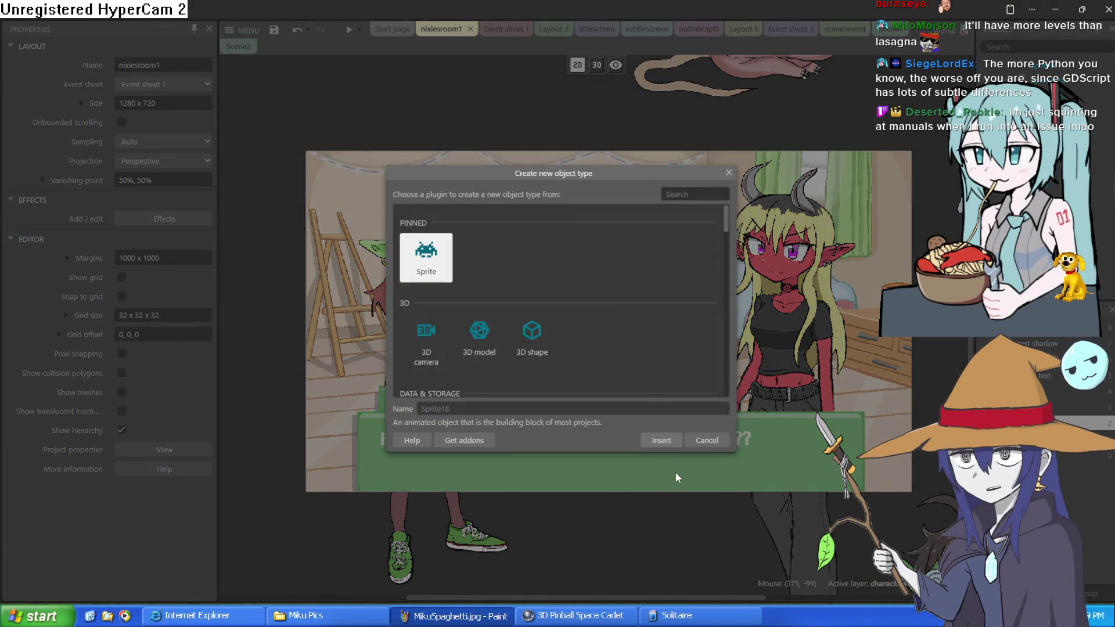
{"action": "left_click", "coordinate": [661, 440]}
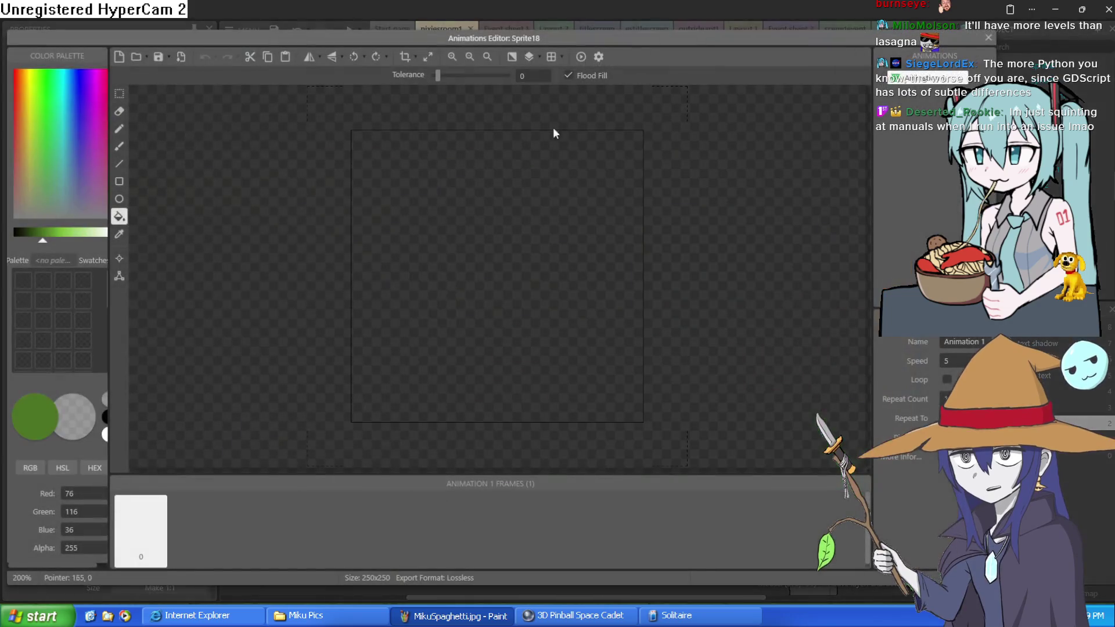
{"action": "left_click", "coordinate": [61, 234]}
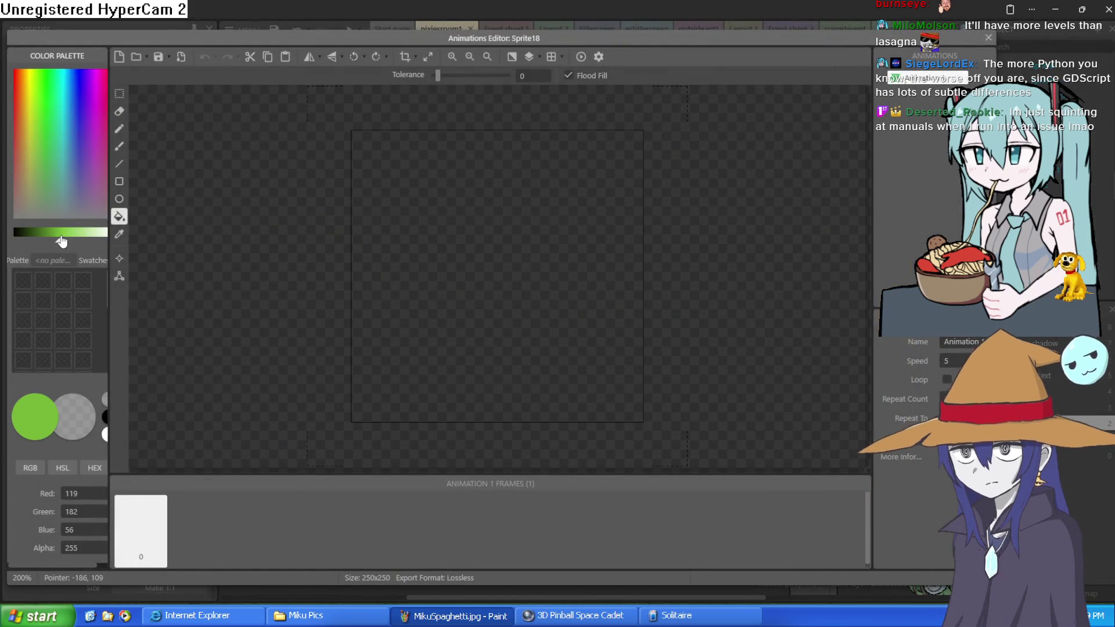
{"action": "left_click", "coordinate": [490, 275]}
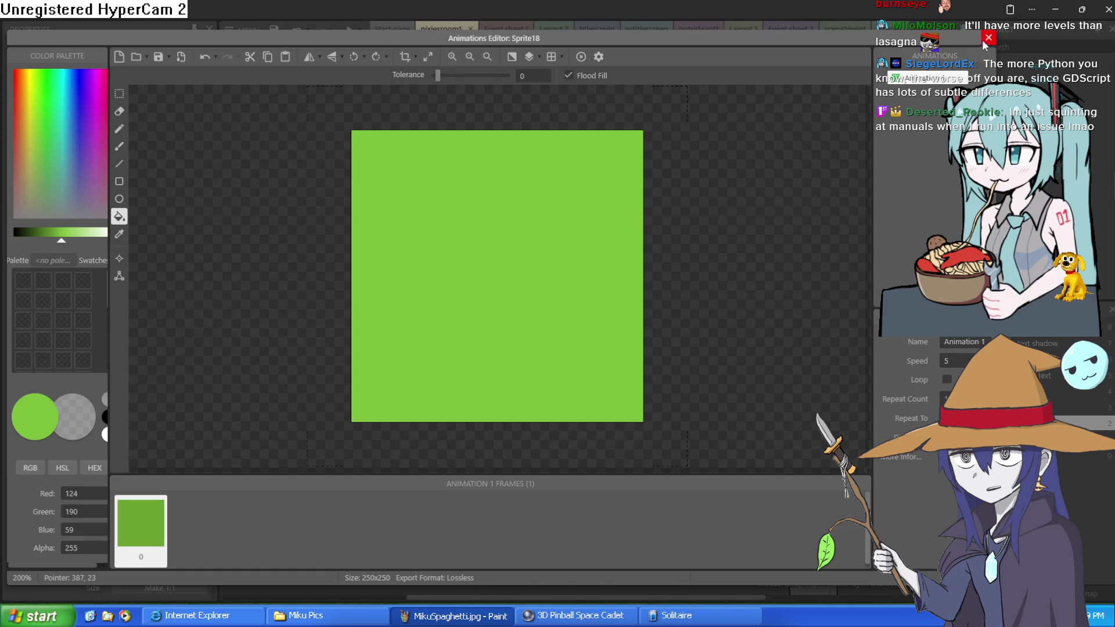
{"action": "left_click", "coordinate": [987, 38]}
Step: Place the green sprite above the dialogue box and resize it to a 587 x 115 bar
{"action": "mouse_move", "coordinate": [551, 150]}
{"action": "left_mouse_down"}
{"action": "mouse_move", "coordinate": [615, 307]}
{"action": "mouse_move", "coordinate": [605, 346]}
{"action": "left_mouse_up"}
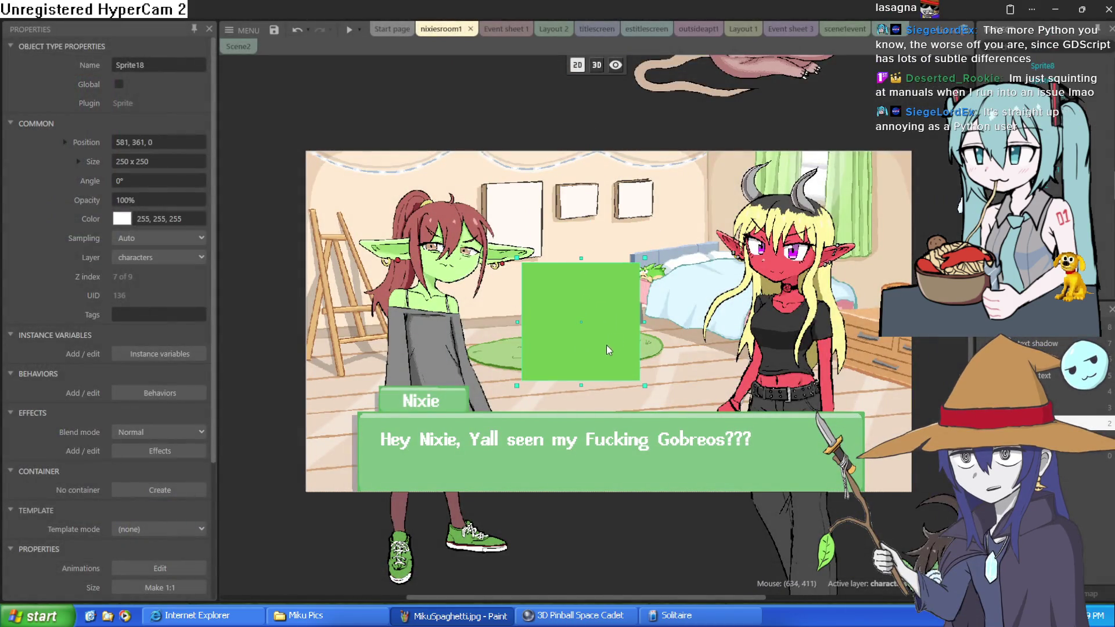
{"action": "left_click_drag", "start_coordinate": [581, 258], "coordinate": [581, 322]}
{"action": "left_click_drag", "start_coordinate": [642, 356], "coordinate": [750, 356]}
{"action": "mouse_move", "coordinate": [519, 356]}
{"action": "left_mouse_down"}
{"action": "mouse_move", "coordinate": [459, 356]}
{"action": "mouse_move", "coordinate": [504, 371]}
{"action": "left_mouse_up"}
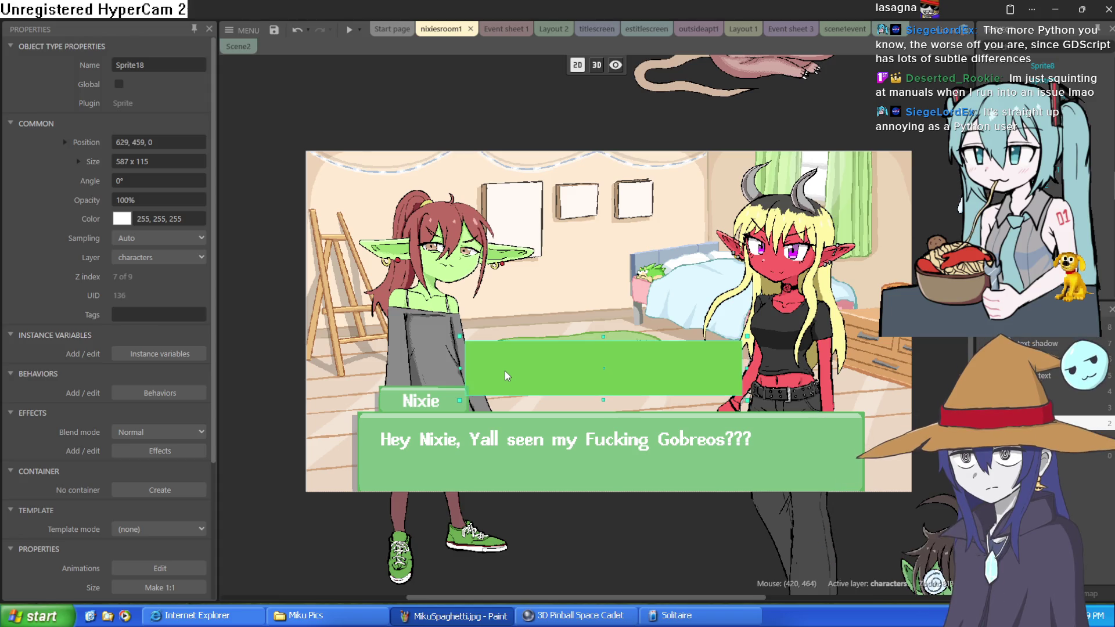
{"action": "double_click", "coordinate": [506, 116]}
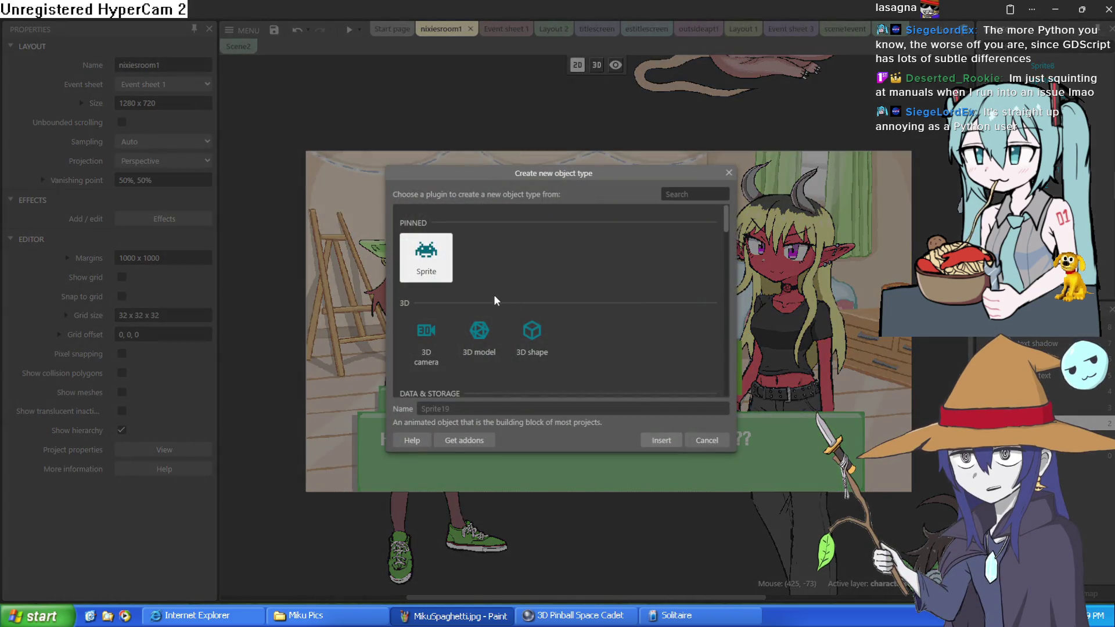
Step: Insert a new sprite and draw a thin green blob outline filled light green
{"action": "left_click", "coordinate": [661, 440]}
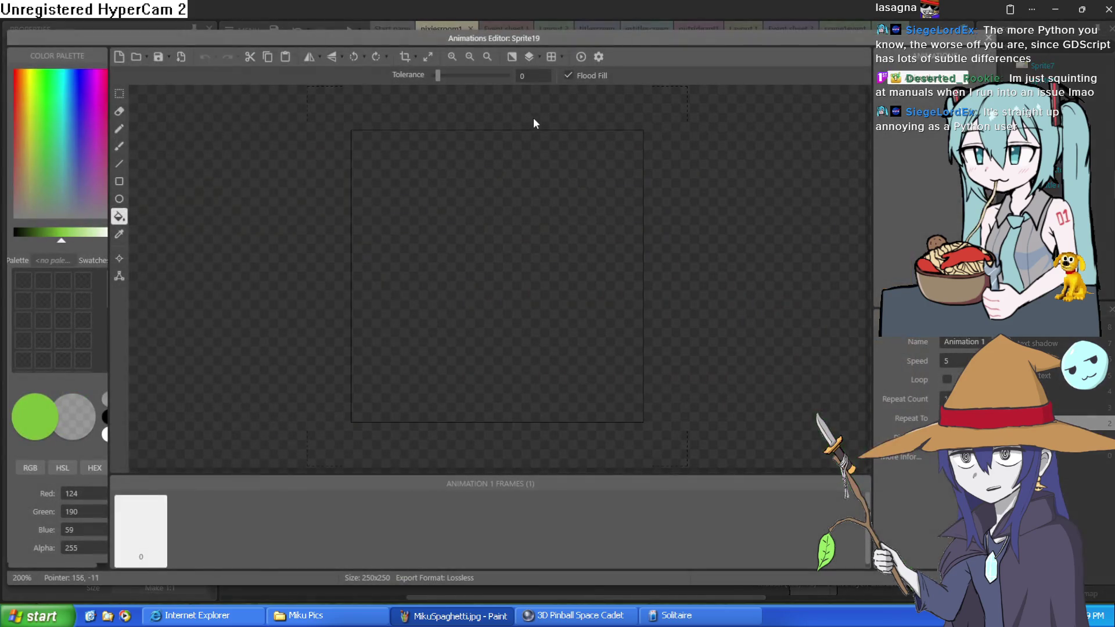
{"action": "left_click", "coordinate": [120, 147]}
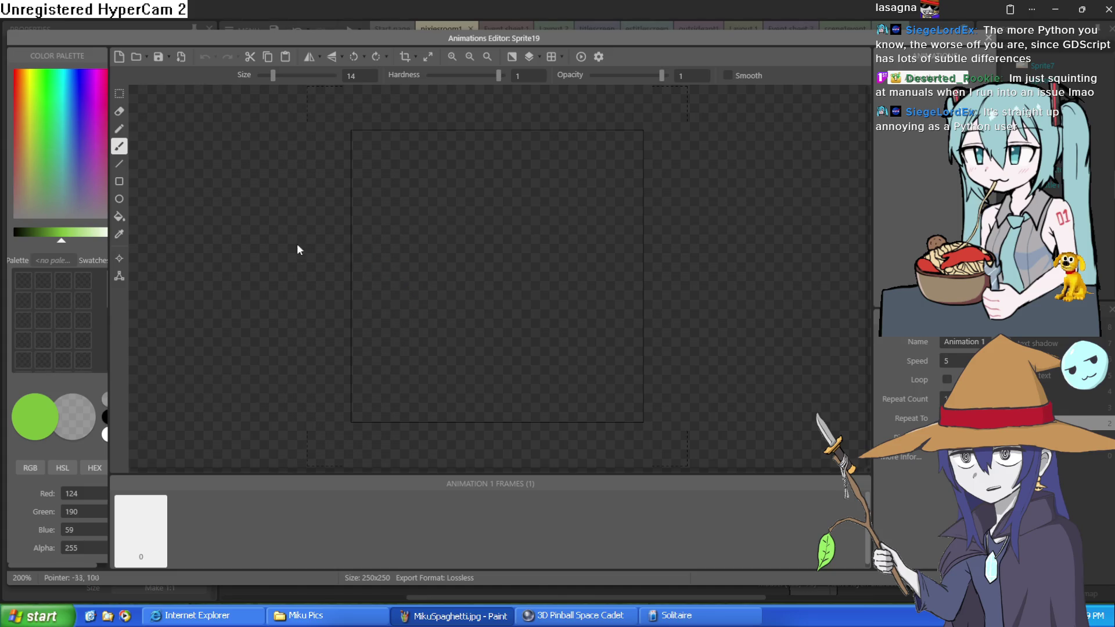
{"action": "left_click_drag", "start_coordinate": [277, 75], "coordinate": [266, 77]}
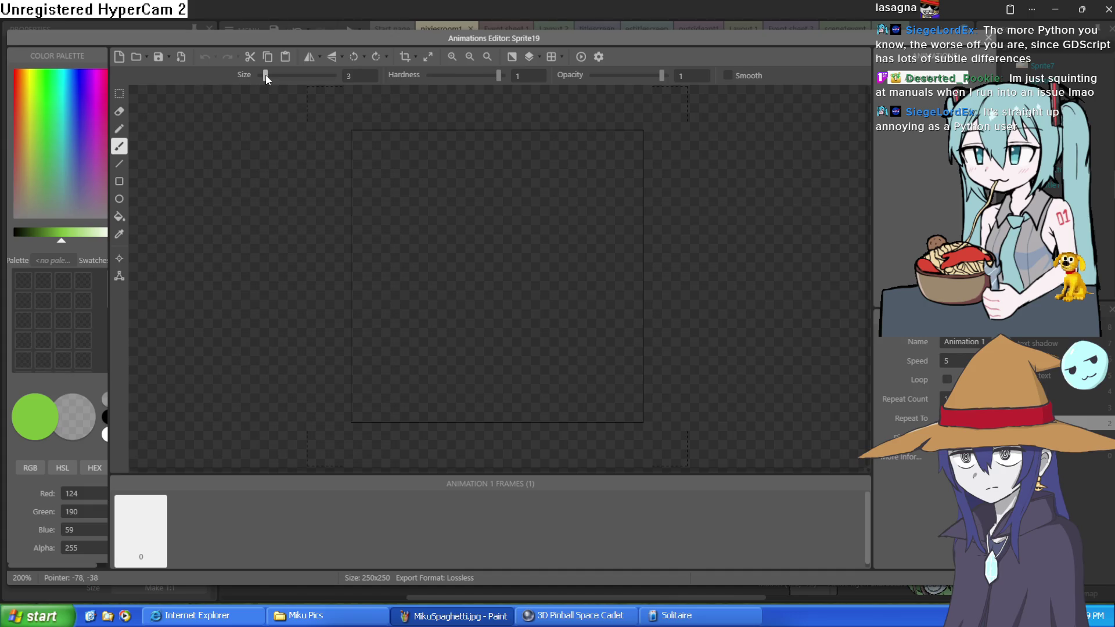
{"action": "left_click_drag", "start_coordinate": [427, 323], "coordinate": [434, 200]}
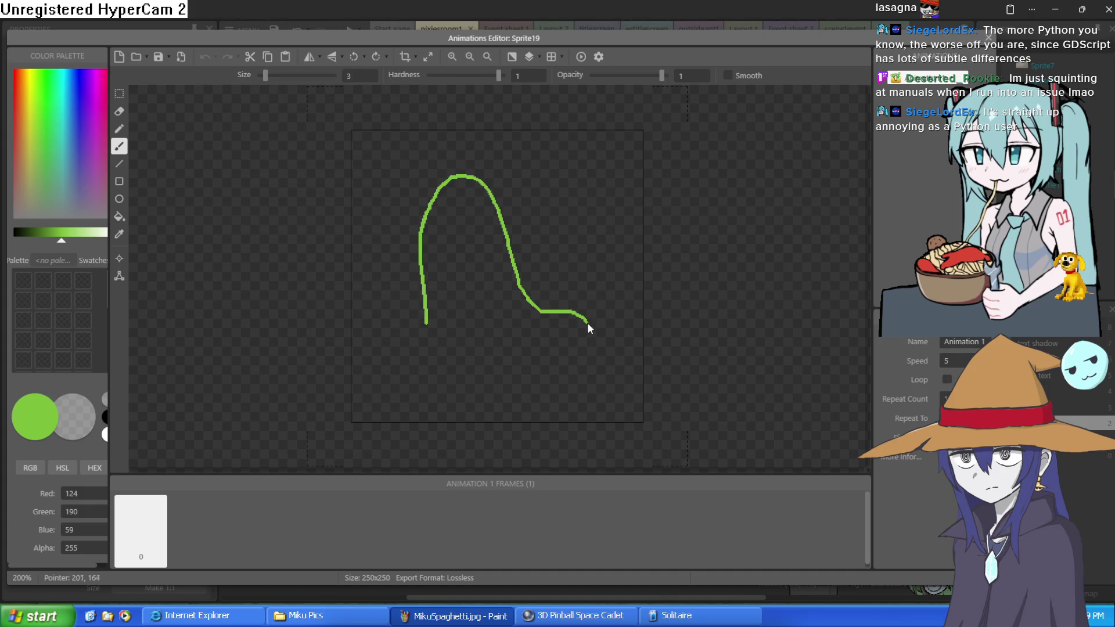
{"action": "left_click_drag", "start_coordinate": [501, 383], "coordinate": [426, 324]}
{"action": "left_click_drag", "start_coordinate": [64, 244], "coordinate": [73, 244]}
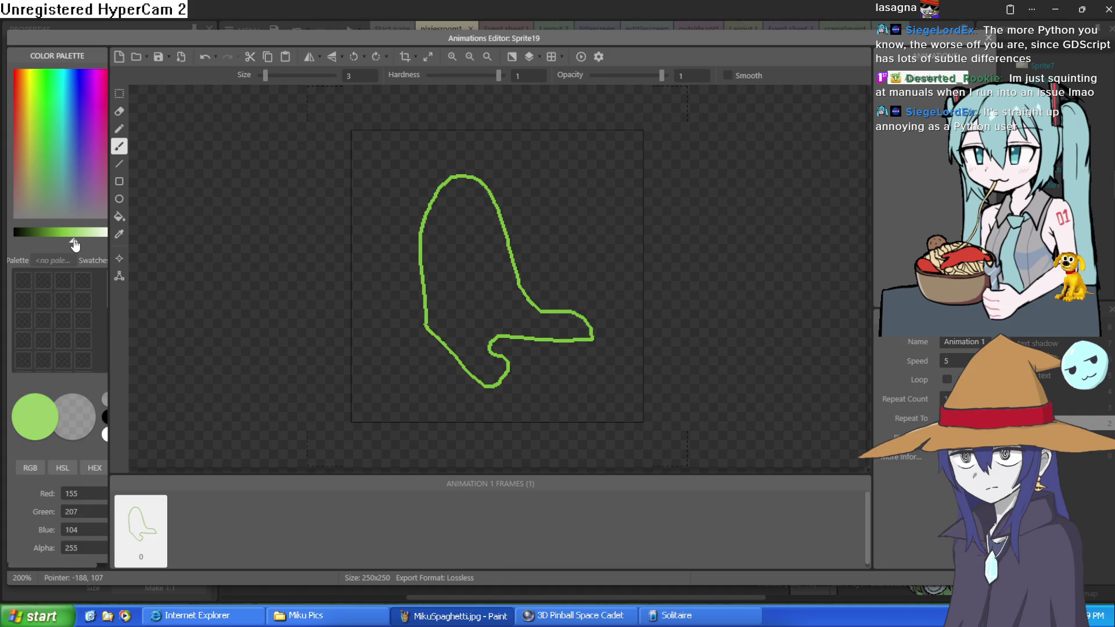
{"action": "left_click", "coordinate": [119, 219]}
{"action": "left_click", "coordinate": [529, 285]}
{"action": "key", "text": "ctrl+z"}
{"action": "left_click", "coordinate": [496, 285]}
Step: Draw two eye outlines on the ghost and fill them white
{"action": "left_click_drag", "start_coordinate": [73, 241], "coordinate": [129, 241]}
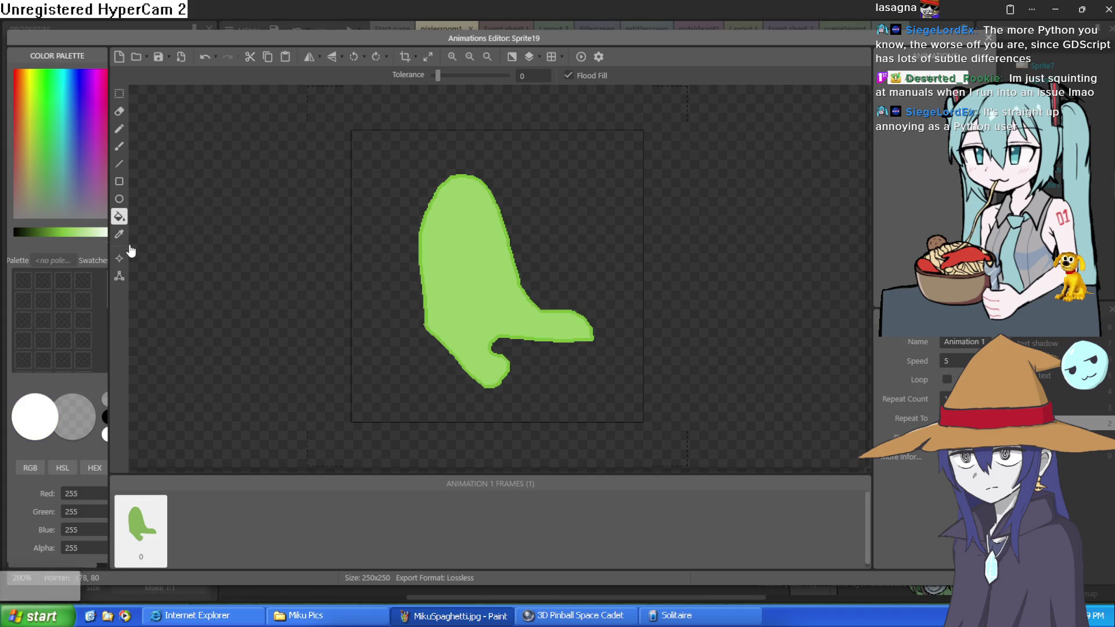
{"action": "left_click", "coordinate": [119, 129]}
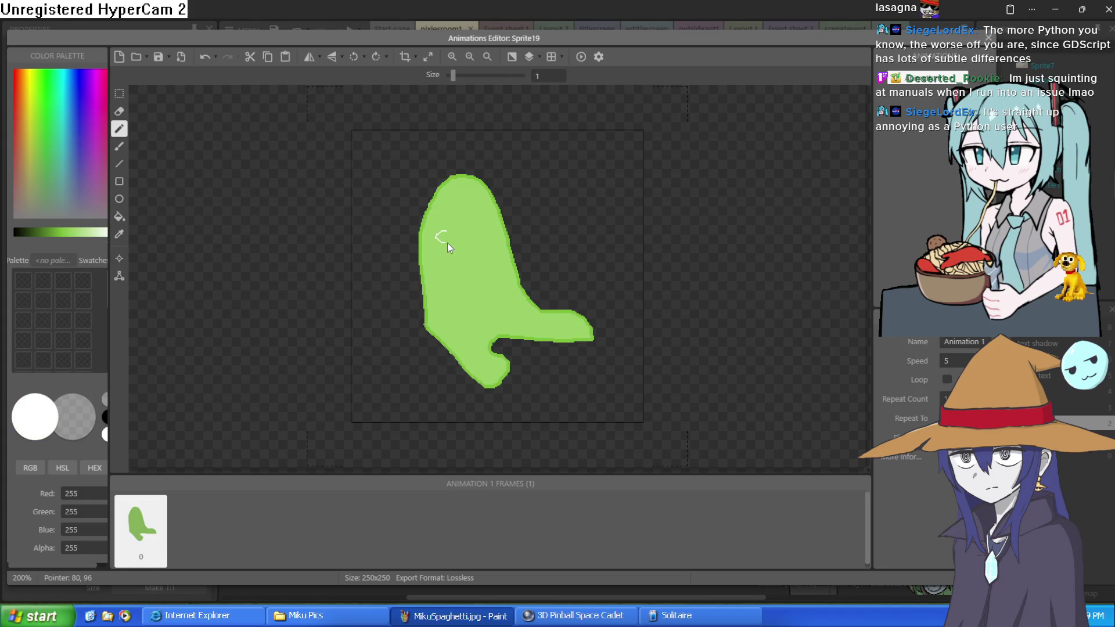
{"action": "left_click_drag", "start_coordinate": [448, 237], "coordinate": [486, 234]}
{"action": "left_click", "coordinate": [119, 216]}
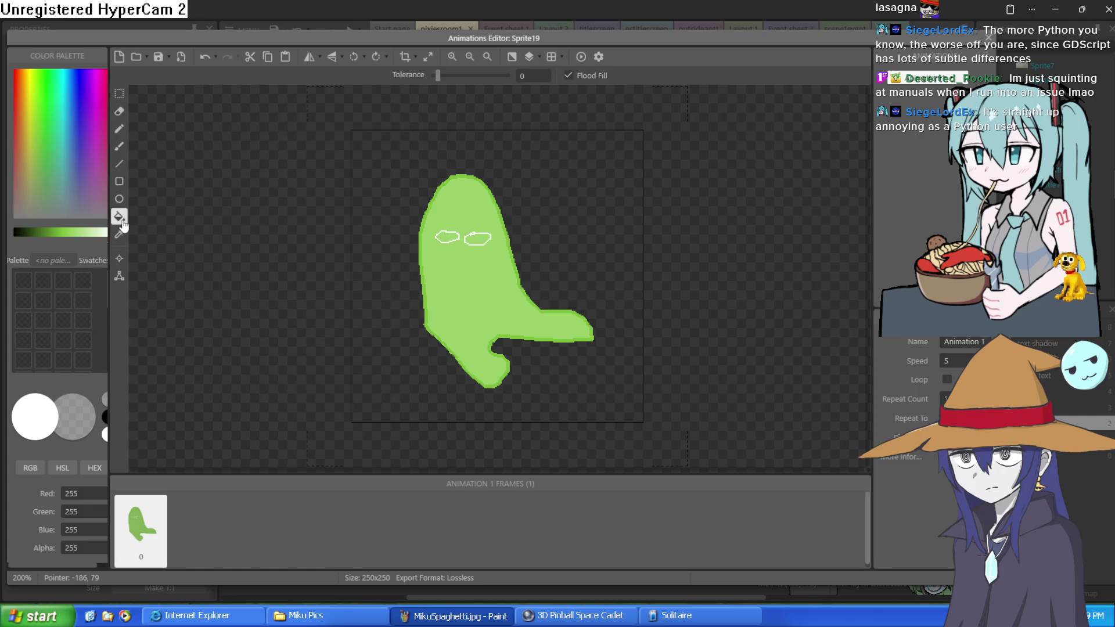
{"action": "left_click", "coordinate": [448, 238]}
{"action": "left_click", "coordinate": [478, 239]}
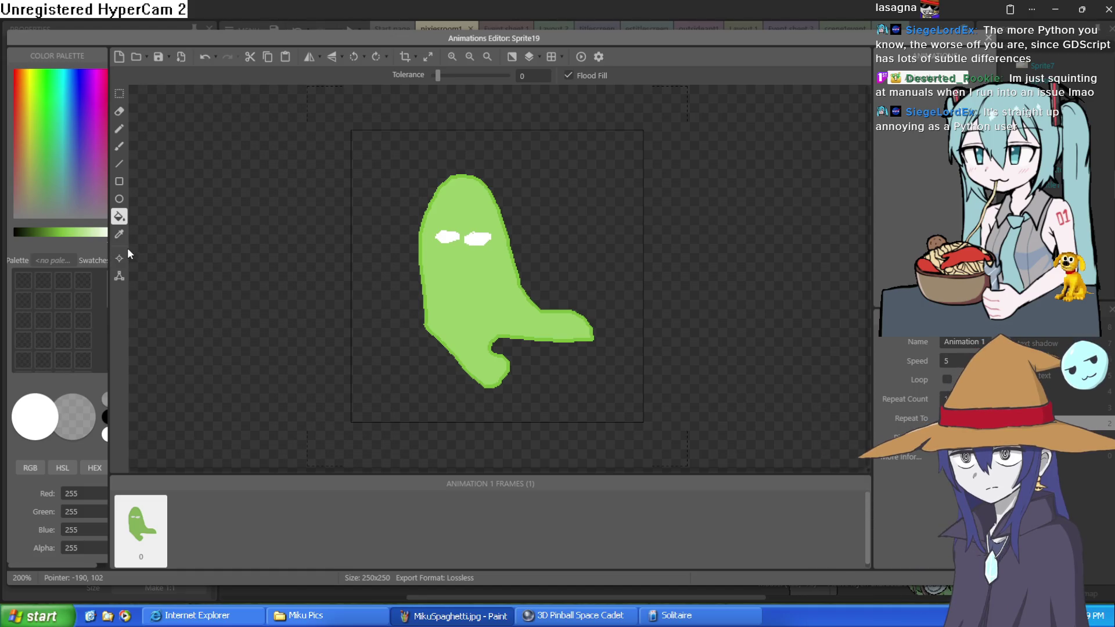
Step: Widen the palette and draw a black pupil and a mouth on the ghost
{"action": "mouse_move", "coordinate": [109, 246]}
{"action": "left_mouse_down"}
{"action": "mouse_move", "coordinate": [152, 243]}
{"action": "mouse_move", "coordinate": [13, 240]}
{"action": "left_mouse_up"}
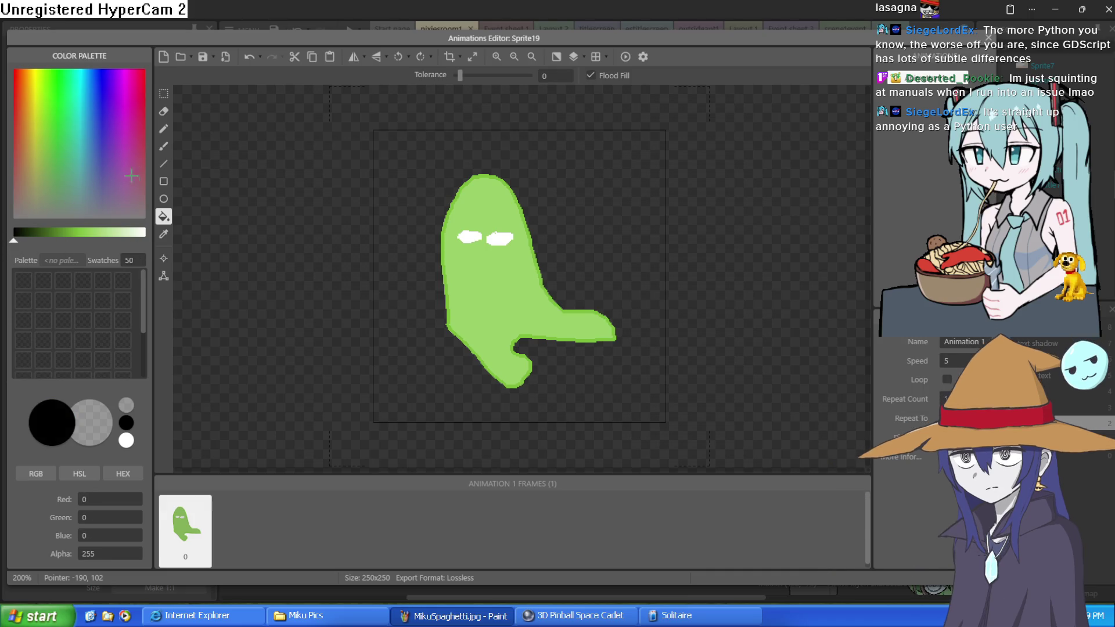
{"action": "left_click", "coordinate": [164, 128]}
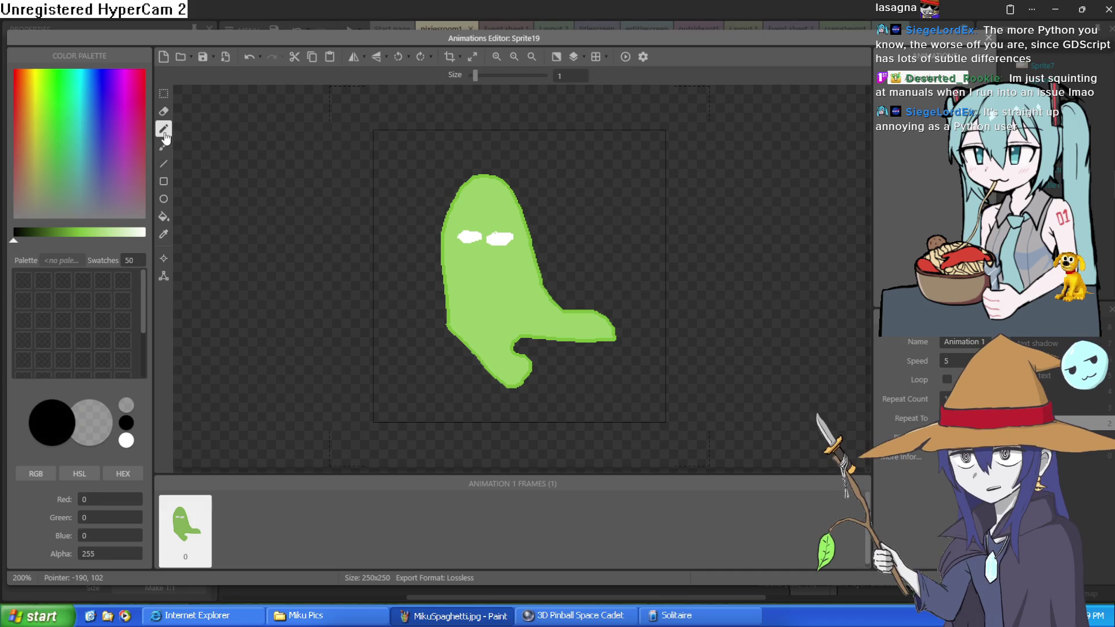
{"action": "left_click", "coordinate": [506, 239]}
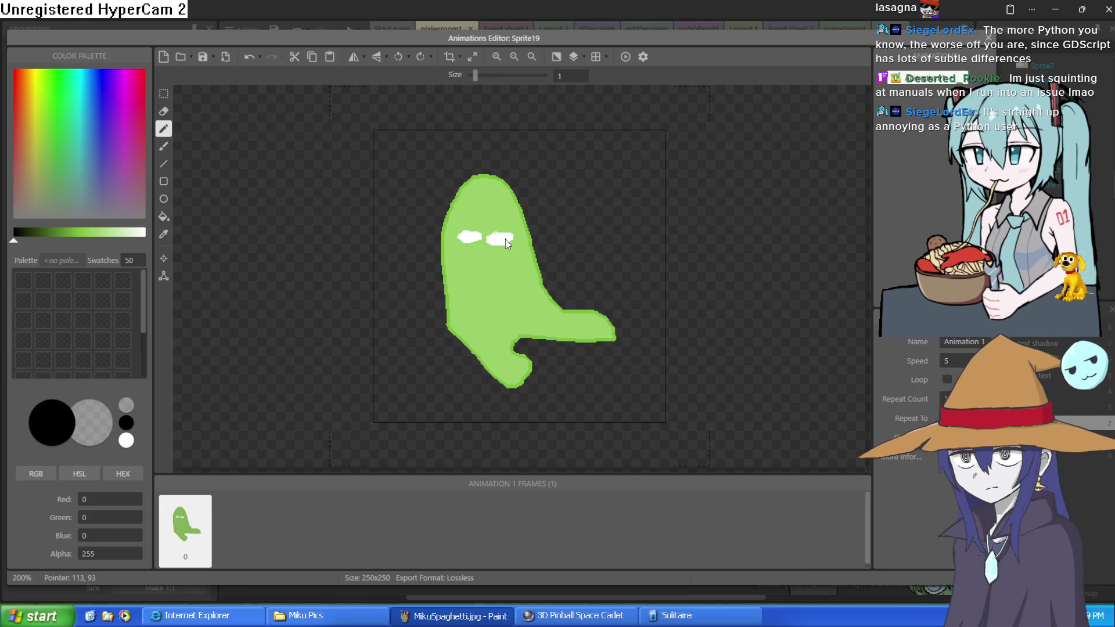
{"action": "mouse_move", "coordinate": [473, 267]}
{"action": "left_mouse_down"}
{"action": "mouse_move", "coordinate": [512, 257]}
{"action": "mouse_move", "coordinate": [458, 270]}
{"action": "mouse_move", "coordinate": [471, 293]}
{"action": "left_mouse_up"}
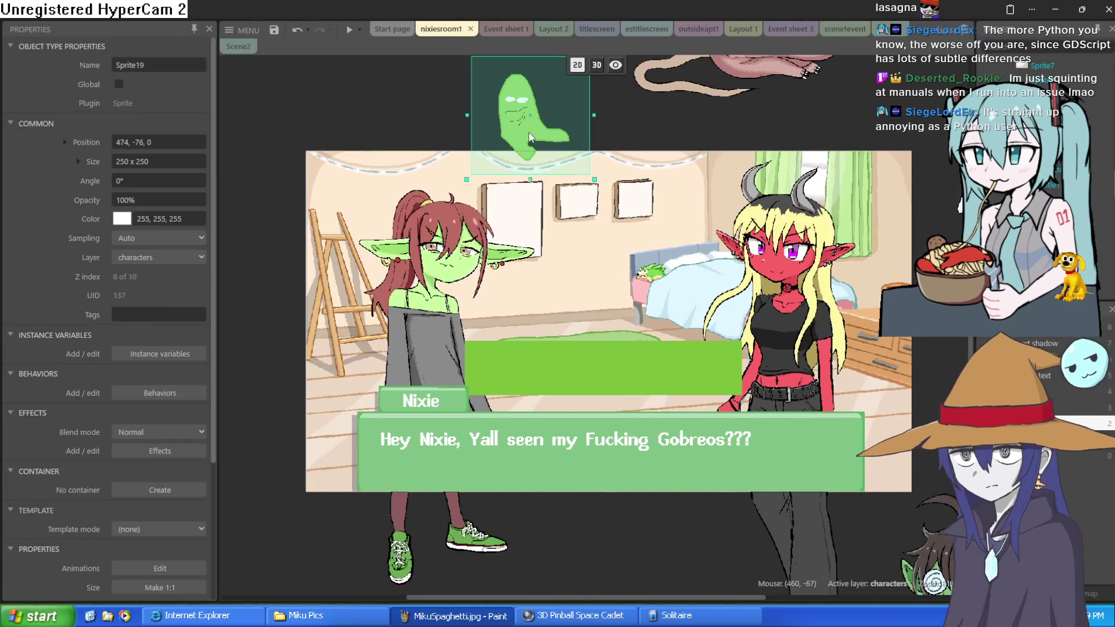
Step: Drag the ghost sprite into the room and start adding a new behaviour
{"action": "left_click_drag", "start_coordinate": [512, 100], "coordinate": [578, 243]}
{"action": "left_click", "coordinate": [175, 388]}
{"action": "left_click", "coordinate": [579, 386]}
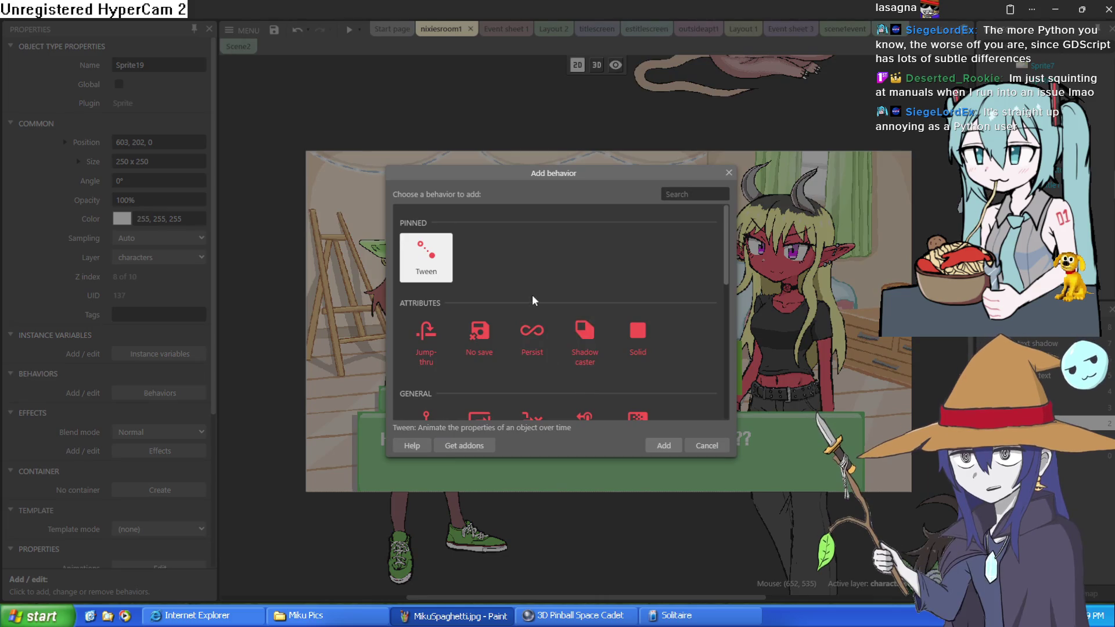
Step: Give the ghost sprite the Platform behaviour and preview the game
{"action": "scroll", "coordinate": [532, 295], "scroll_direction": "down", "scroll_amount": 2}
{"action": "scroll", "coordinate": [532, 293], "scroll_direction": "up", "scroll_amount": 2}
{"action": "scroll", "coordinate": [512, 297], "scroll_direction": "down", "scroll_amount": 2}
{"action": "scroll", "coordinate": [577, 292], "scroll_direction": "down", "scroll_amount": 3}
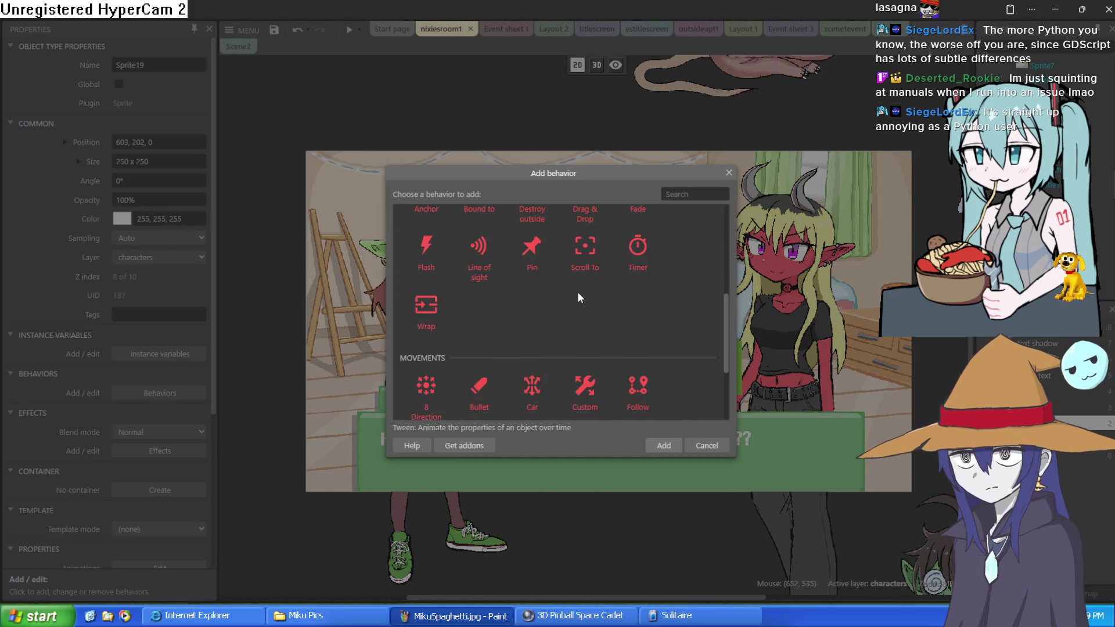
{"action": "scroll", "coordinate": [583, 344], "scroll_direction": "up", "scroll_amount": 5}
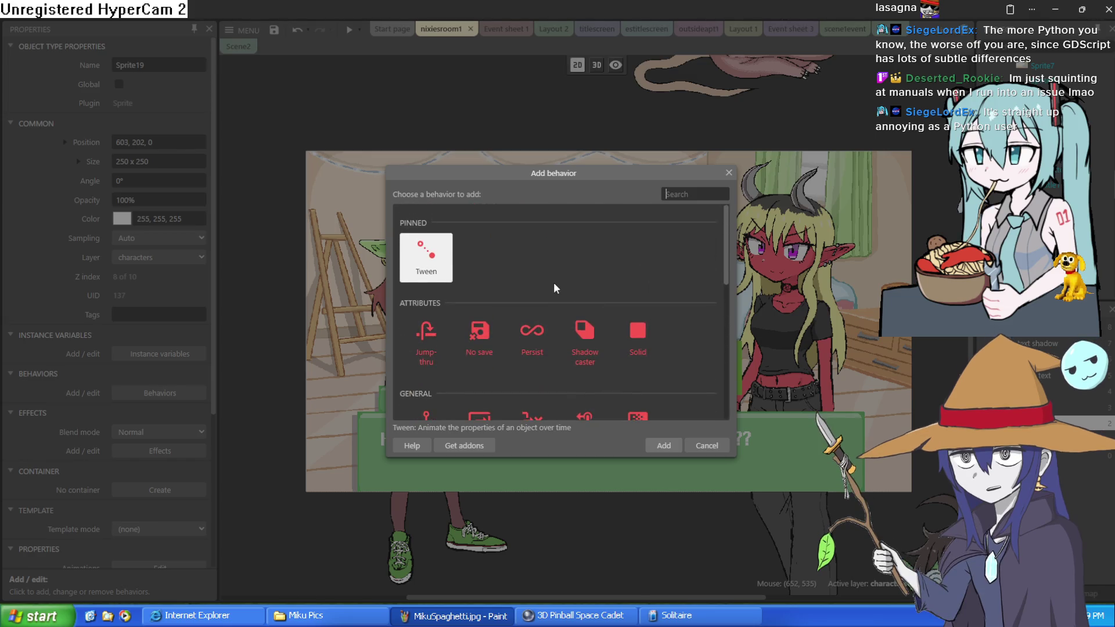
{"action": "scroll", "coordinate": [549, 282], "scroll_direction": "down", "scroll_amount": 3}
{"action": "scroll", "coordinate": [463, 284], "scroll_direction": "down", "scroll_amount": 2}
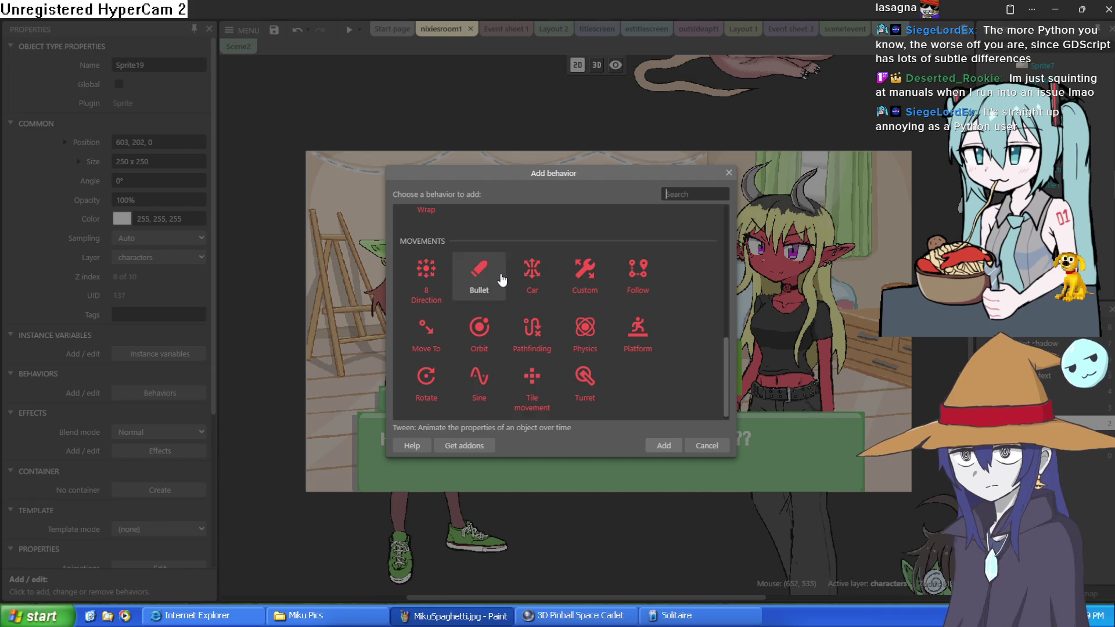
{"action": "left_click", "coordinate": [633, 345]}
{"action": "double_click", "coordinate": [633, 345]}
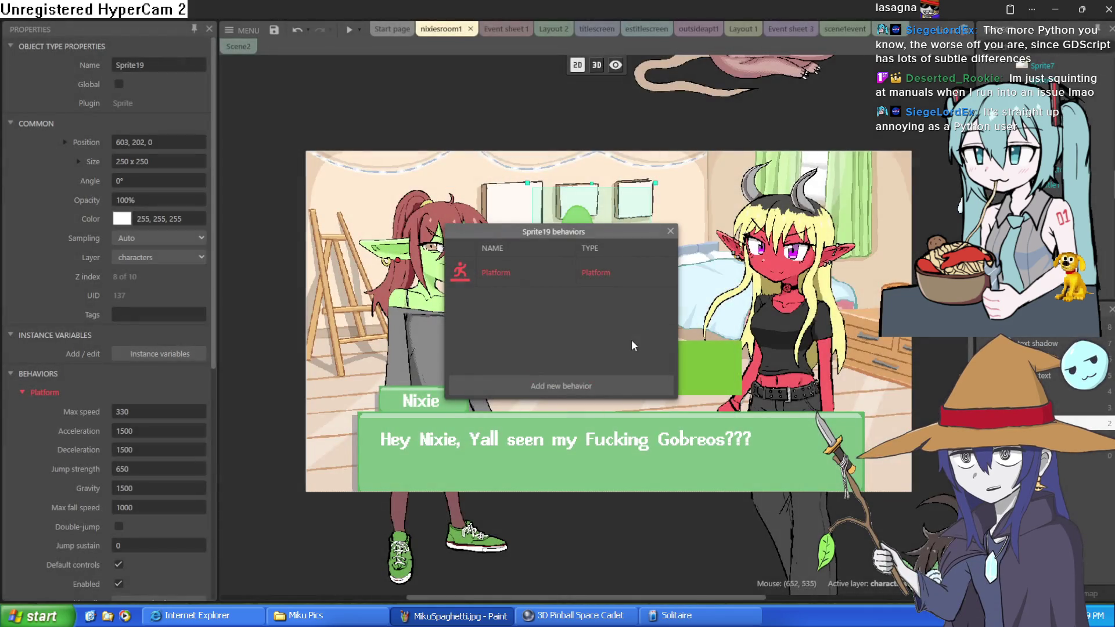
{"action": "left_click", "coordinate": [673, 235]}
{"action": "left_click", "coordinate": [349, 30]}
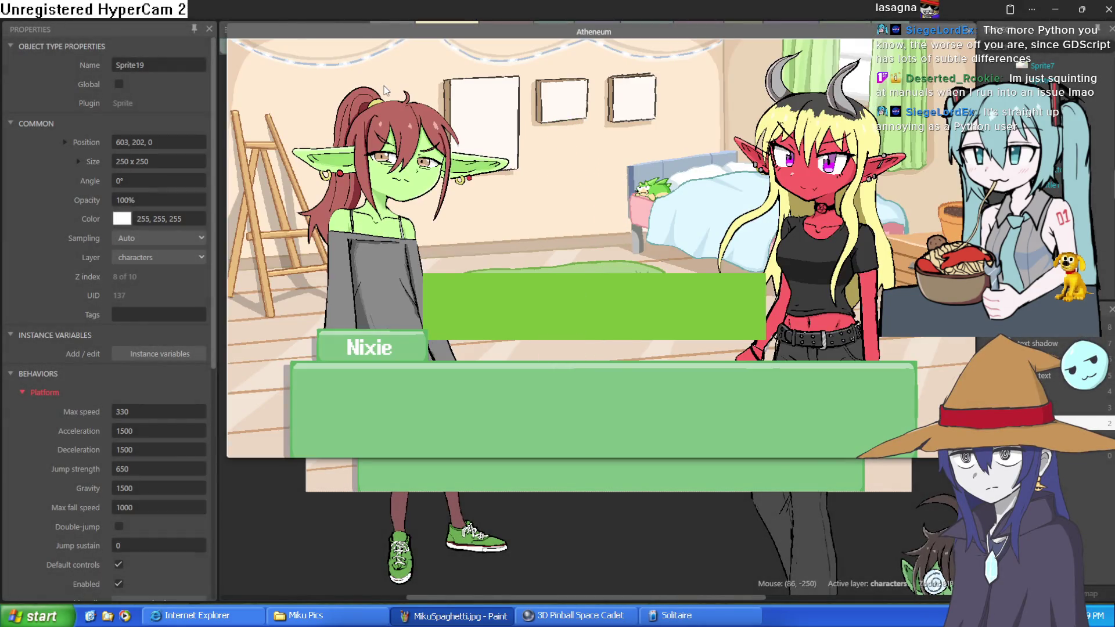
{"action": "left_click", "coordinate": [968, 34]}
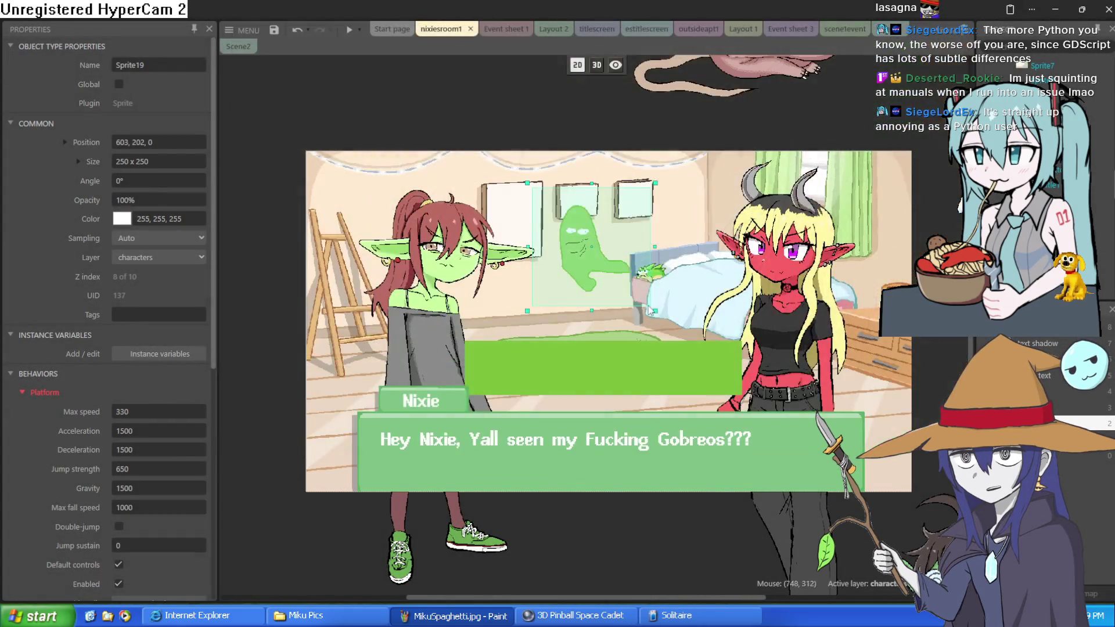
Step: Make the green box Solid, then preview again and advance the dialogue
{"action": "left_click", "coordinate": [575, 371]}
{"action": "left_click", "coordinate": [168, 394]}
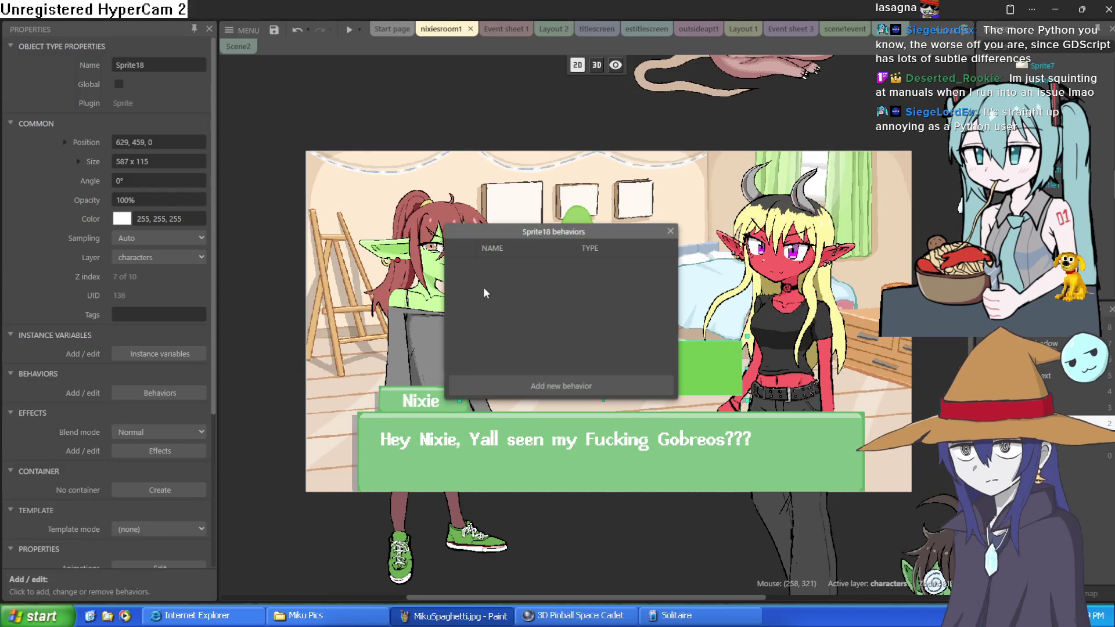
{"action": "left_click", "coordinate": [546, 385]}
{"action": "double_click", "coordinate": [621, 331]}
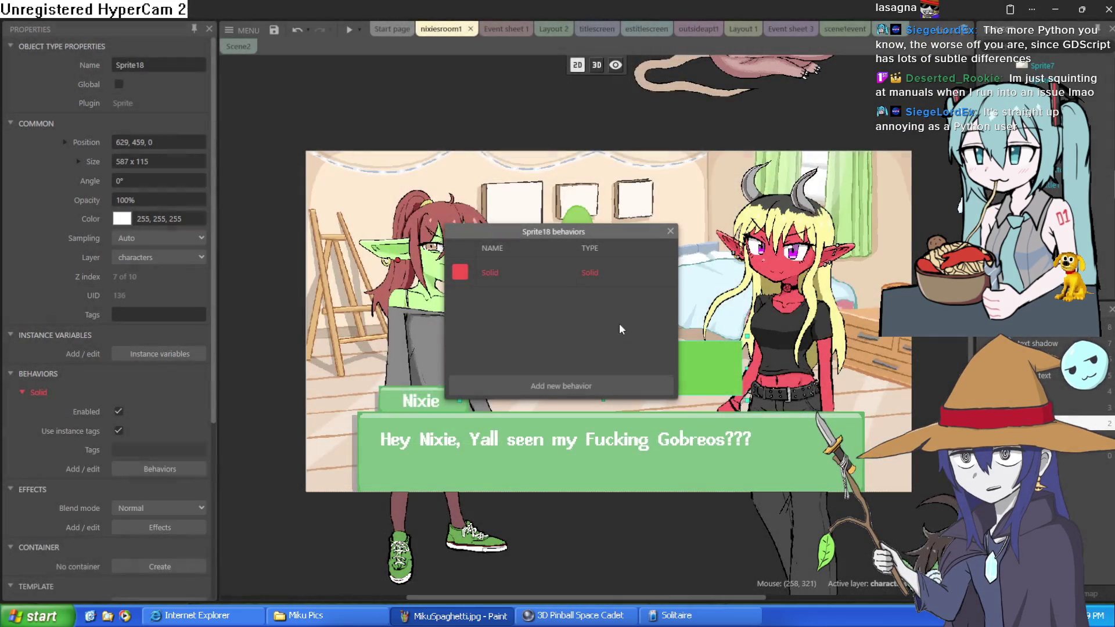
{"action": "left_click", "coordinate": [670, 231]}
{"action": "left_click", "coordinate": [349, 30]}
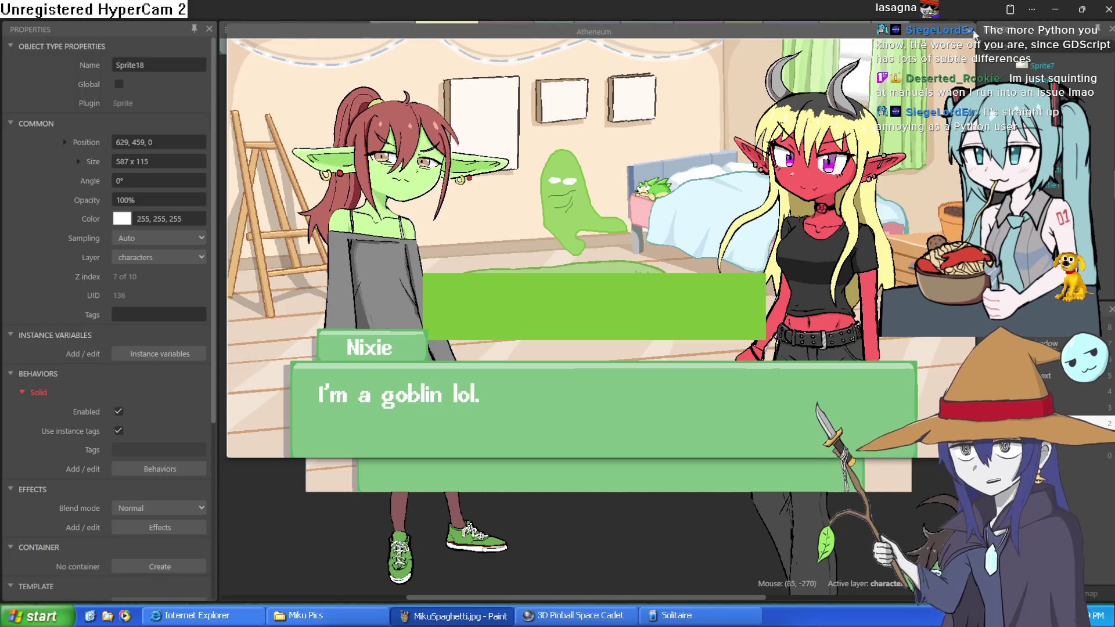
{"action": "left_click", "coordinate": [642, 249]}
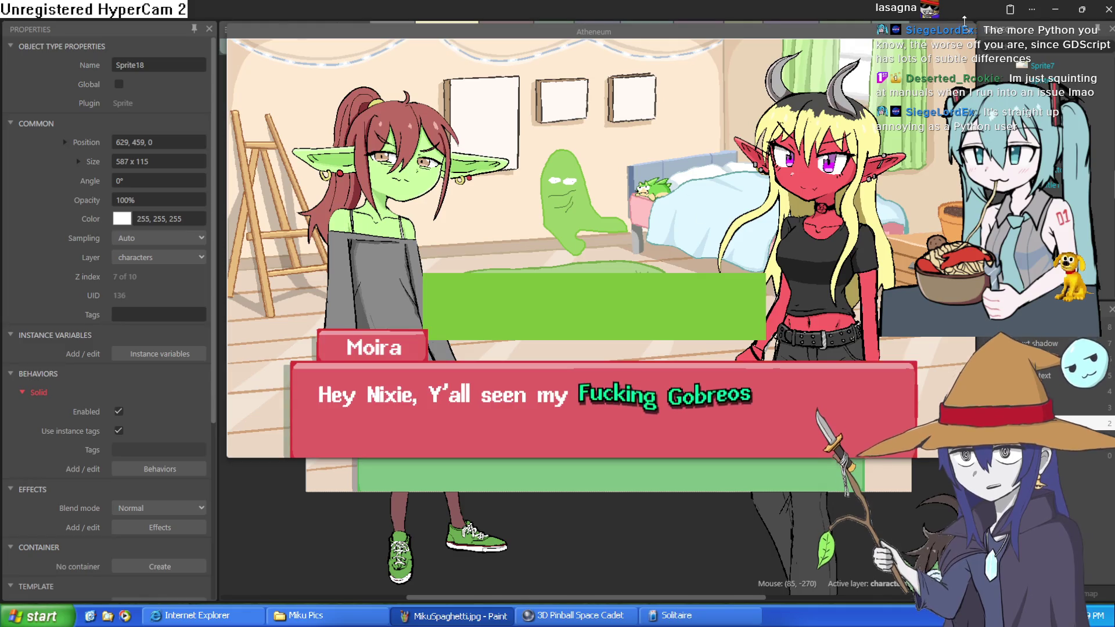
{"action": "key", "text": "alt+F4"}
Step: Nudge the ghost slightly right and reopen its animation for editing
{"action": "left_click", "coordinate": [594, 247]}
{"action": "mouse_move", "coordinate": [593, 248]}
{"action": "left_mouse_down"}
{"action": "mouse_move", "coordinate": [604, 280]}
{"action": "mouse_move", "coordinate": [610, 270]}
{"action": "left_mouse_up"}
{"action": "double_click", "coordinate": [609, 263]}
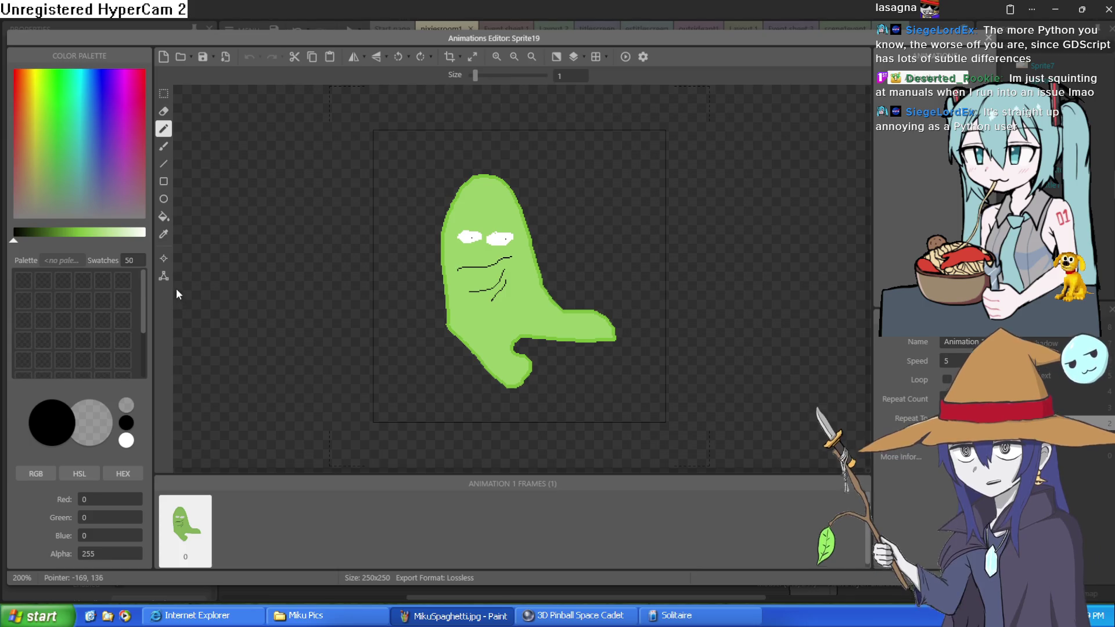
Step: Pull all four corners of the ghost inward to skew and taper it, then close the editor
{"action": "left_click", "coordinate": [164, 276]}
{"action": "left_click_drag", "start_coordinate": [667, 422], "coordinate": [613, 347]}
{"action": "left_click_drag", "start_coordinate": [373, 422], "coordinate": [448, 349]}
{"action": "left_click_drag", "start_coordinate": [666, 128], "coordinate": [515, 166]}
{"action": "mouse_move", "coordinate": [375, 132]}
{"action": "left_mouse_down"}
{"action": "mouse_move", "coordinate": [445, 153]}
{"action": "mouse_move", "coordinate": [444, 172]}
{"action": "left_mouse_up"}
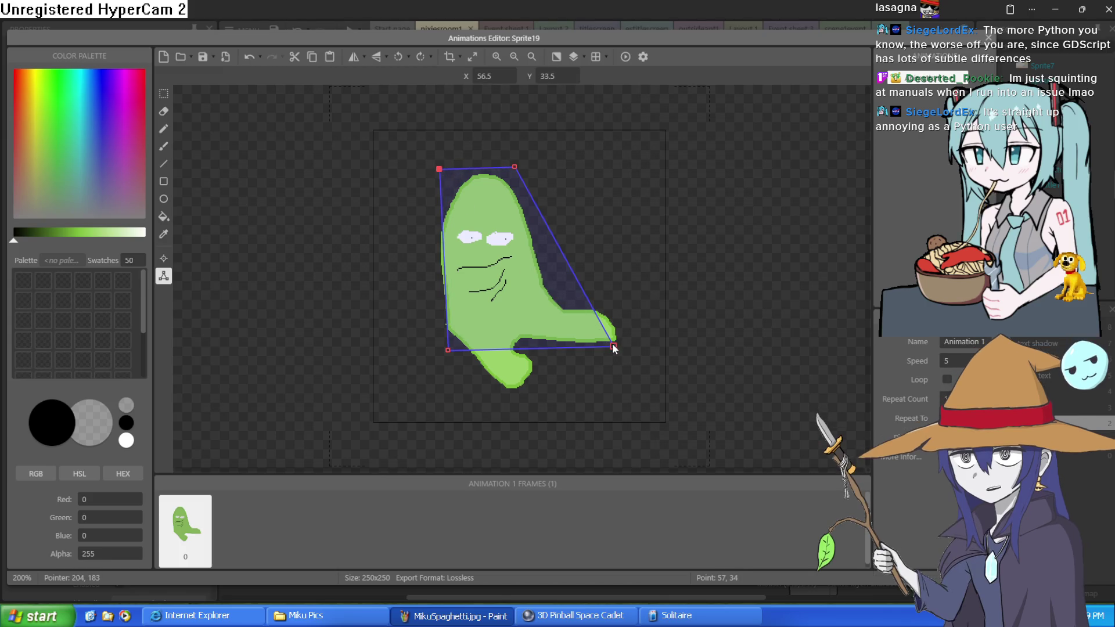
{"action": "left_click_drag", "start_coordinate": [613, 346], "coordinate": [607, 343]}
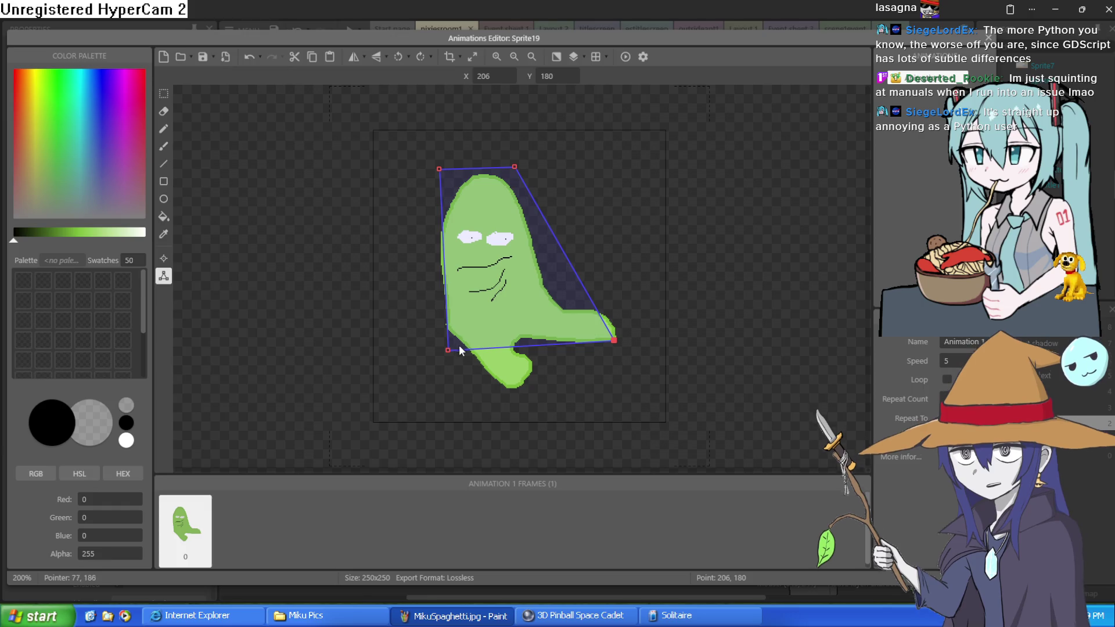
{"action": "left_click_drag", "start_coordinate": [448, 350], "coordinate": [441, 337]}
{"action": "left_click_drag", "start_coordinate": [515, 167], "coordinate": [434, 170]}
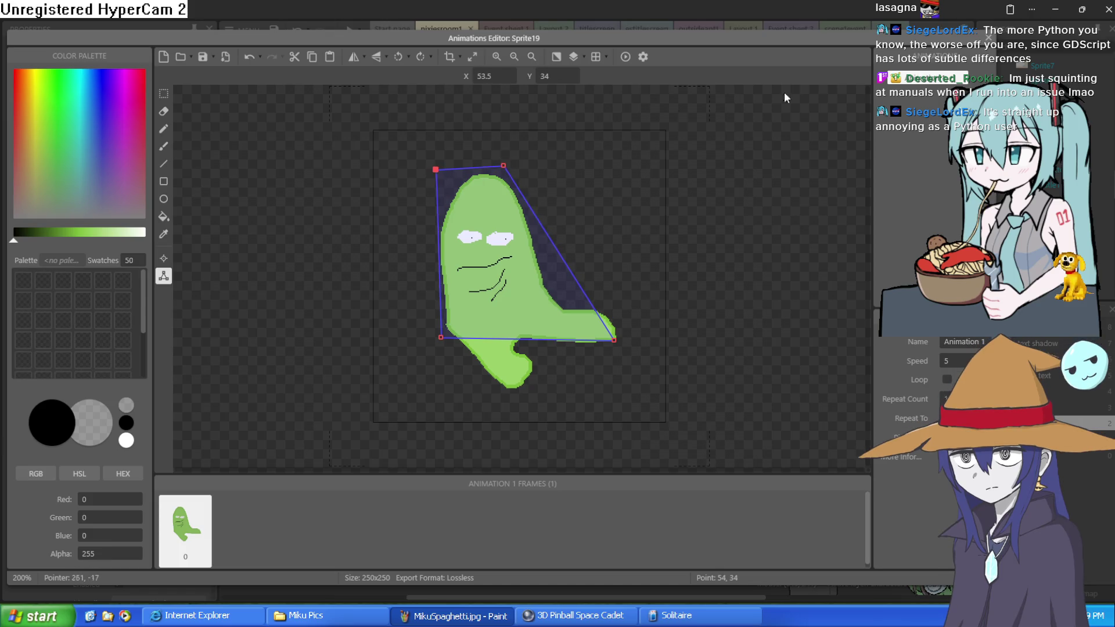
{"action": "left_click", "coordinate": [864, 38]}
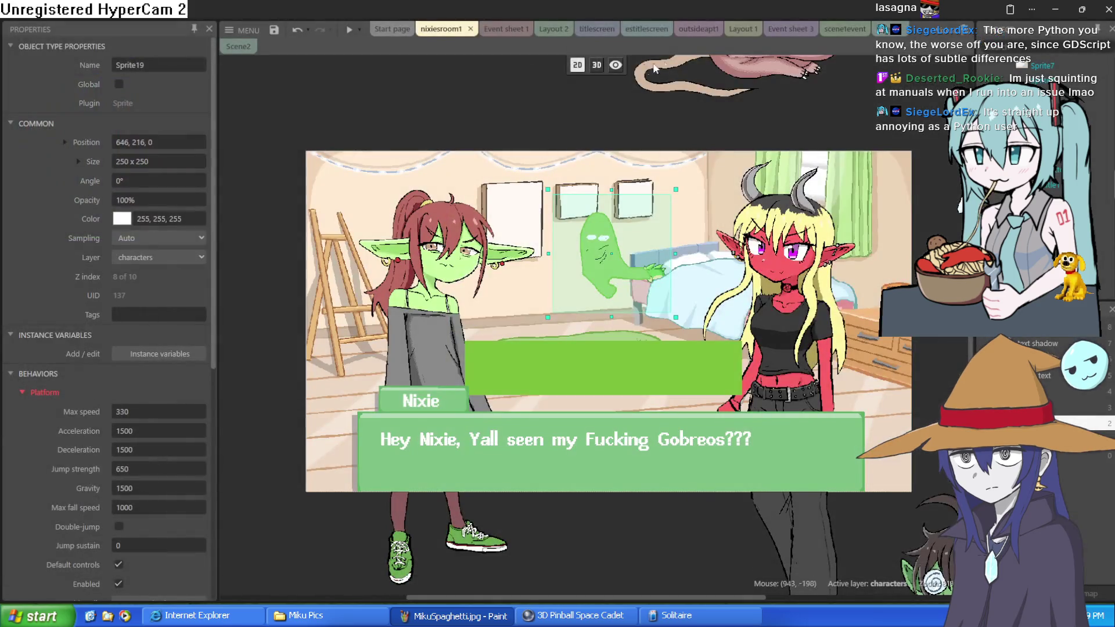
Step: Preview the ghost landing on the green box, then drag both above the room's top edge
{"action": "scroll", "coordinate": [188, 353], "scroll_direction": "down", "scroll_amount": 4}
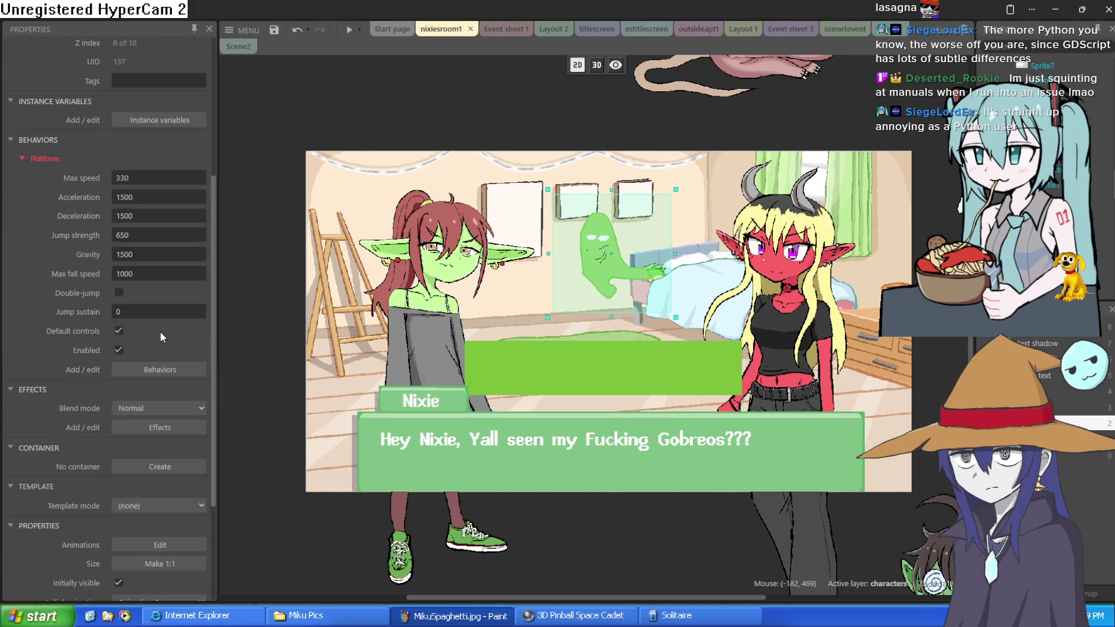
{"action": "left_click", "coordinate": [349, 29]}
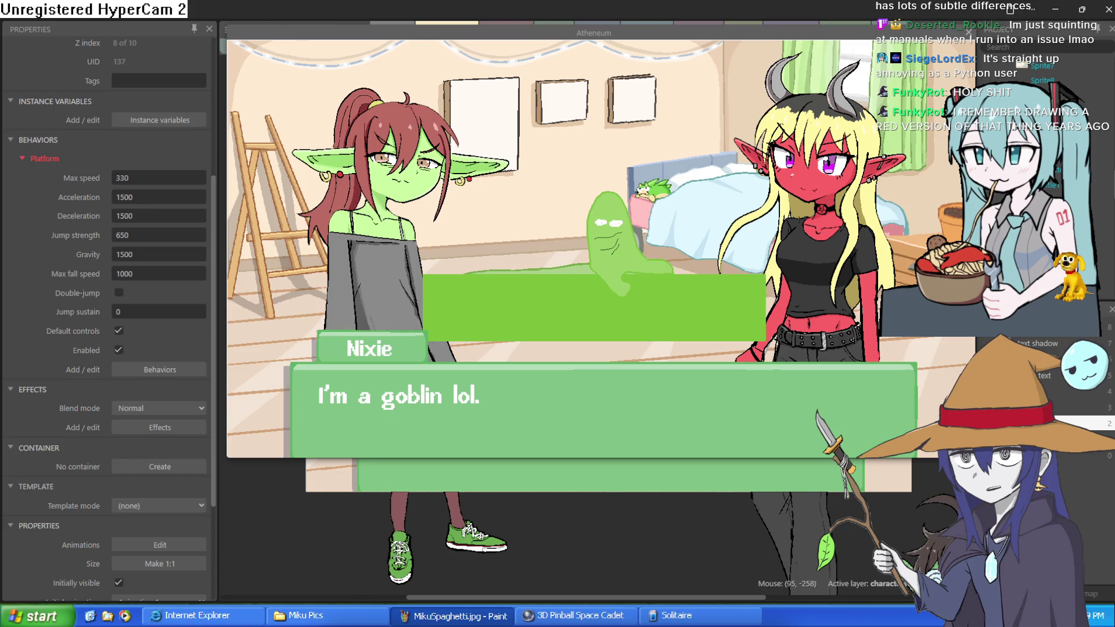
{"action": "left_click", "coordinate": [971, 31]}
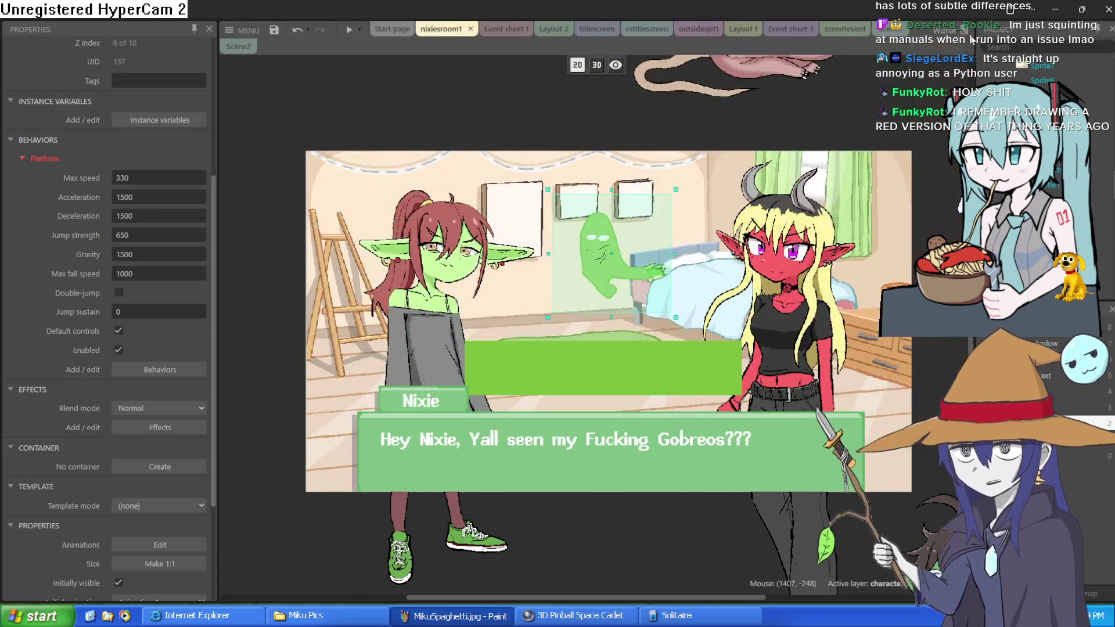
{"action": "mouse_move", "coordinate": [613, 284]}
{"action": "left_mouse_down"}
{"action": "mouse_move", "coordinate": [601, 62]}
{"action": "mouse_move", "coordinate": [598, 120]}
{"action": "left_mouse_up"}
{"action": "mouse_move", "coordinate": [632, 535]}
{"action": "left_mouse_down"}
{"action": "mouse_move", "coordinate": [637, 214]}
{"action": "mouse_move", "coordinate": [638, 229]}
{"action": "left_mouse_up"}
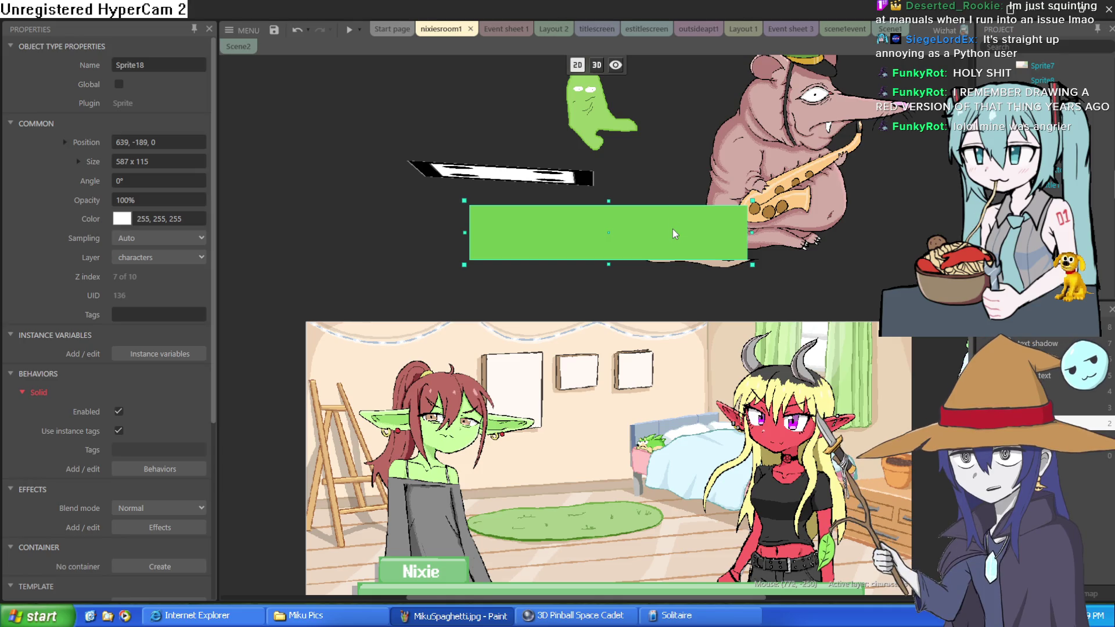
Step: Lower the green box to Y -94 and switch to Clip Studio Paint
{"action": "left_click_drag", "start_coordinate": [672, 230], "coordinate": [669, 271]}
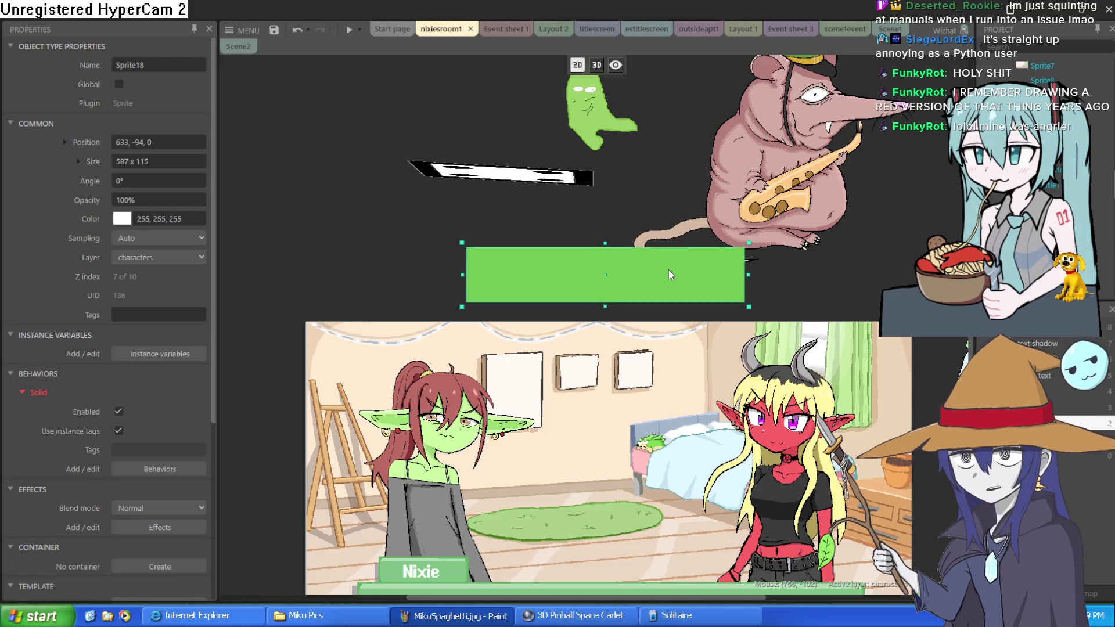
{"action": "key", "text": "alt+Tab"}
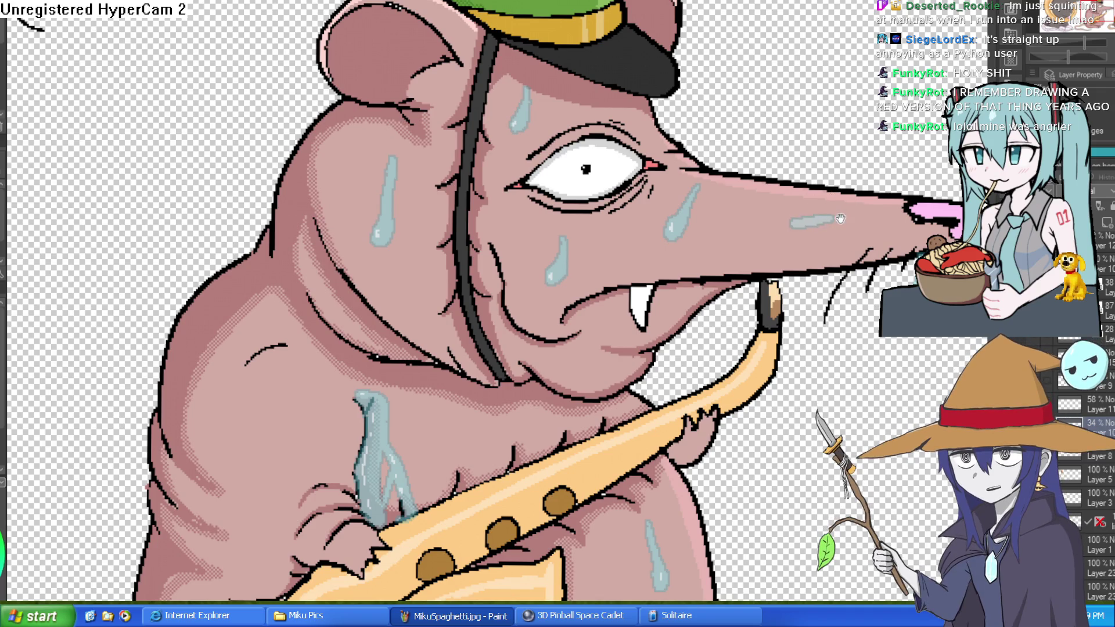
Step: Paint light blue sweat drips down the rat's nose and one hanging below its mouth
{"action": "left_click_drag", "start_coordinate": [838, 220], "coordinate": [799, 204]}
{"action": "scroll", "coordinate": [798, 205], "scroll_direction": "up", "scroll_amount": 3}
{"action": "mouse_move", "coordinate": [778, 148]}
{"action": "left_mouse_down"}
{"action": "mouse_move", "coordinate": [722, 199]}
{"action": "mouse_move", "coordinate": [725, 228]}
{"action": "left_mouse_up"}
{"action": "left_click_drag", "start_coordinate": [770, 161], "coordinate": [729, 233]}
{"action": "mouse_move", "coordinate": [813, 165]}
{"action": "left_mouse_down"}
{"action": "mouse_move", "coordinate": [770, 183]}
{"action": "mouse_move", "coordinate": [755, 167]}
{"action": "mouse_move", "coordinate": [784, 169]}
{"action": "mouse_move", "coordinate": [765, 173]}
{"action": "left_mouse_up"}
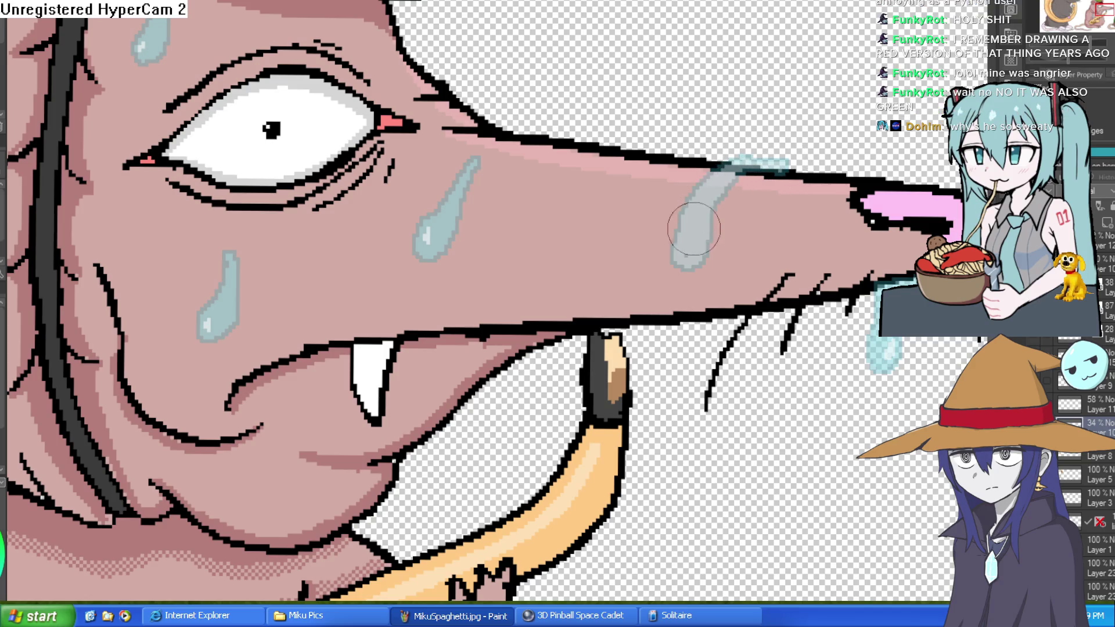
{"action": "scroll", "coordinate": [716, 264], "scroll_direction": "down", "scroll_amount": 4}
{"action": "scroll", "coordinate": [724, 198], "scroll_direction": "up", "scroll_amount": 2}
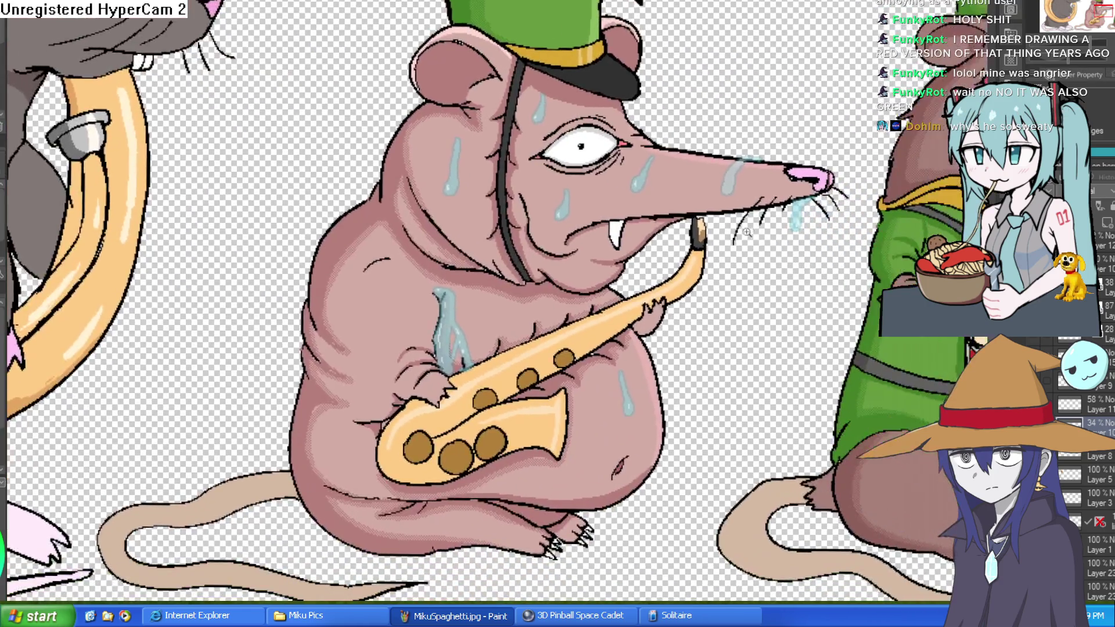
{"action": "mouse_move", "coordinate": [725, 197]}
{"action": "left_mouse_down"}
{"action": "mouse_move", "coordinate": [730, 247]}
{"action": "mouse_move", "coordinate": [733, 201]}
{"action": "mouse_move", "coordinate": [731, 229]}
{"action": "left_mouse_up"}
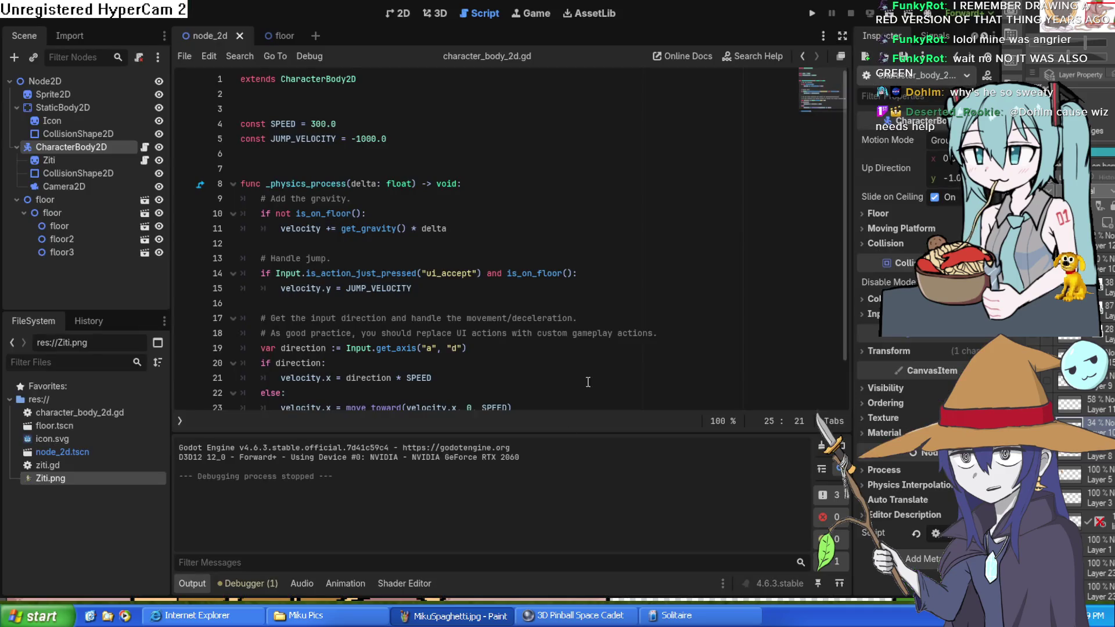
Step: Switch Godot from the character_body_2d.gd script to the 2D scene view
{"action": "left_click", "coordinate": [407, 14]}
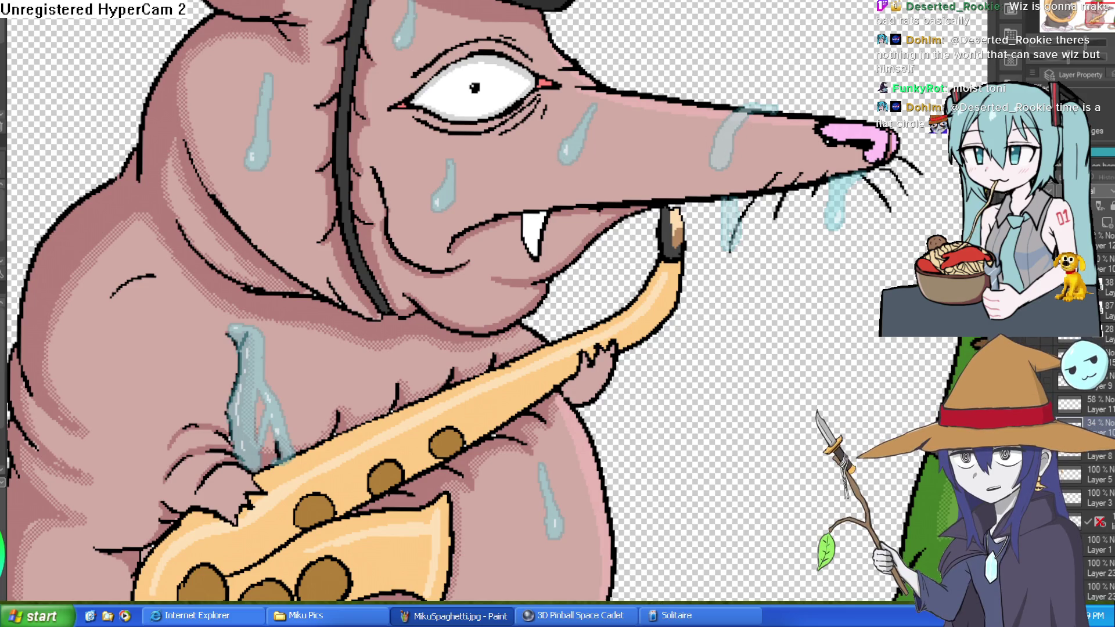
Step: Set the sweat drops layer, Layer 10, to 100% opacity
{"action": "scroll", "coordinate": [772, 134], "scroll_direction": "up", "scroll_amount": 3}
{"action": "left_click_drag", "start_coordinate": [772, 134], "coordinate": [760, 113]}
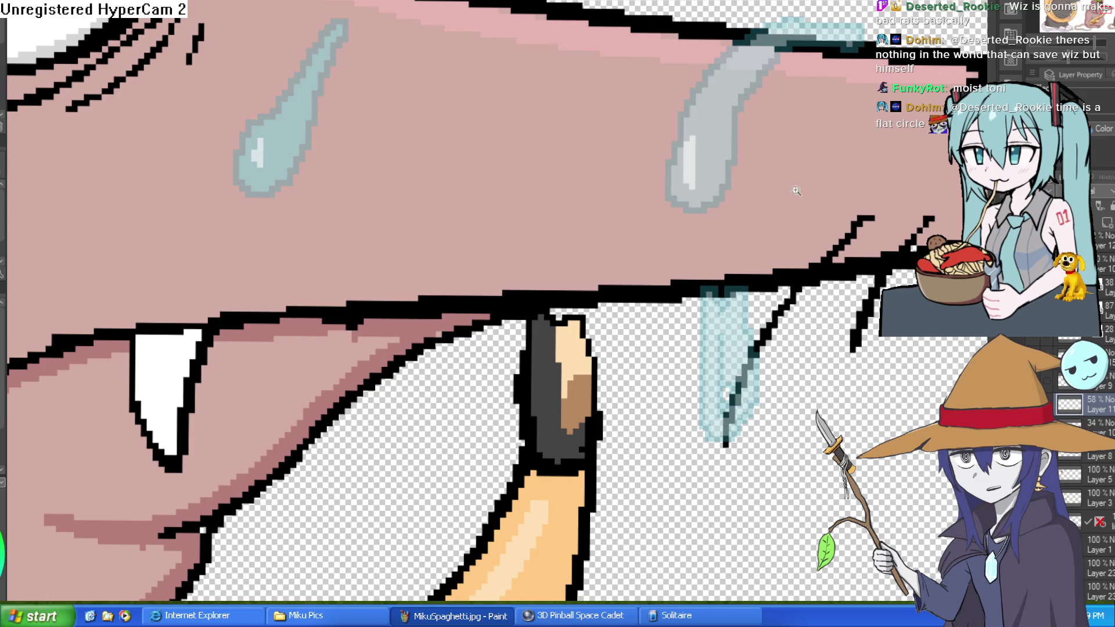
{"action": "scroll", "coordinate": [722, 126], "scroll_direction": "down", "scroll_amount": 3}
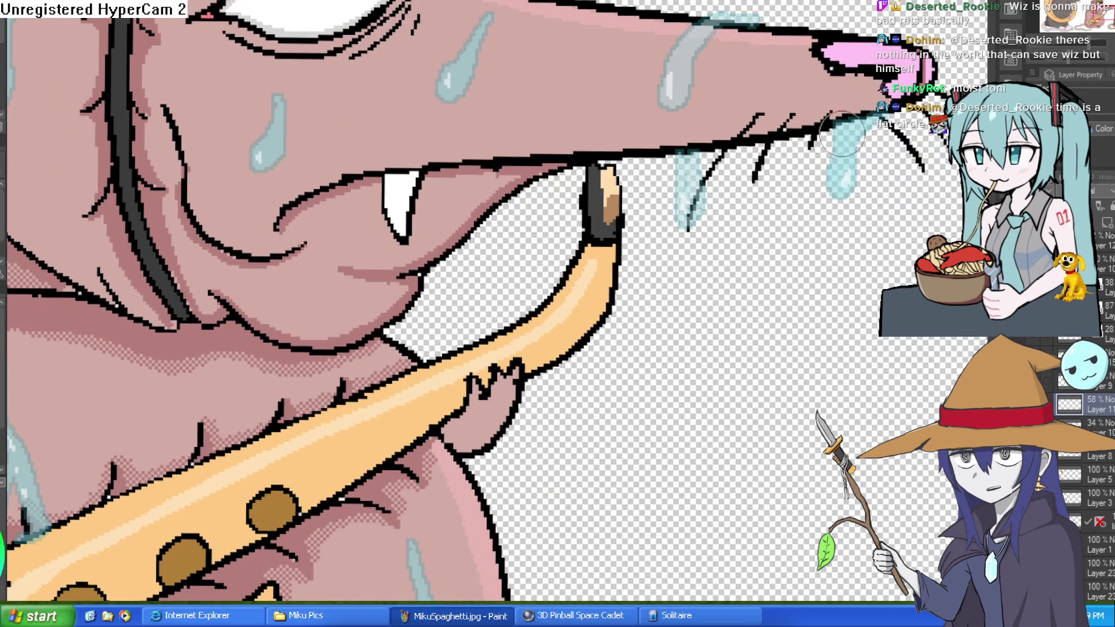
{"action": "scroll", "coordinate": [836, 169], "scroll_direction": "down", "scroll_amount": 3}
{"action": "left_click_drag", "start_coordinate": [811, 231], "coordinate": [842, 177]}
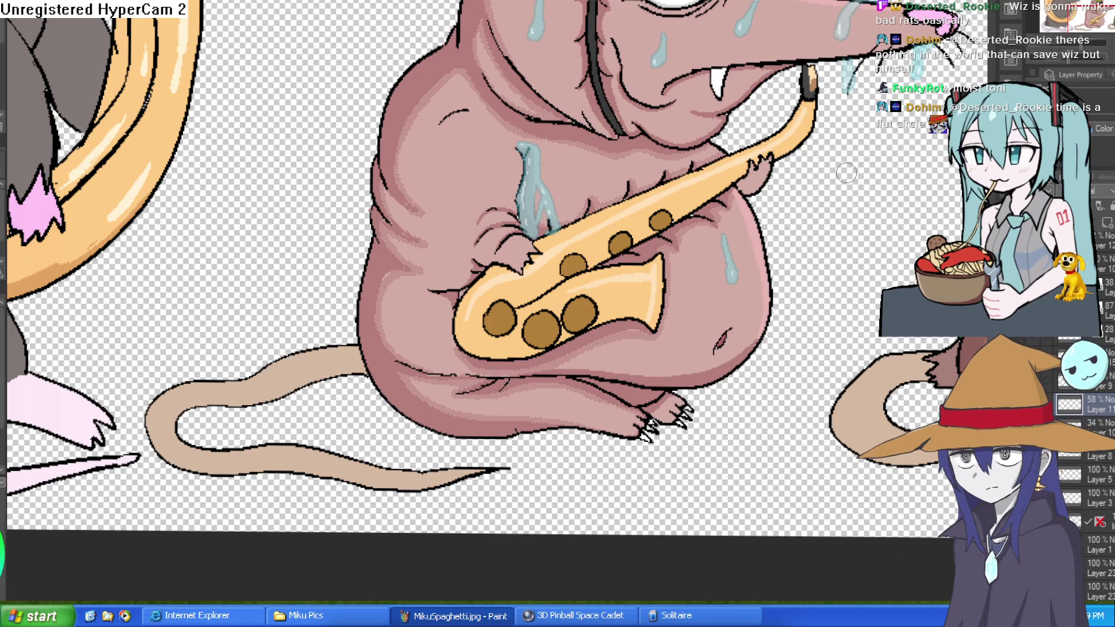
{"action": "scroll", "coordinate": [618, 178], "scroll_direction": "up", "scroll_amount": 2}
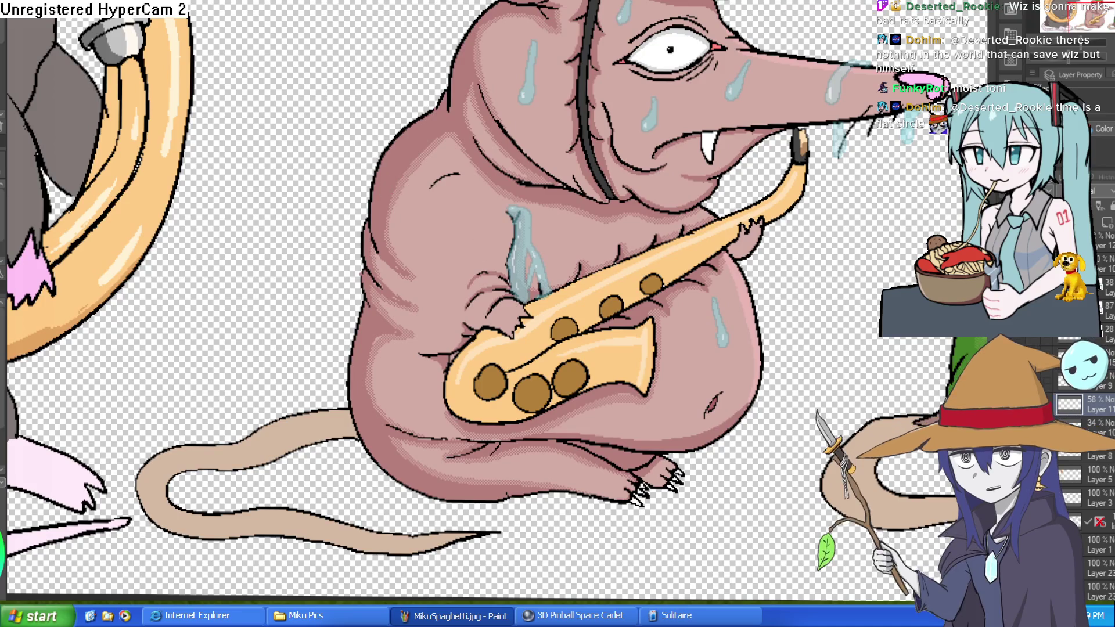
{"action": "left_click", "coordinate": [1106, 426]}
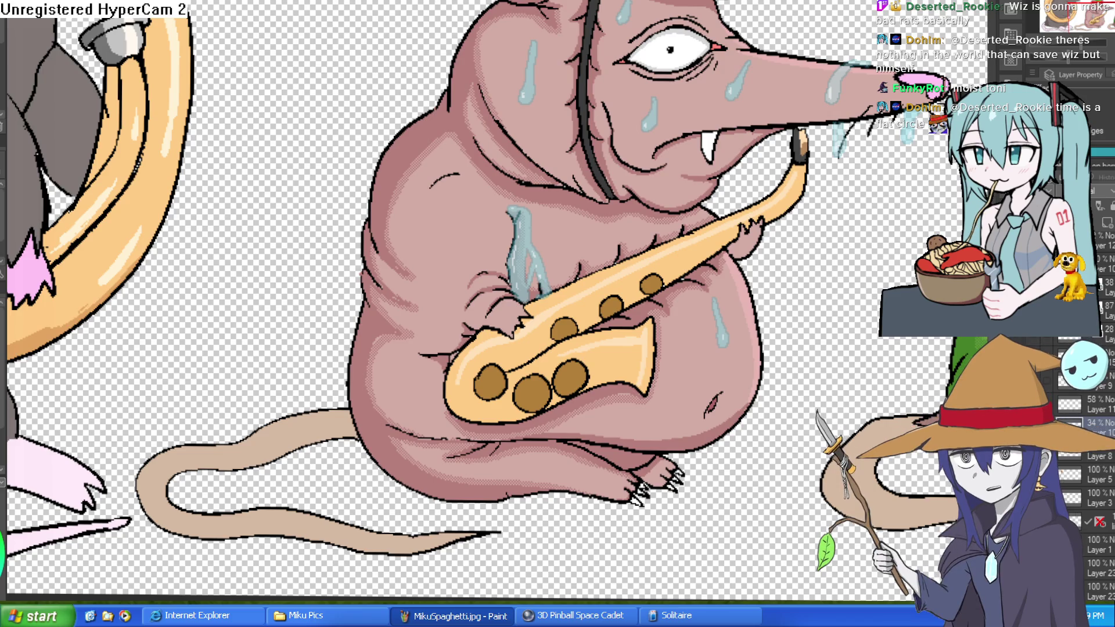
{"action": "type", "text": "100"}
{"action": "key", "text": "Return"}
Step: Paint a long cyan sweat drip on the chest running down the rat's left side
{"action": "scroll", "coordinate": [575, 127], "scroll_direction": "up", "scroll_amount": 5}
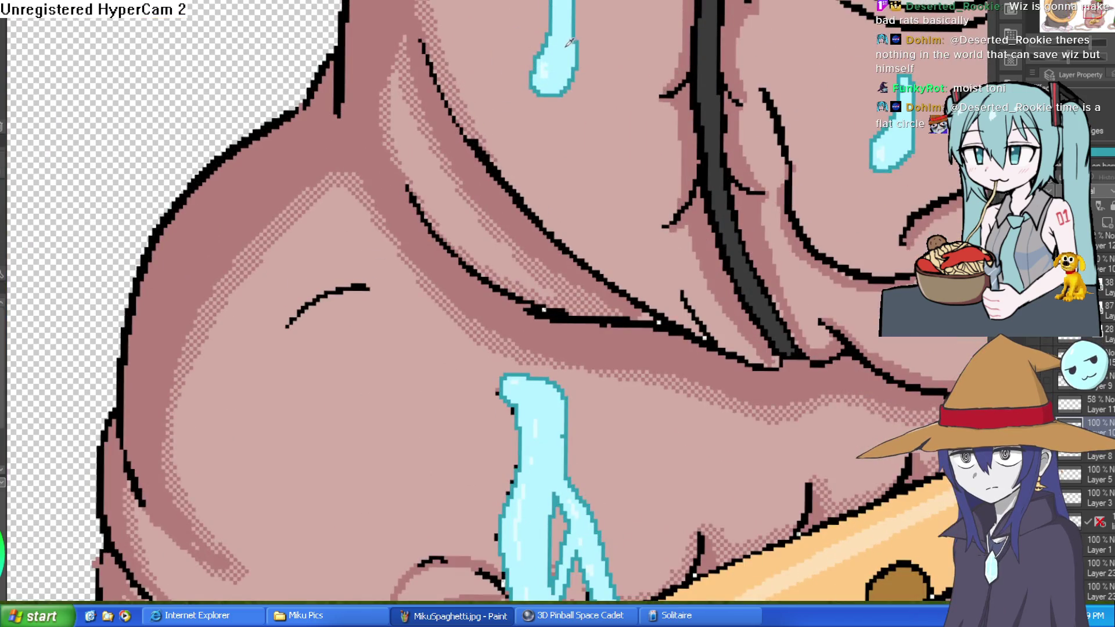
{"action": "scroll", "coordinate": [691, 190], "scroll_direction": "down", "scroll_amount": 5}
{"action": "left_click_drag", "start_coordinate": [730, 185], "coordinate": [727, 146]}
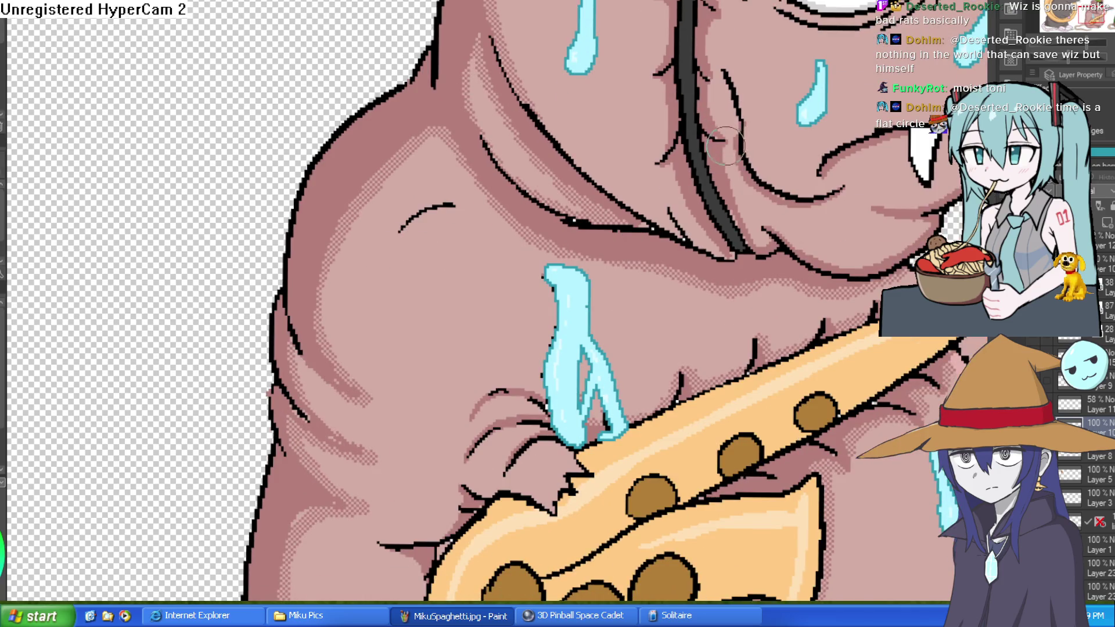
{"action": "left_click_drag", "start_coordinate": [755, 192], "coordinate": [687, 160]}
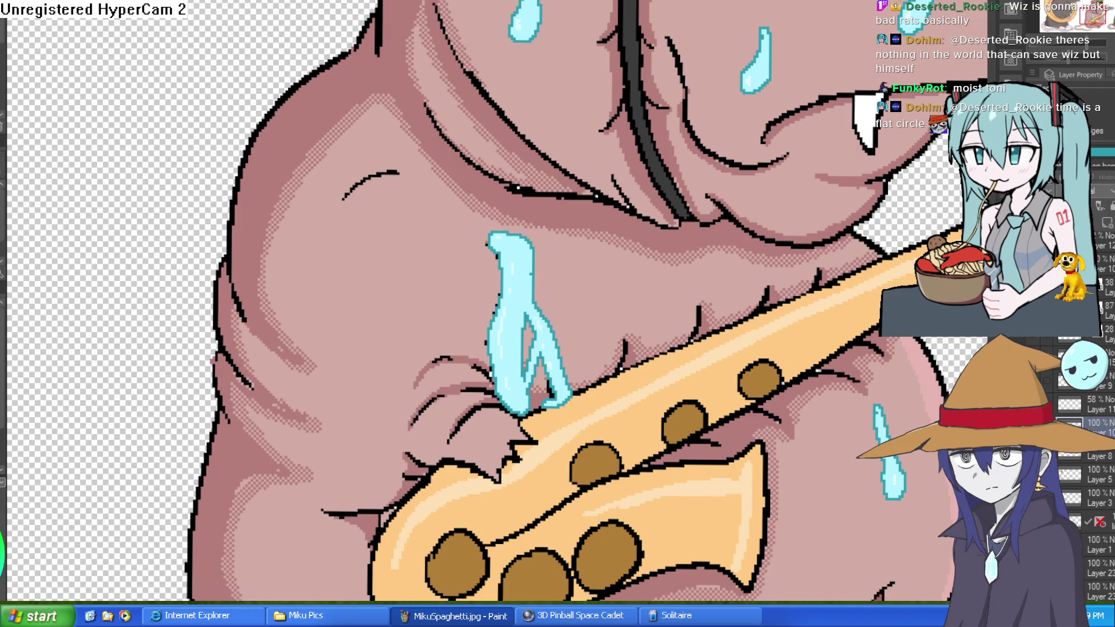
{"action": "mouse_move", "coordinate": [293, 170]}
{"action": "left_mouse_down"}
{"action": "mouse_move", "coordinate": [292, 273]}
{"action": "mouse_move", "coordinate": [293, 256]}
{"action": "left_mouse_up"}
{"action": "mouse_move", "coordinate": [290, 193]}
{"action": "left_mouse_down"}
{"action": "mouse_move", "coordinate": [290, 285]}
{"action": "mouse_move", "coordinate": [316, 93]}
{"action": "left_mouse_up"}
{"action": "left_click_drag", "start_coordinate": [409, 338], "coordinate": [383, 140]}
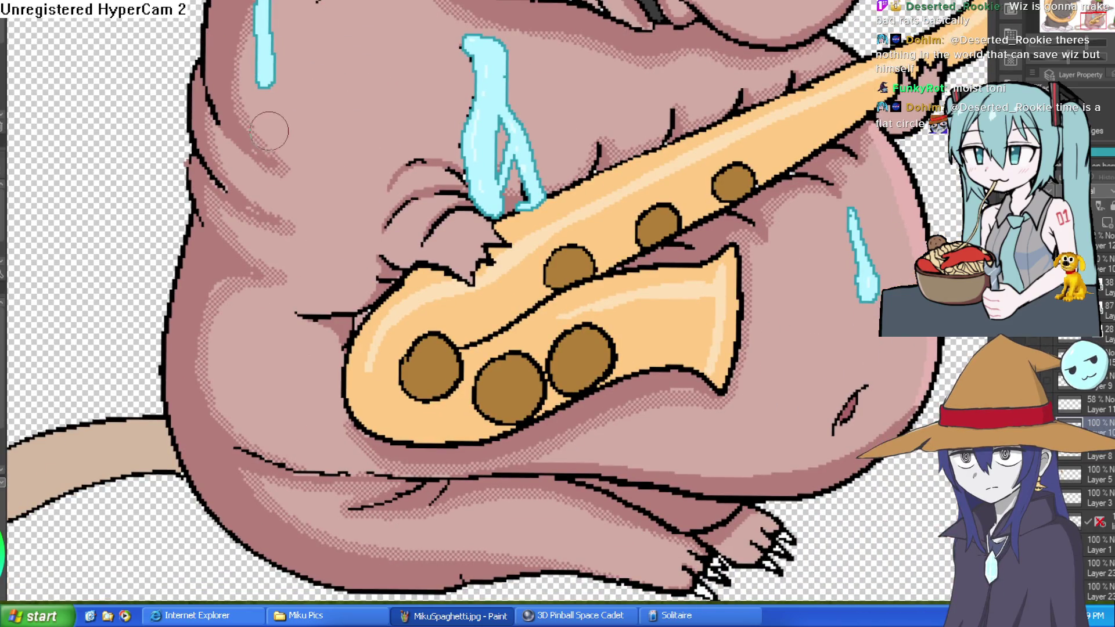
{"action": "mouse_move", "coordinate": [264, 138]}
{"action": "left_mouse_down"}
{"action": "mouse_move", "coordinate": [235, 255]}
{"action": "mouse_move", "coordinate": [270, 157]}
{"action": "mouse_move", "coordinate": [241, 302]}
{"action": "mouse_move", "coordinate": [256, 348]}
{"action": "mouse_move", "coordinate": [236, 412]}
{"action": "mouse_move", "coordinate": [293, 473]}
{"action": "mouse_move", "coordinate": [336, 488]}
{"action": "left_mouse_up"}
Step: Add branching cyan sweat streaks down the rat's left side and along its lower body
{"action": "left_click_drag", "start_coordinate": [444, 319], "coordinate": [465, 390]}
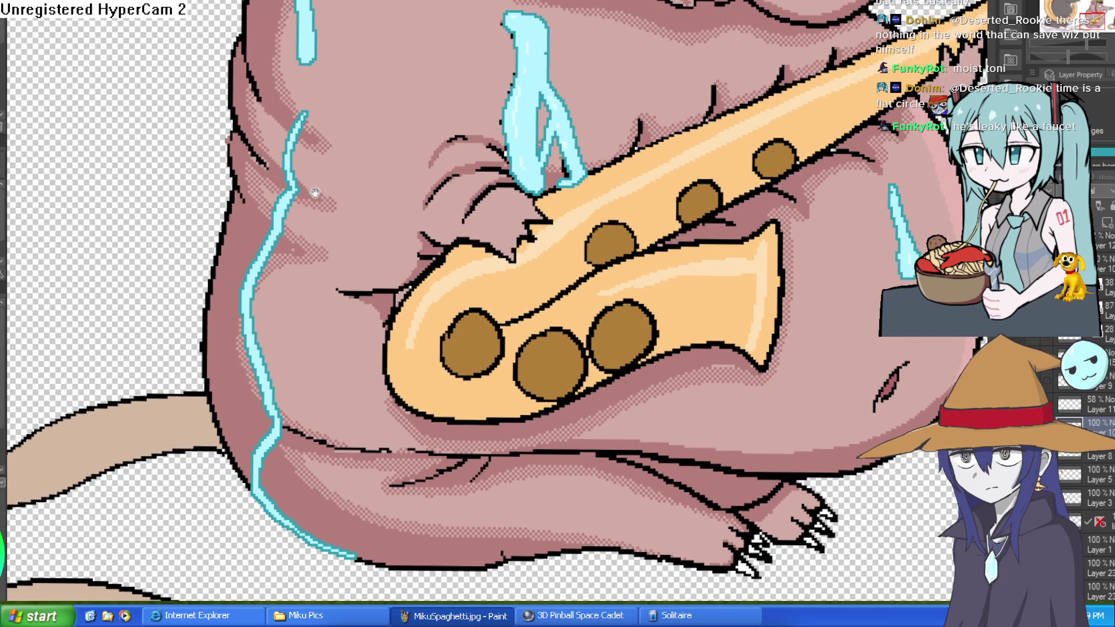
{"action": "mouse_move", "coordinate": [291, 202]}
{"action": "left_mouse_down"}
{"action": "mouse_move", "coordinate": [273, 367]}
{"action": "mouse_move", "coordinate": [282, 353]}
{"action": "mouse_move", "coordinate": [302, 409]}
{"action": "mouse_move", "coordinate": [338, 447]}
{"action": "left_mouse_up"}
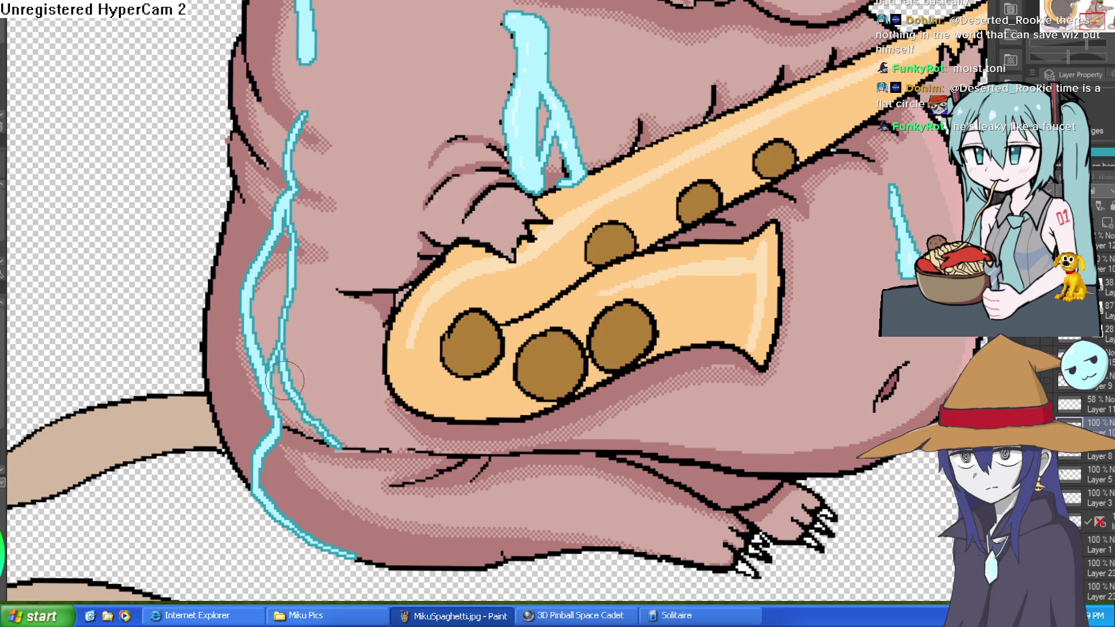
{"action": "mouse_move", "coordinate": [288, 152]}
{"action": "left_mouse_down"}
{"action": "mouse_move", "coordinate": [260, 180]}
{"action": "mouse_move", "coordinate": [249, 224]}
{"action": "mouse_move", "coordinate": [247, 261]}
{"action": "mouse_move", "coordinate": [271, 268]}
{"action": "left_mouse_up"}
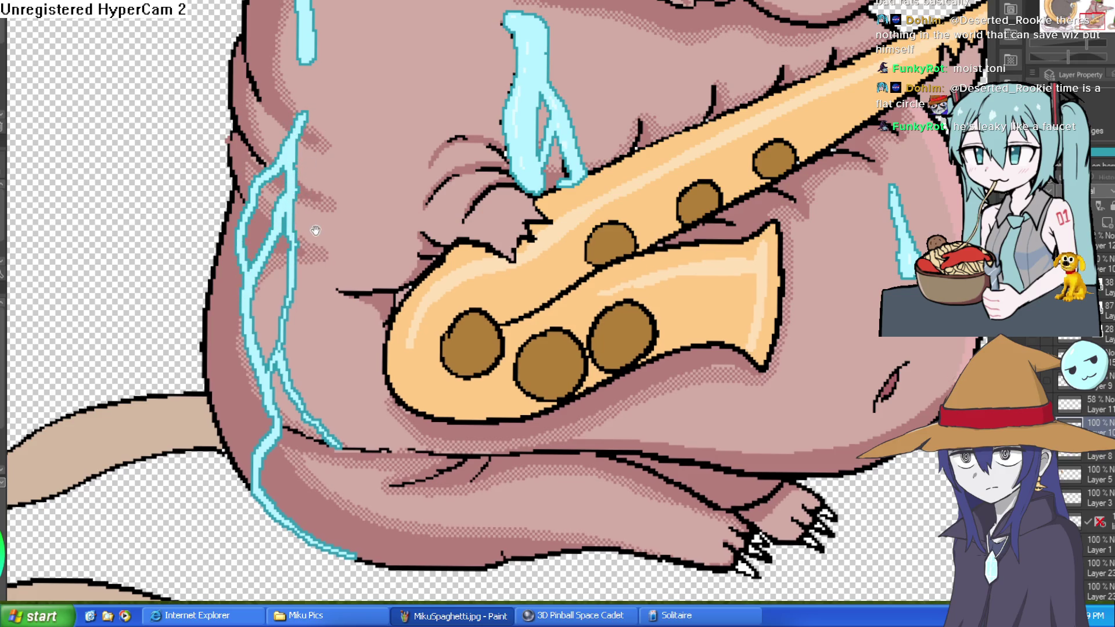
{"action": "scroll", "coordinate": [331, 352], "scroll_direction": "down", "scroll_amount": 3}
{"action": "left_click_drag", "start_coordinate": [332, 353], "coordinate": [394, 356]}
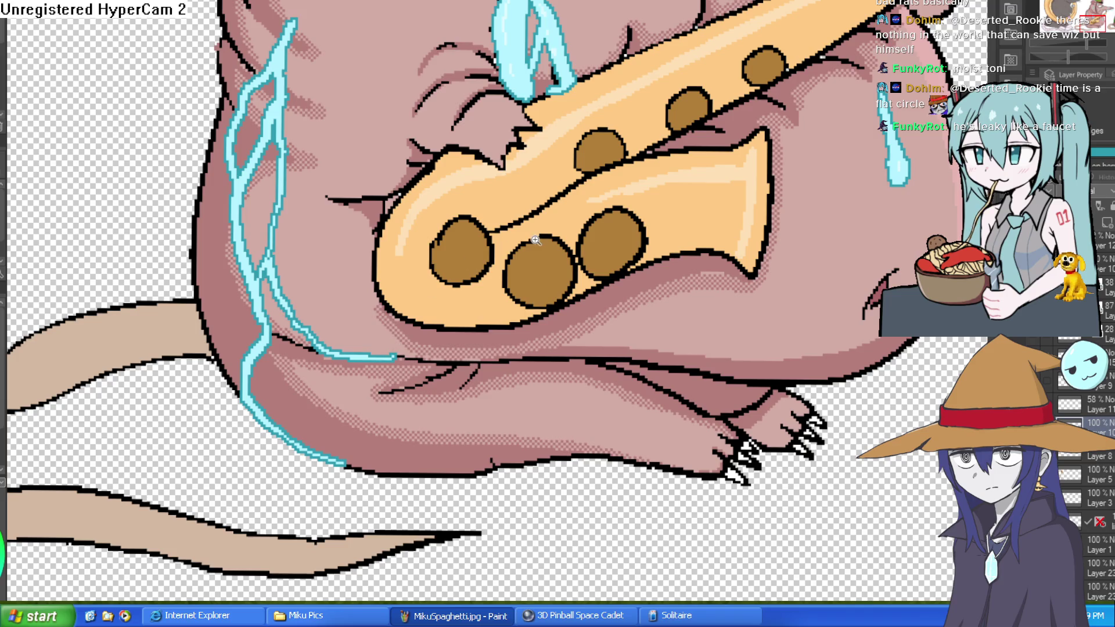
{"action": "scroll", "coordinate": [539, 239], "scroll_direction": "down", "scroll_amount": 3}
{"action": "scroll", "coordinate": [465, 209], "scroll_direction": "up", "scroll_amount": 5}
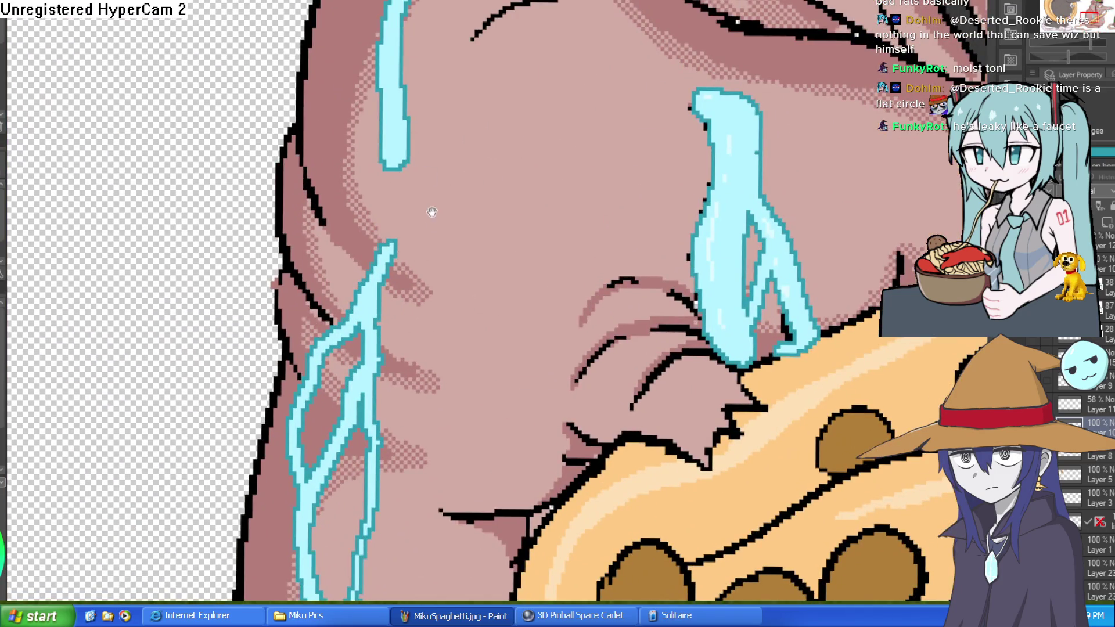
{"action": "left_click_drag", "start_coordinate": [431, 200], "coordinate": [386, 87]}
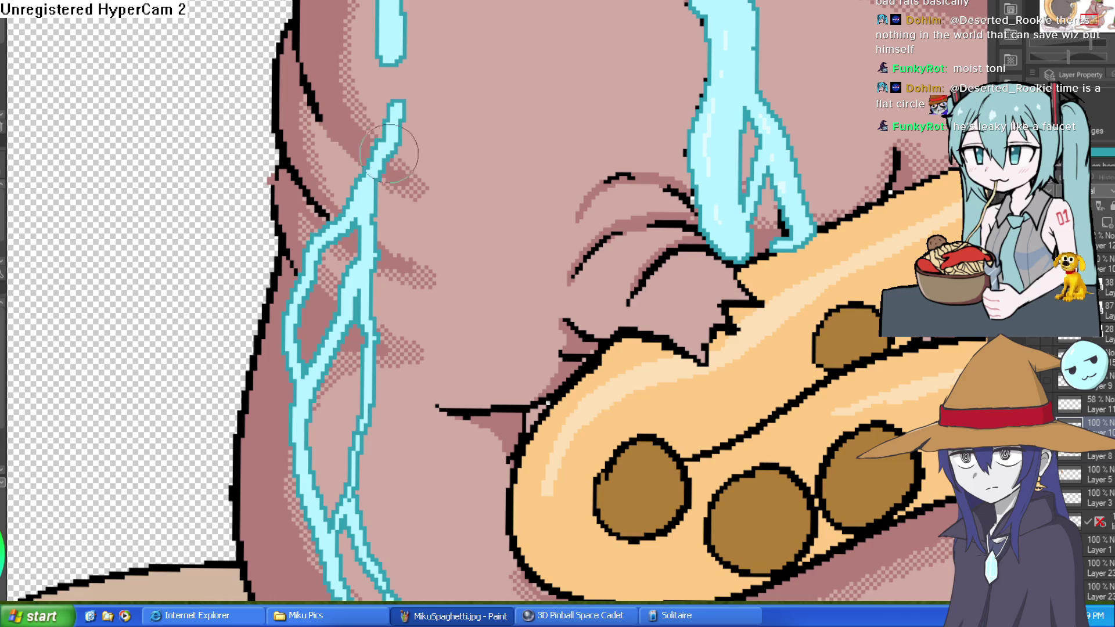
Step: Paint a cyan sweat drop on the rat's belly, then return to Construct 3
{"action": "scroll", "coordinate": [510, 205], "scroll_direction": "down", "scroll_amount": 3}
{"action": "left_click_drag", "start_coordinate": [556, 219], "coordinate": [444, 194]}
{"action": "scroll", "coordinate": [639, 261], "scroll_direction": "down", "scroll_amount": 1}
{"action": "scroll", "coordinate": [695, 288], "scroll_direction": "up", "scroll_amount": 1}
{"action": "mouse_move", "coordinate": [694, 288]}
{"action": "left_mouse_down"}
{"action": "mouse_move", "coordinate": [692, 327]}
{"action": "mouse_move", "coordinate": [694, 310]}
{"action": "left_mouse_up"}
{"action": "left_click_drag", "start_coordinate": [750, 272], "coordinate": [751, 212]}
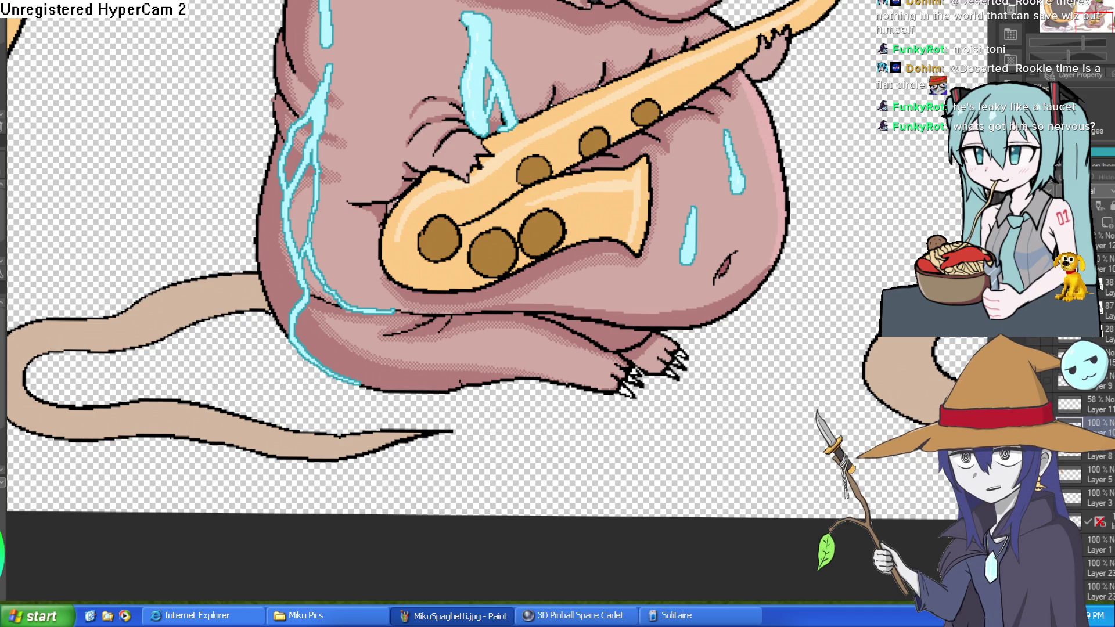
{"action": "key", "text": "alt+Tab"}
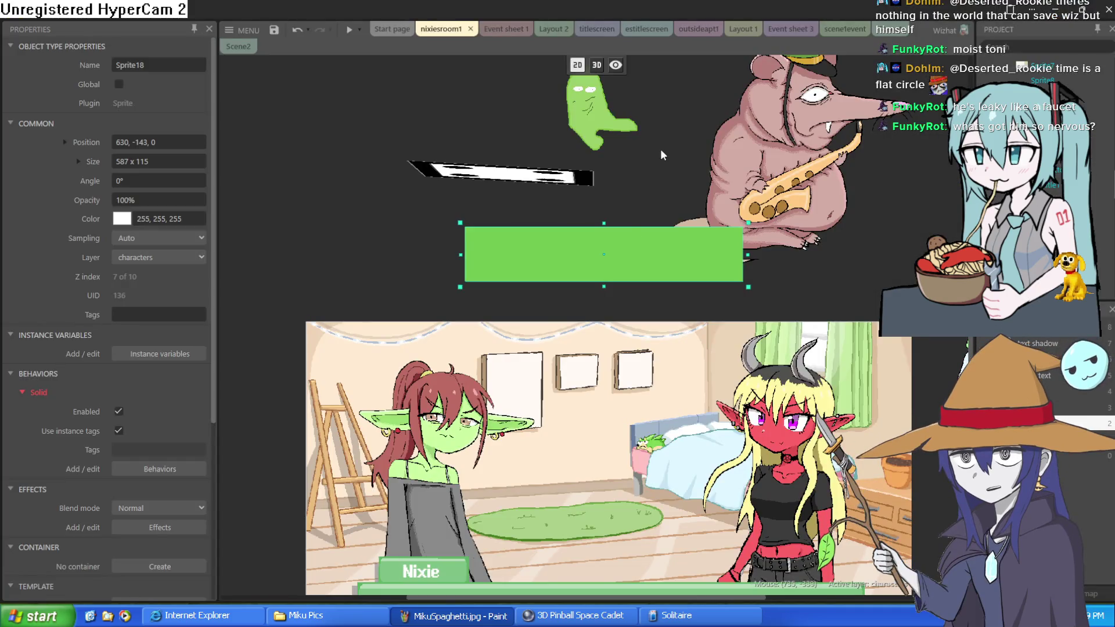
Step: Drag the teal 3D shape out from behind the ghost to the left
{"action": "scroll", "coordinate": [591, 296], "scroll_direction": "up", "scroll_amount": 5}
{"action": "scroll", "coordinate": [539, 241], "scroll_direction": "up", "scroll_amount": 5}
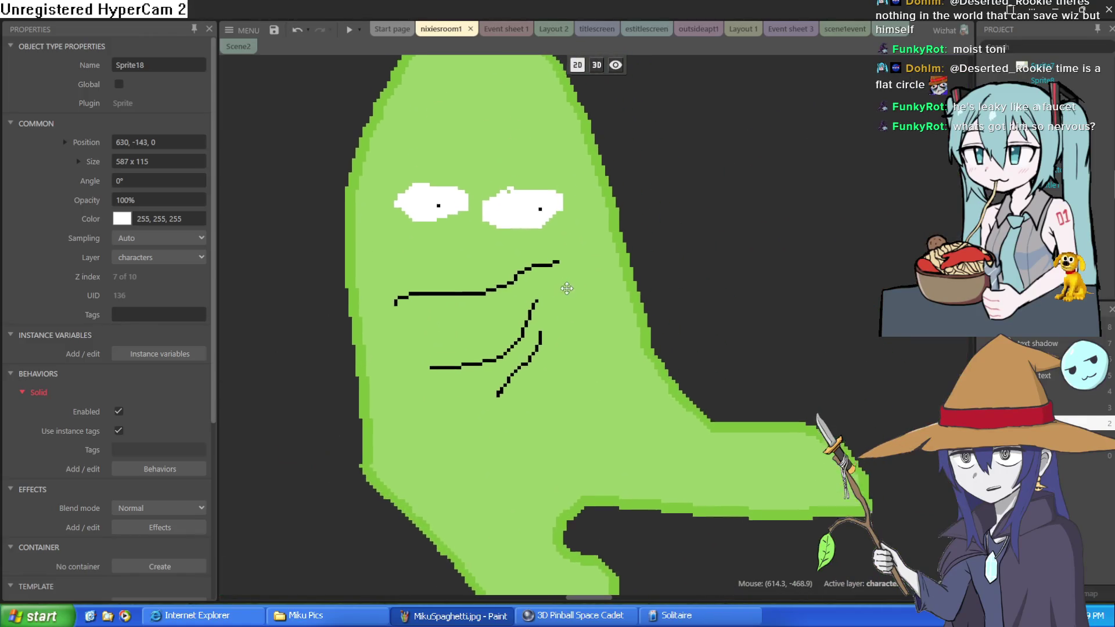
{"action": "scroll", "coordinate": [574, 268], "scroll_direction": "down", "scroll_amount": 2}
{"action": "left_click", "coordinate": [576, 292]}
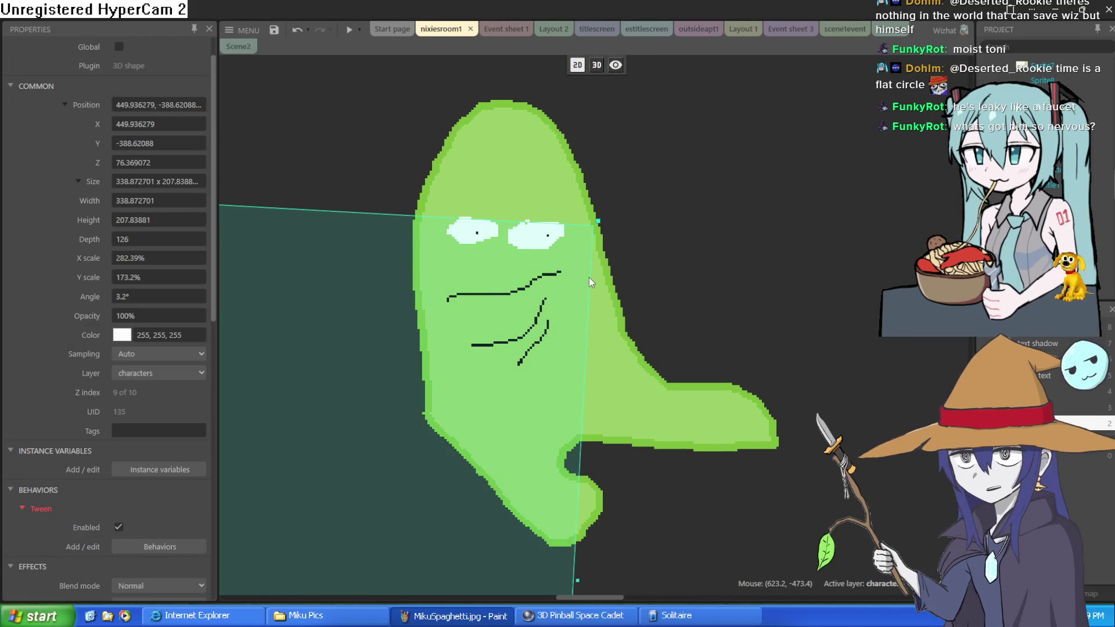
{"action": "mouse_move", "coordinate": [576, 280]}
{"action": "left_mouse_down"}
{"action": "mouse_move", "coordinate": [380, 314]}
{"action": "mouse_move", "coordinate": [350, 301]}
{"action": "left_mouse_up"}
Step: Move the 3D shape further up-left, then go back to Clip Studio Paint
{"action": "left_click", "coordinate": [490, 312]}
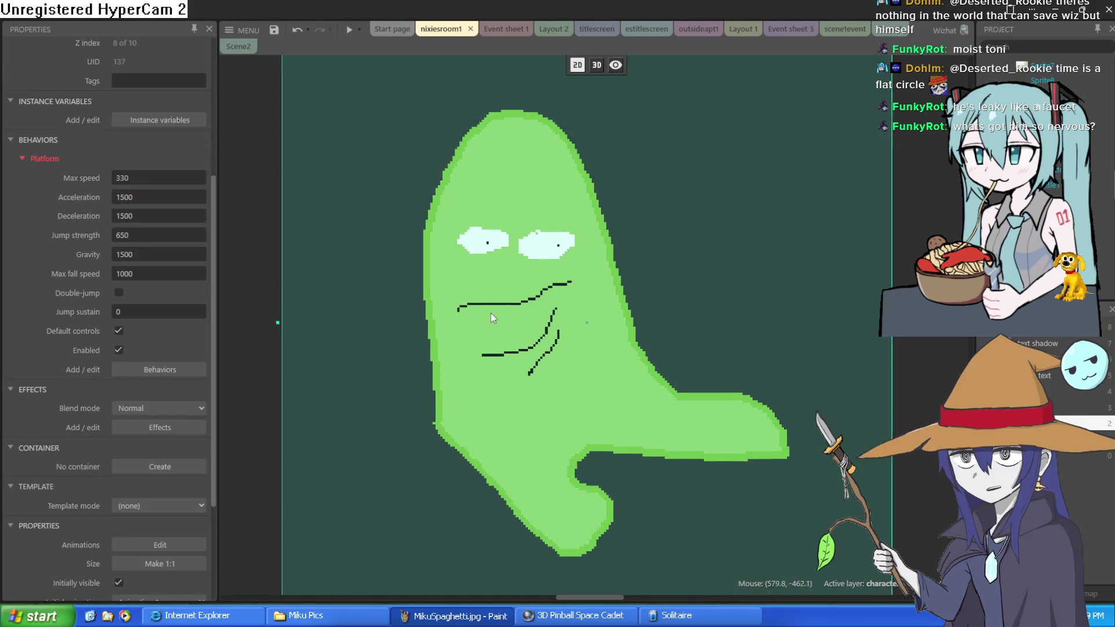
{"action": "scroll", "coordinate": [503, 296], "scroll_direction": "down", "scroll_amount": 3}
{"action": "scroll", "coordinate": [524, 274], "scroll_direction": "down", "scroll_amount": 3}
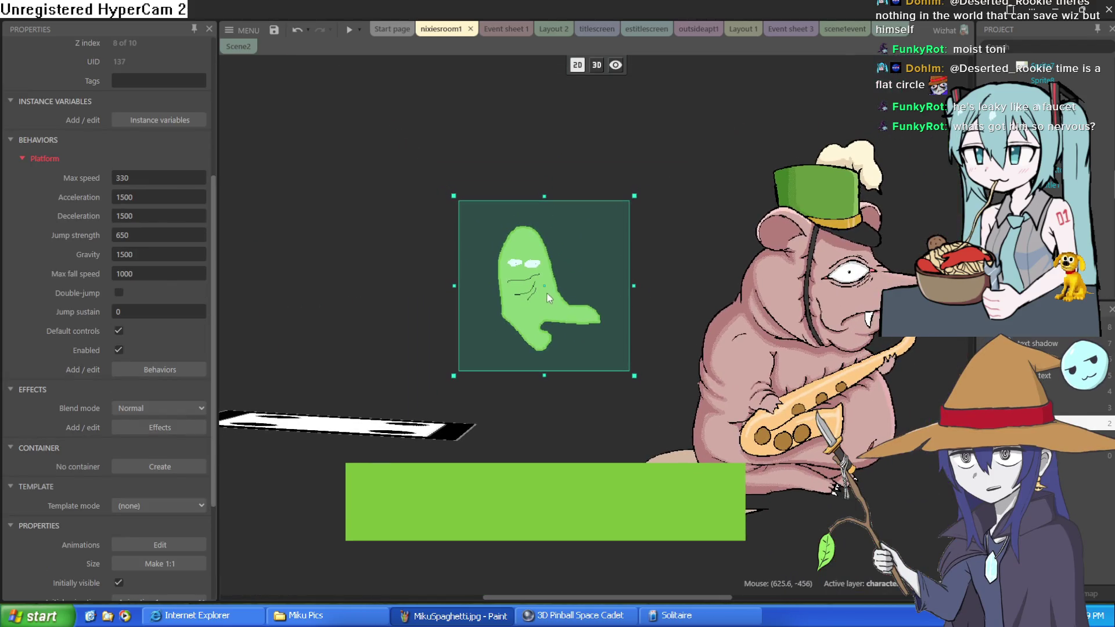
{"action": "scroll", "coordinate": [546, 291], "scroll_direction": "up", "scroll_amount": 5}
{"action": "scroll", "coordinate": [546, 307], "scroll_direction": "up", "scroll_amount": 3}
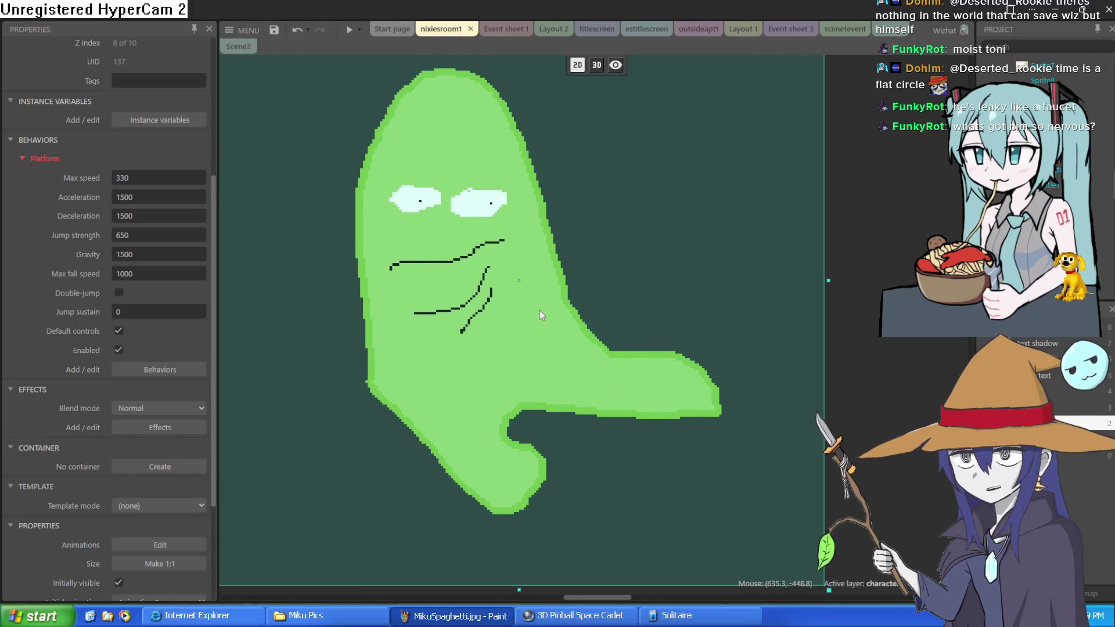
{"action": "scroll", "coordinate": [546, 294], "scroll_direction": "down", "scroll_amount": 2}
{"action": "scroll", "coordinate": [547, 297], "scroll_direction": "up", "scroll_amount": 1}
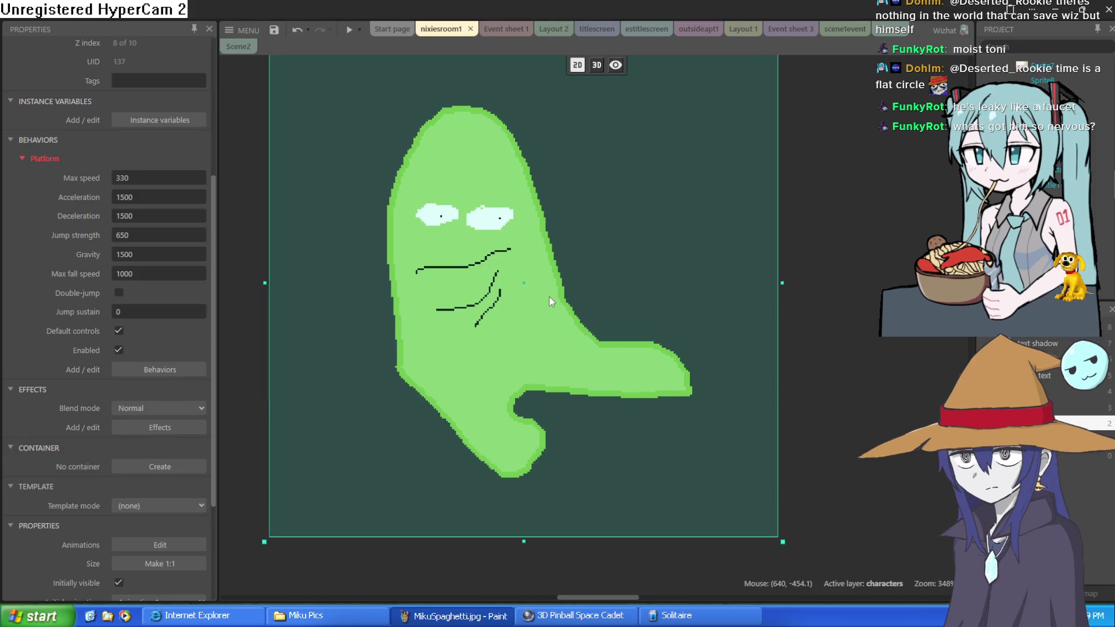
{"action": "scroll", "coordinate": [550, 296], "scroll_direction": "down", "scroll_amount": 2}
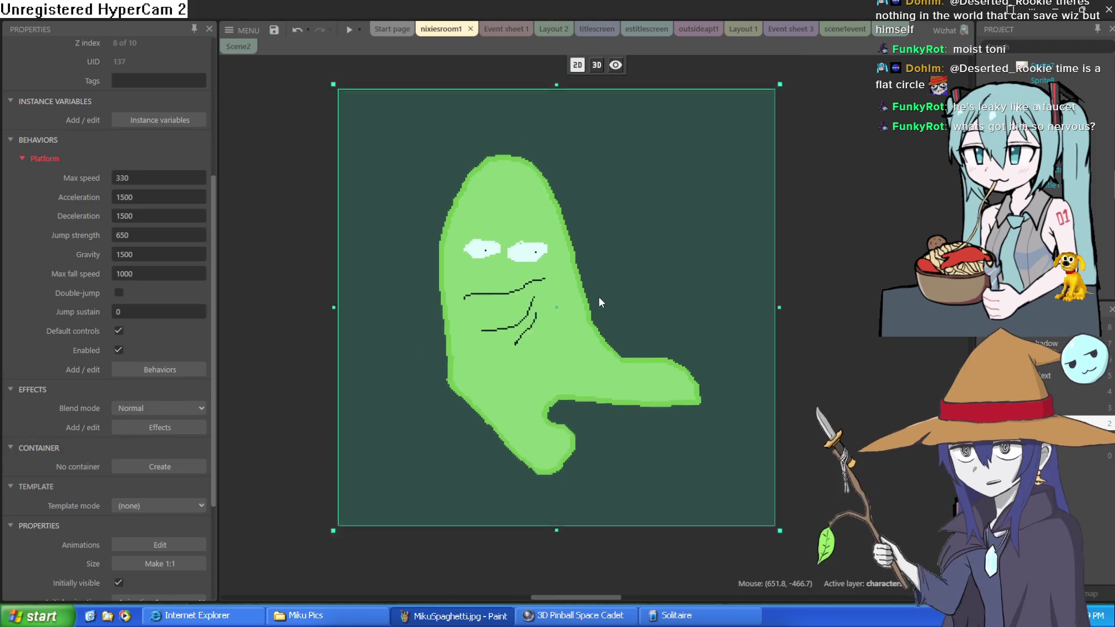
{"action": "scroll", "coordinate": [601, 301], "scroll_direction": "down", "scroll_amount": 4}
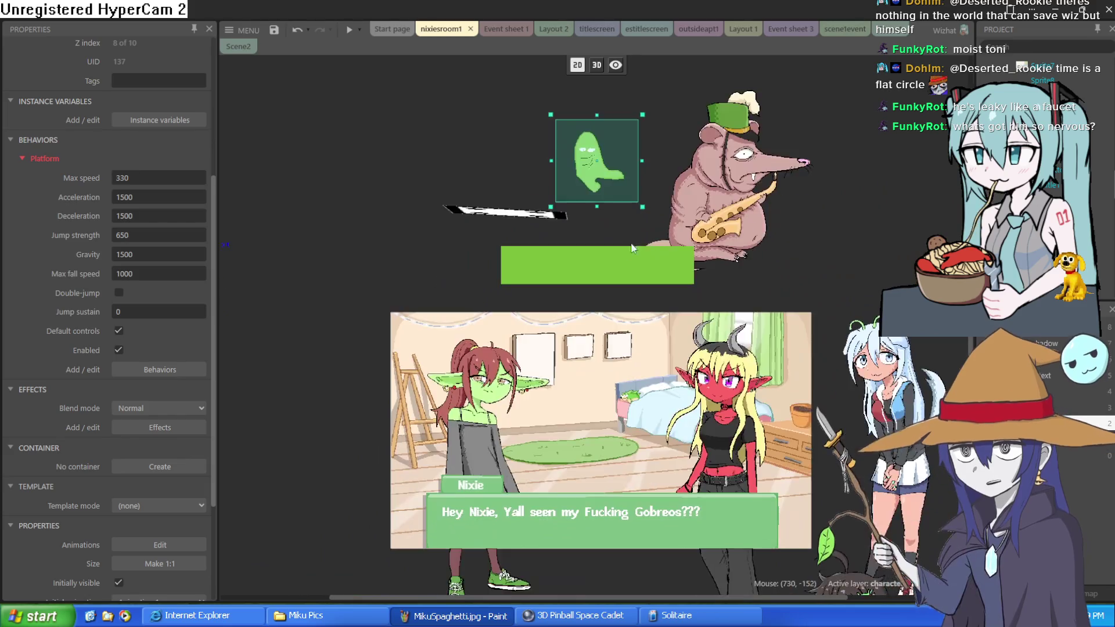
{"action": "left_click_drag", "start_coordinate": [532, 203], "coordinate": [404, 167]}
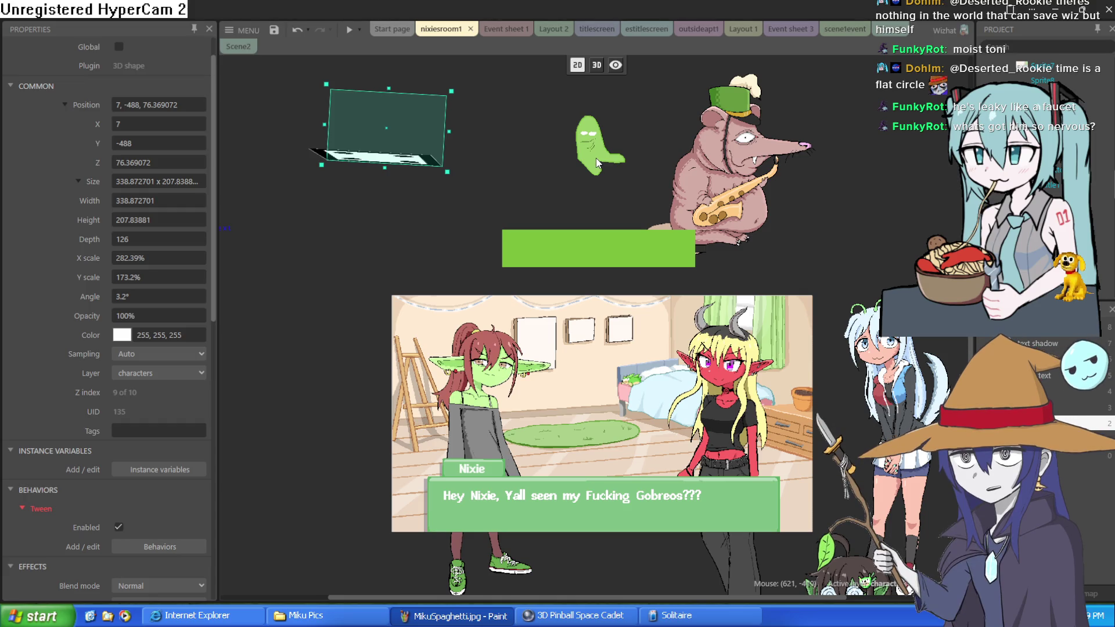
{"action": "left_click", "coordinate": [1055, 7]}
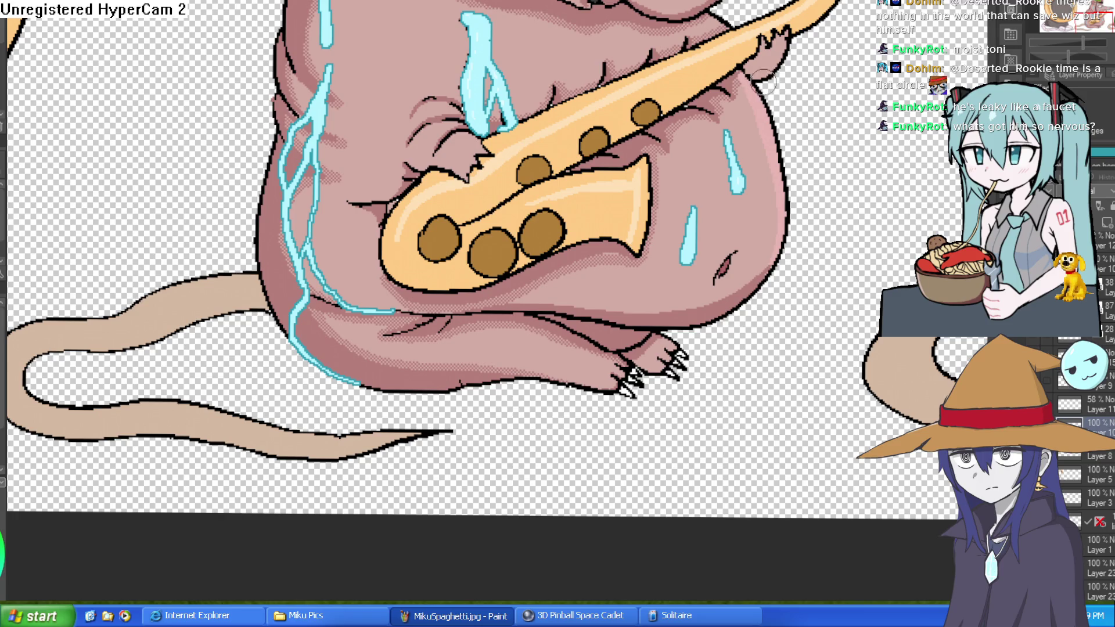
Step: Paint a sweat streak along the rat's right side and a drip from under the snout
{"action": "left_click_drag", "start_coordinate": [759, 86], "coordinate": [782, 150]}
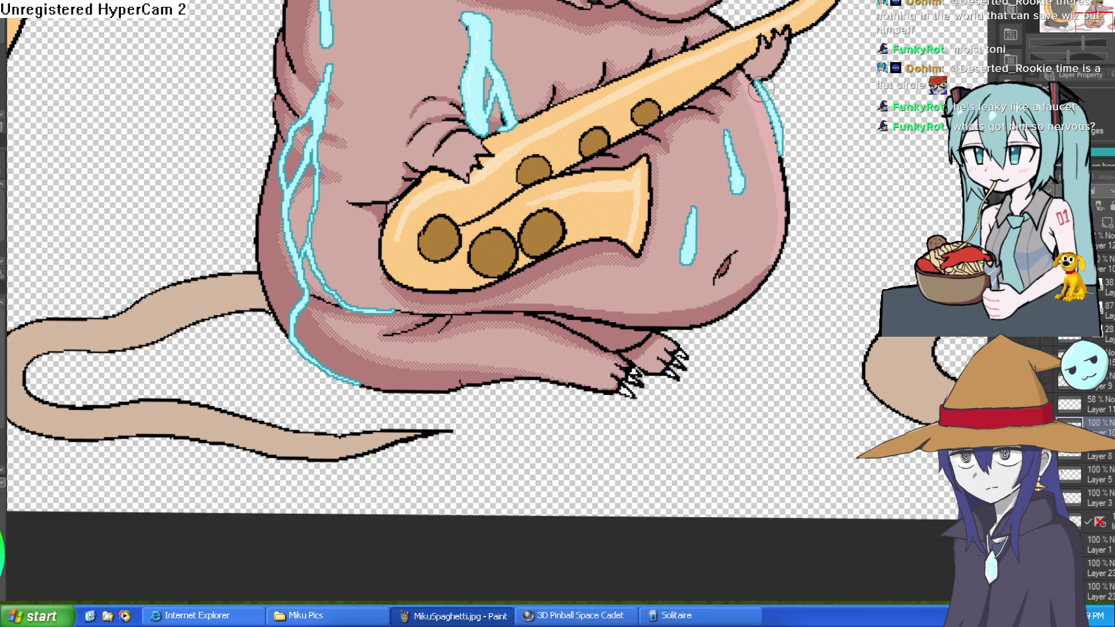
{"action": "scroll", "coordinate": [784, 151], "scroll_direction": "up", "scroll_amount": 5}
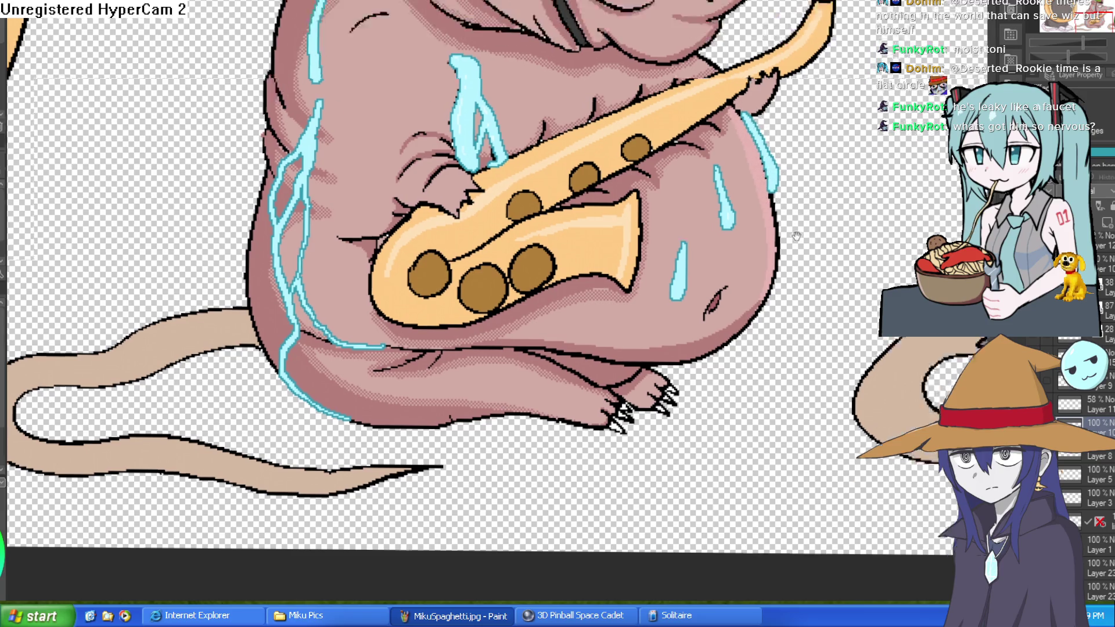
{"action": "left_click_drag", "start_coordinate": [751, 114], "coordinate": [634, 235]}
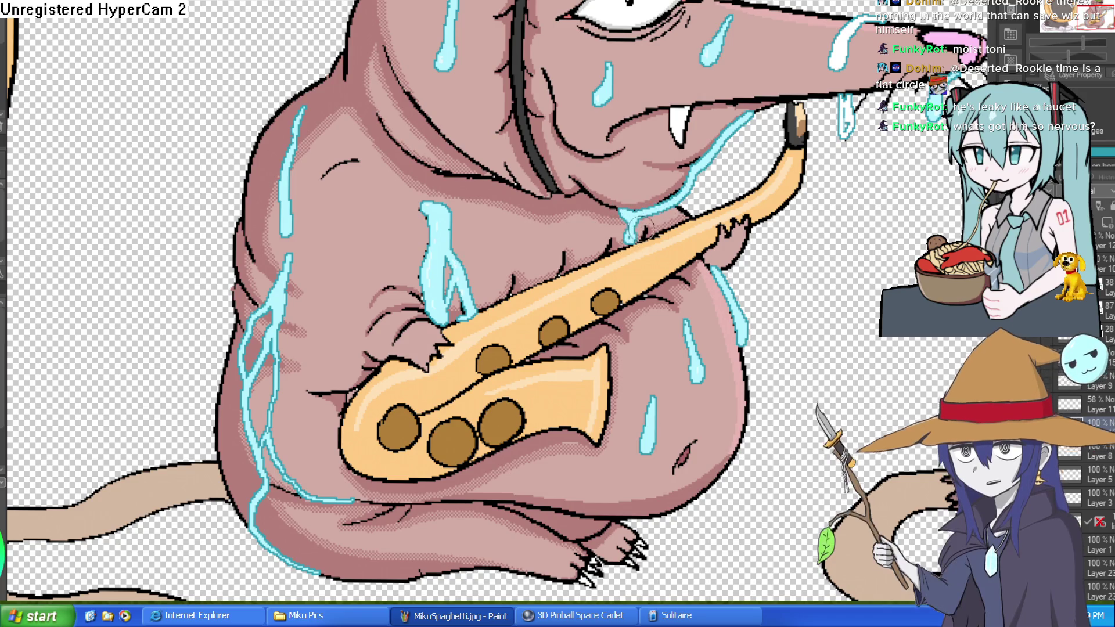
{"action": "scroll", "coordinate": [778, 182], "scroll_direction": "down", "scroll_amount": 5}
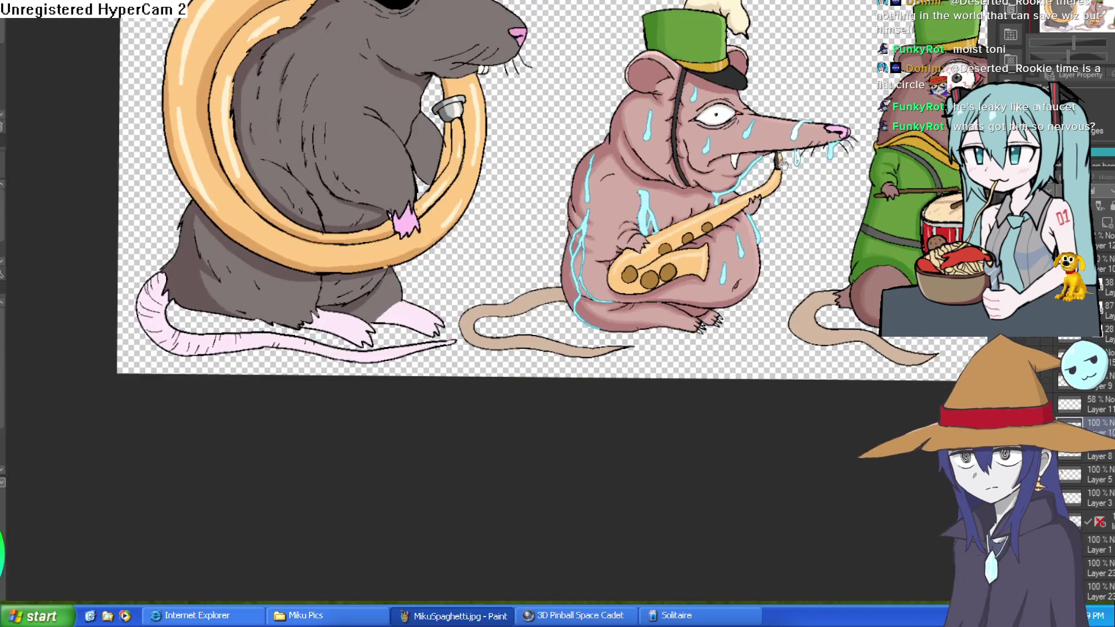
{"action": "scroll", "coordinate": [755, 151], "scroll_direction": "up", "scroll_amount": 6}
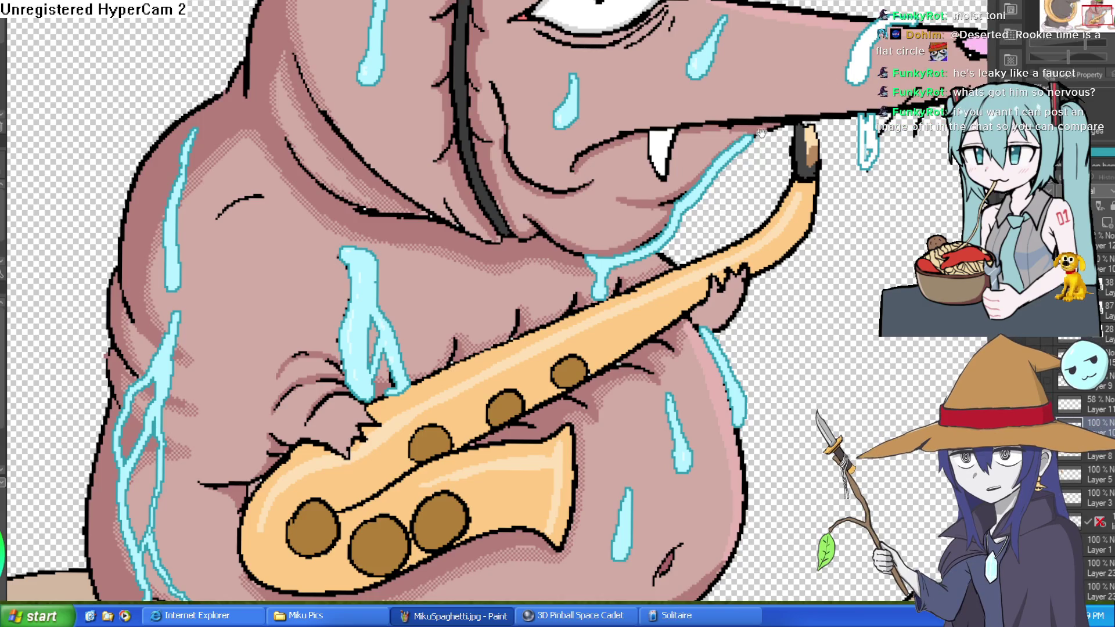
{"action": "scroll", "coordinate": [750, 168], "scroll_direction": "up", "scroll_amount": 2}
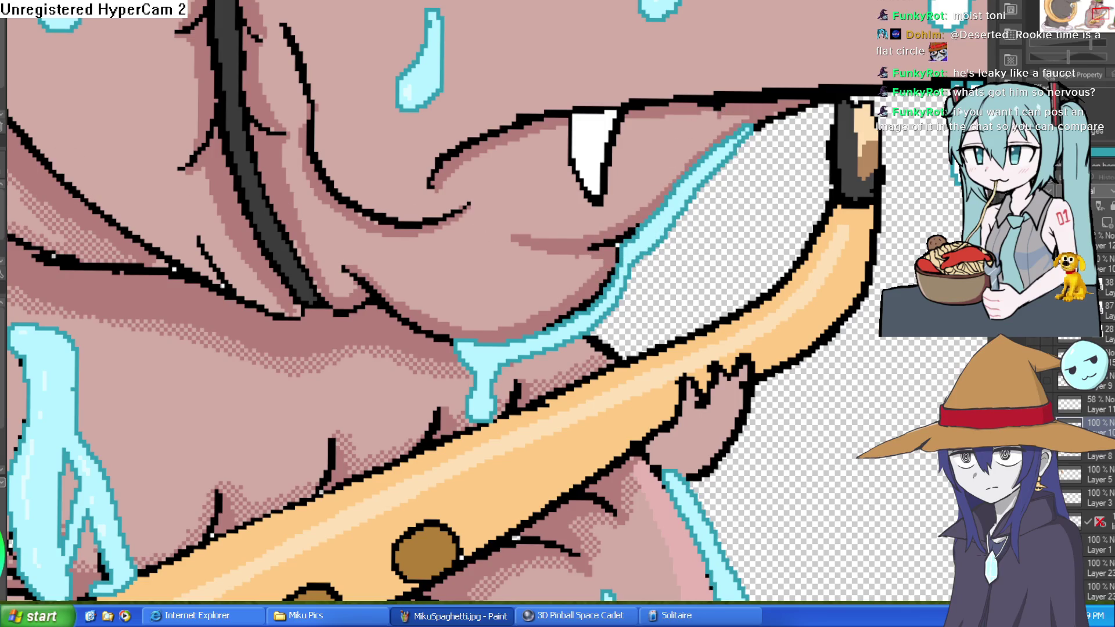
Step: Tilt the view, then paint a light-blue drip along the eyelid line and smooth its hooked end into a curve
{"action": "key", "text": "End"}
{"action": "key", "text": "End"}
{"action": "key", "text": "End"}
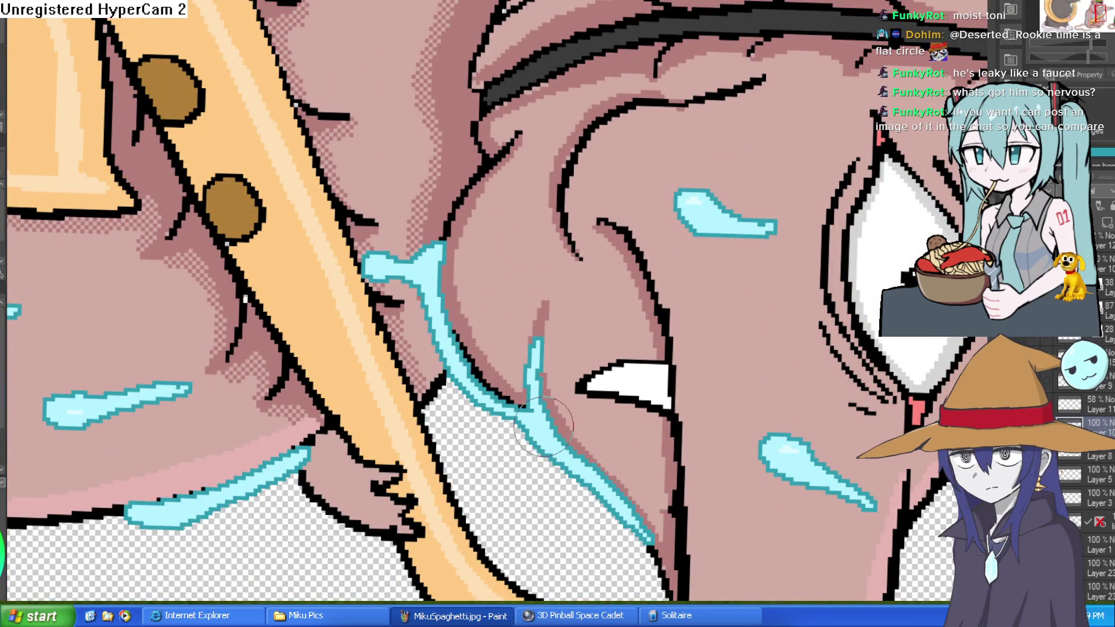
{"action": "key", "text": "End"}
{"action": "key", "text": "End"}
{"action": "key", "text": "End"}
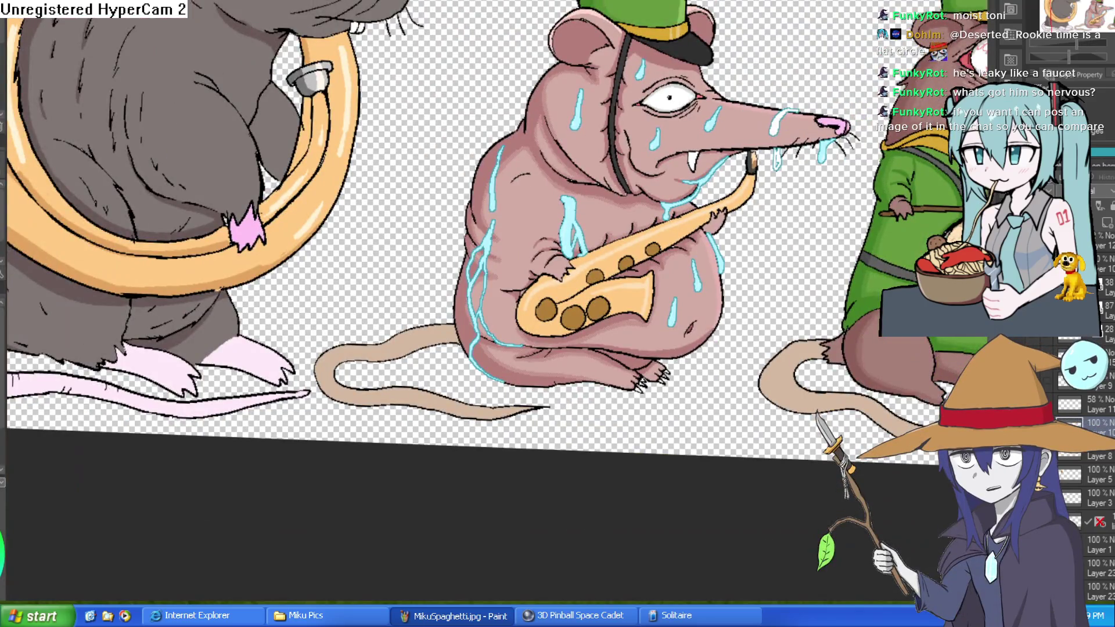
{"action": "scroll", "coordinate": [793, 276], "scroll_direction": "down", "scroll_amount": 2}
{"action": "left_click_drag", "start_coordinate": [750, 256], "coordinate": [793, 277]}
{"action": "scroll", "coordinate": [793, 277], "scroll_direction": "up", "scroll_amount": 3}
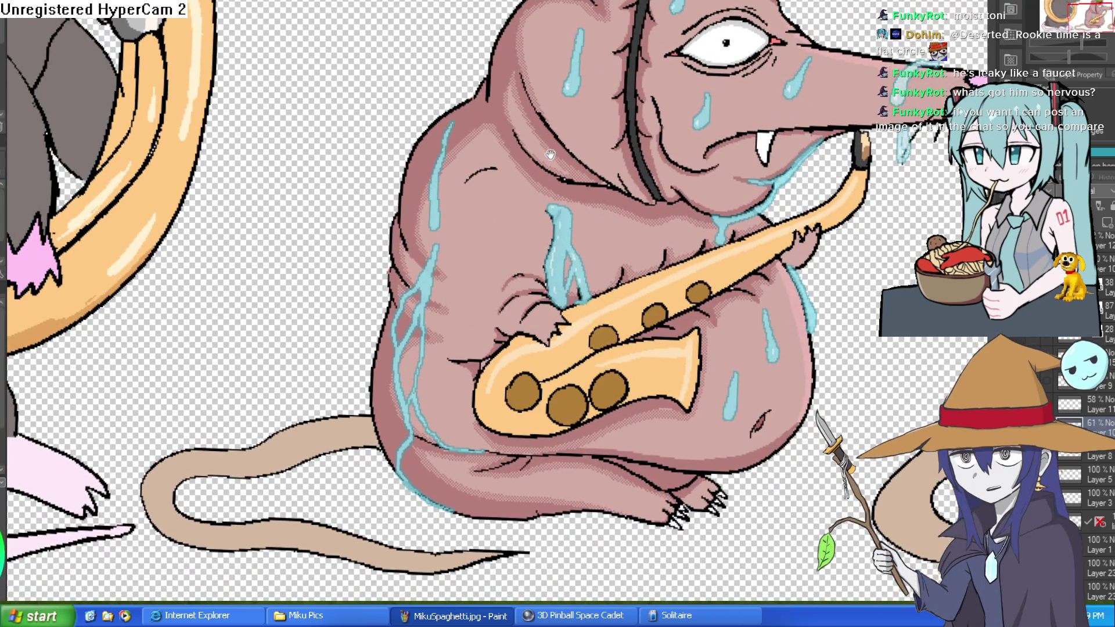
{"action": "left_click_drag", "start_coordinate": [550, 155], "coordinate": [533, 97]}
{"action": "scroll", "coordinate": [528, 105], "scroll_direction": "up", "scroll_amount": 2}
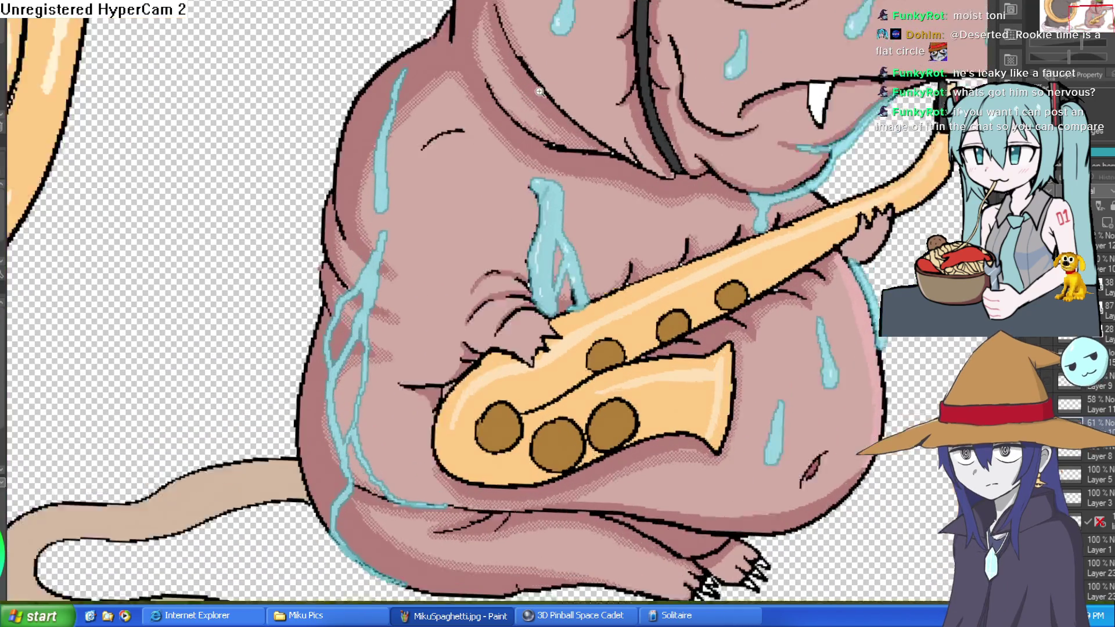
{"action": "mouse_move", "coordinate": [523, 128]}
{"action": "left_mouse_down"}
{"action": "mouse_move", "coordinate": [525, 145]}
{"action": "mouse_move", "coordinate": [620, 167]}
{"action": "left_mouse_up"}
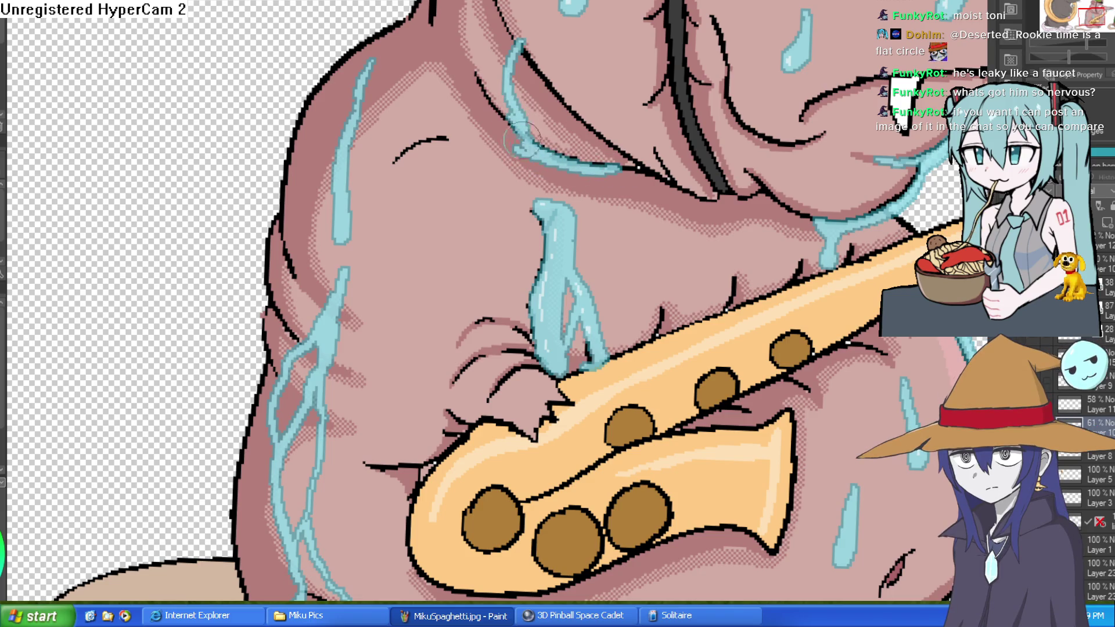
{"action": "mouse_move", "coordinate": [525, 116]}
{"action": "left_mouse_down"}
{"action": "mouse_move", "coordinate": [560, 125]}
{"action": "mouse_move", "coordinate": [487, 241]}
{"action": "left_mouse_up"}
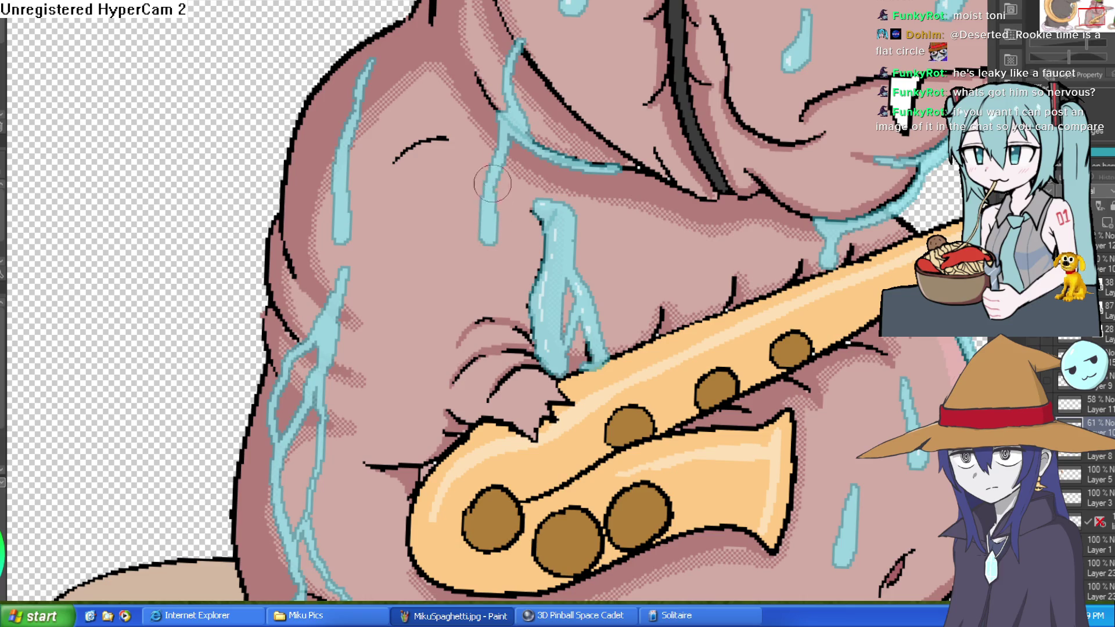
{"action": "scroll", "coordinate": [752, 113], "scroll_direction": "down", "scroll_amount": 5}
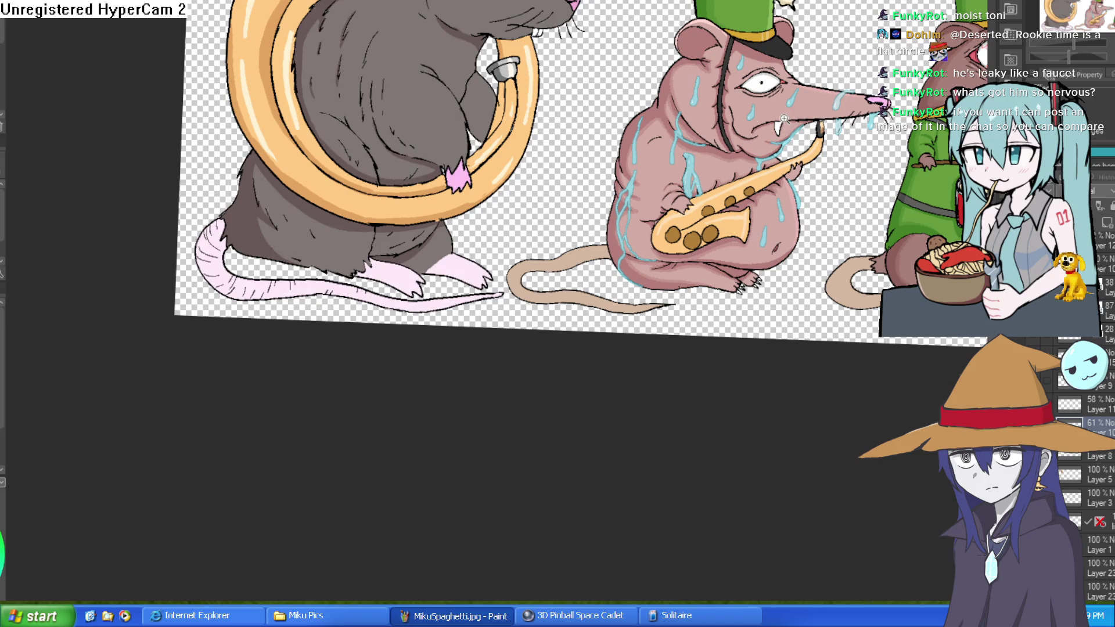
Step: Widen the vertical blue drip and extend it upward with a larger brush
{"action": "scroll", "coordinate": [784, 118], "scroll_direction": "up", "scroll_amount": 6}
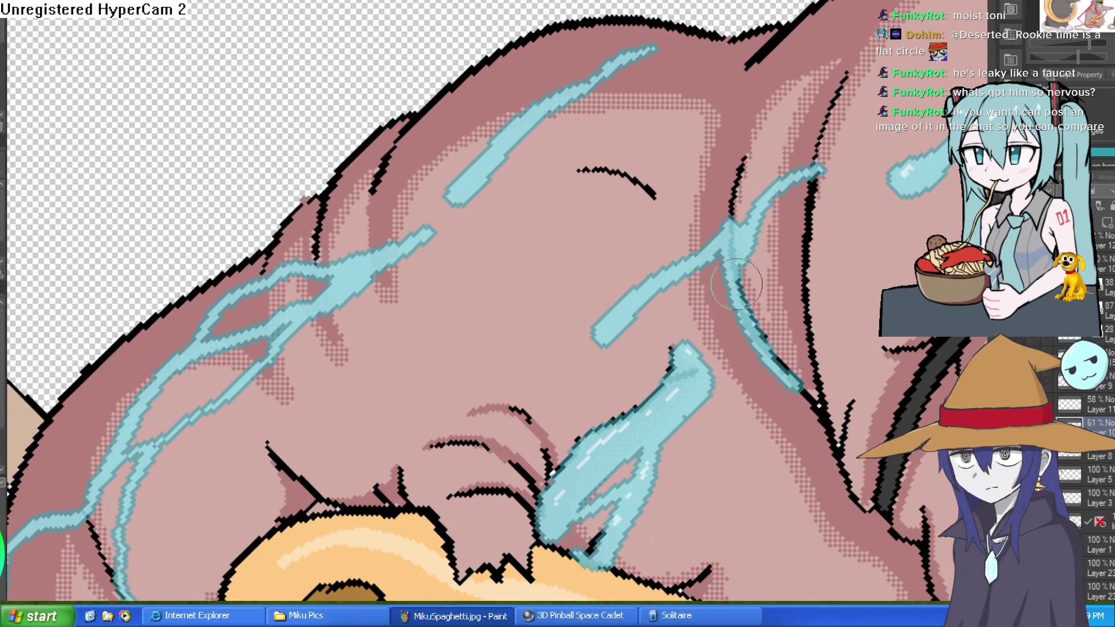
{"action": "mouse_move", "coordinate": [737, 284]}
{"action": "left_mouse_down"}
{"action": "mouse_move", "coordinate": [772, 193]}
{"action": "mouse_move", "coordinate": [735, 201]}
{"action": "left_mouse_up"}
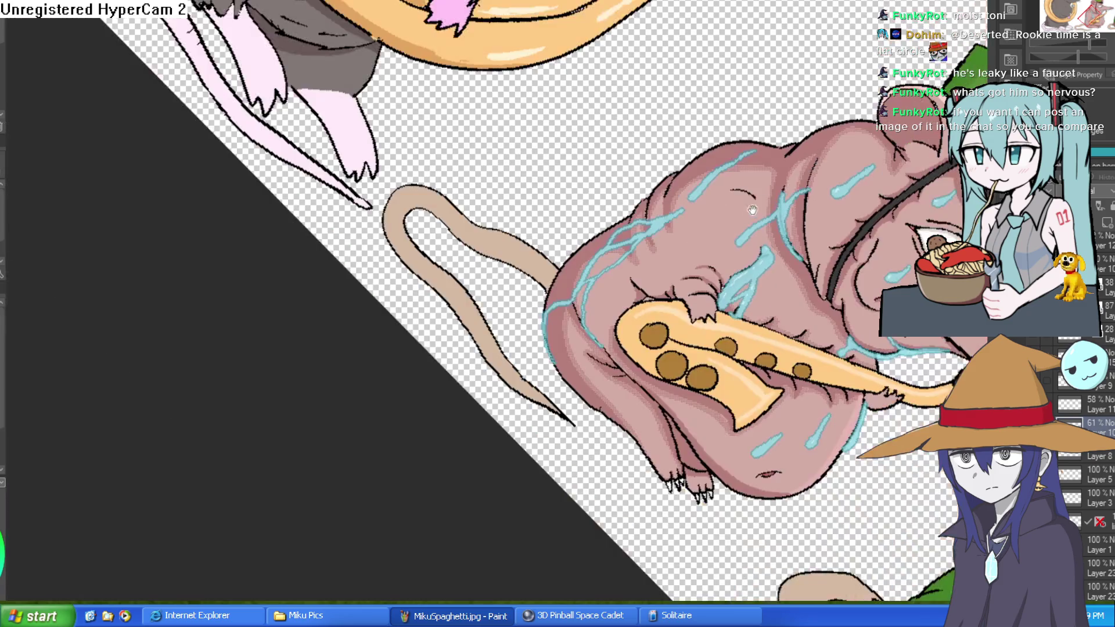
{"action": "scroll", "coordinate": [742, 93], "scroll_direction": "down", "scroll_amount": 4}
Step: Paint light highlights down the drip beside the face, then switch back to Construct 3
{"action": "left_click_drag", "start_coordinate": [742, 93], "coordinate": [760, 107]}
{"action": "left_click_drag", "start_coordinate": [816, 138], "coordinate": [712, 125]}
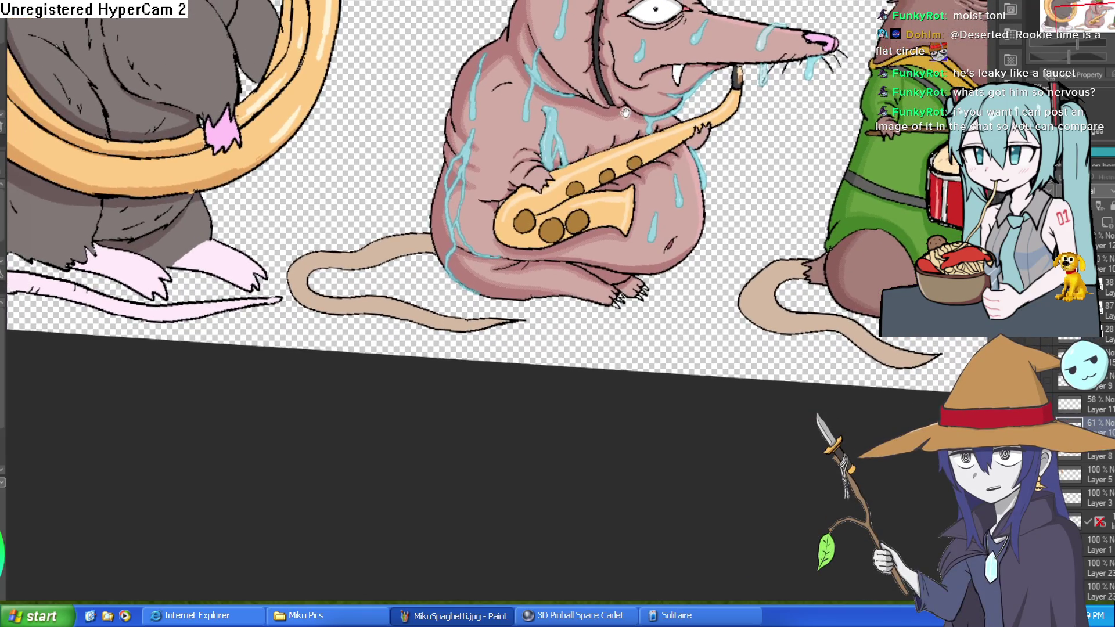
{"action": "scroll", "coordinate": [517, 113], "scroll_direction": "up", "scroll_amount": 3}
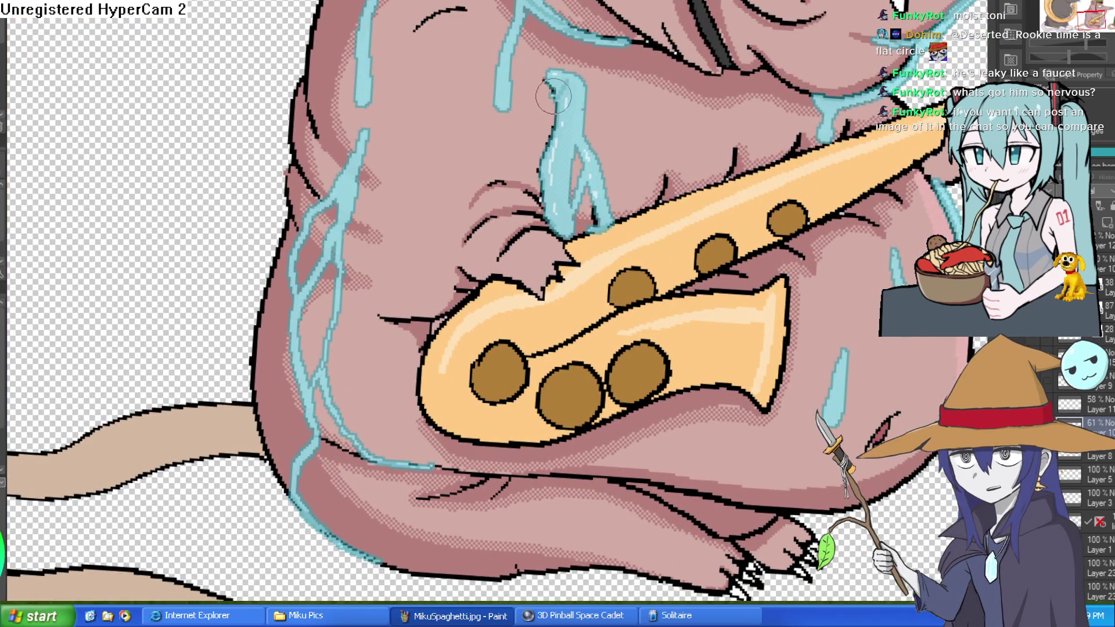
{"action": "mouse_move", "coordinate": [553, 96]}
{"action": "left_mouse_down"}
{"action": "mouse_move", "coordinate": [534, 210]}
{"action": "mouse_move", "coordinate": [552, 183]}
{"action": "mouse_move", "coordinate": [550, 141]}
{"action": "left_mouse_up"}
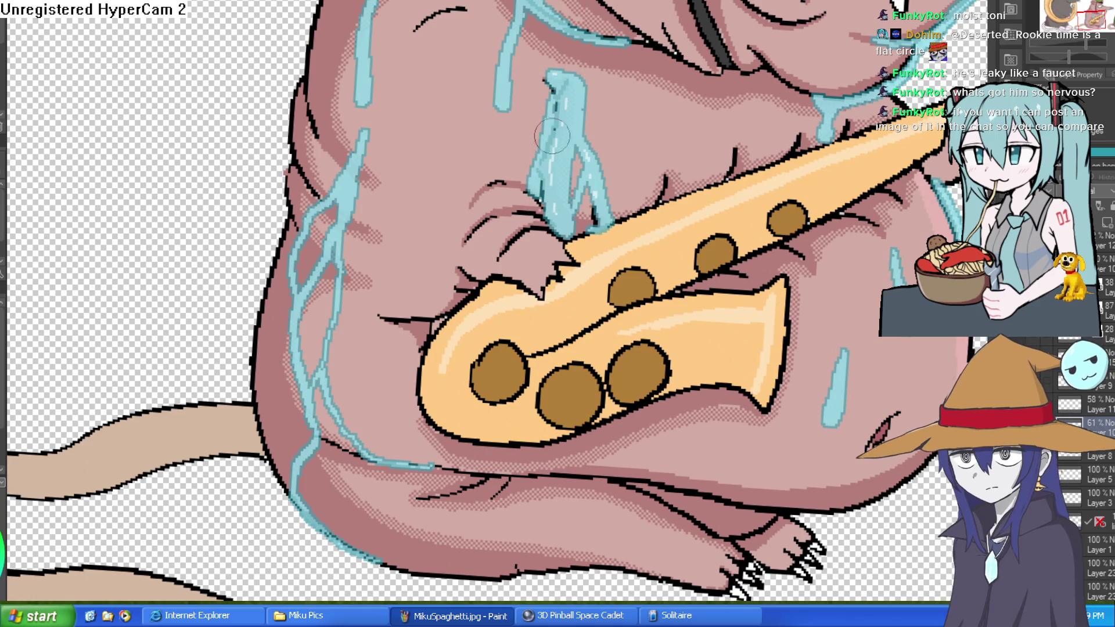
{"action": "scroll", "coordinate": [653, 144], "scroll_direction": "down", "scroll_amount": 3}
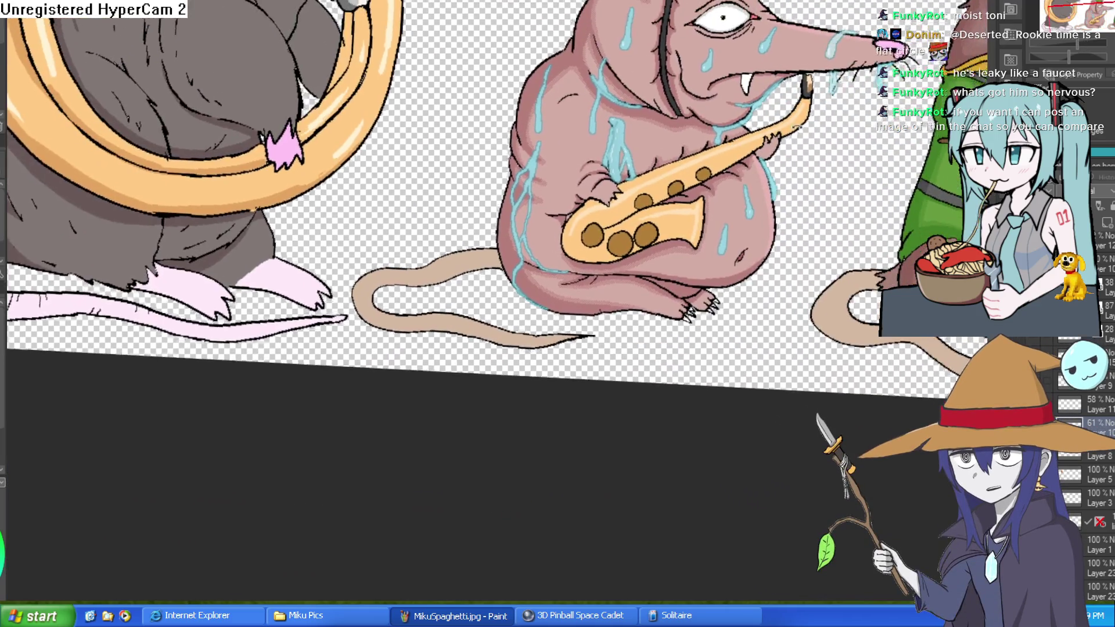
{"action": "left_click_drag", "start_coordinate": [801, 128], "coordinate": [816, 98]}
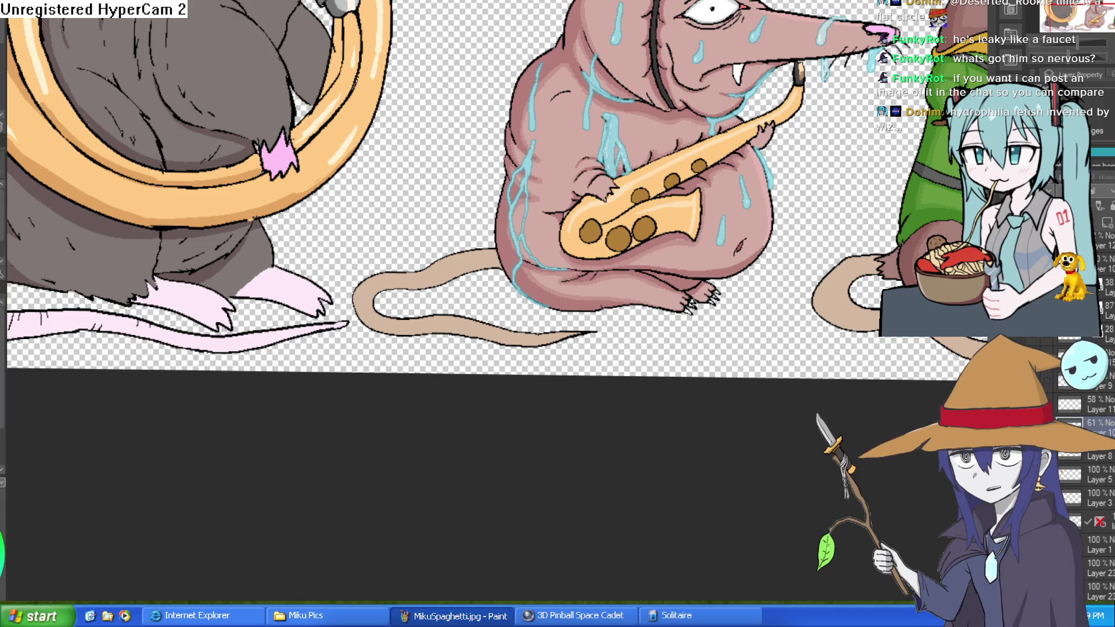
{"action": "key", "text": "alt+Tab"}
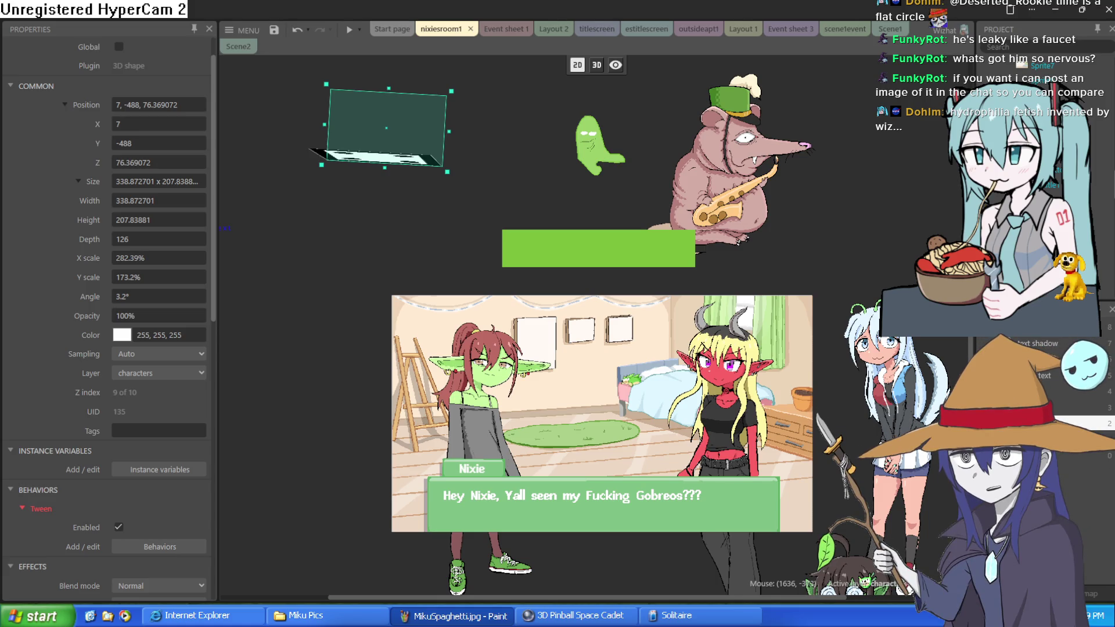
Step: Back in Clip Studio Paint, paint a long light-blue drip down from the rat's mouth, undoing one stroke
{"action": "left_click", "coordinate": [1053, 11]}
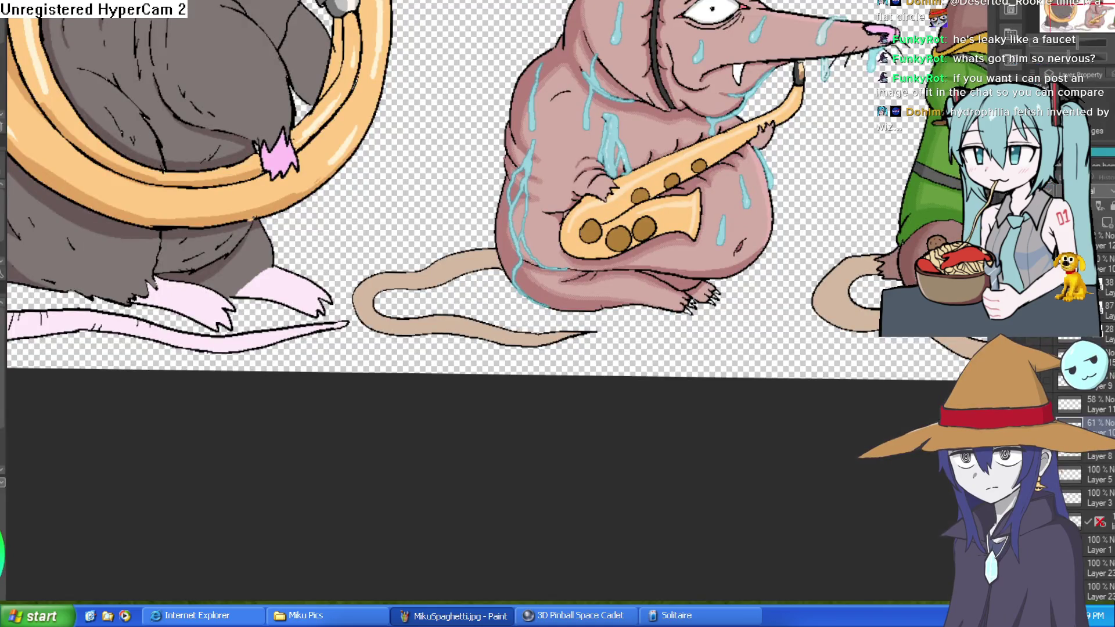
{"action": "scroll", "coordinate": [601, 116], "scroll_direction": "up", "scroll_amount": 3}
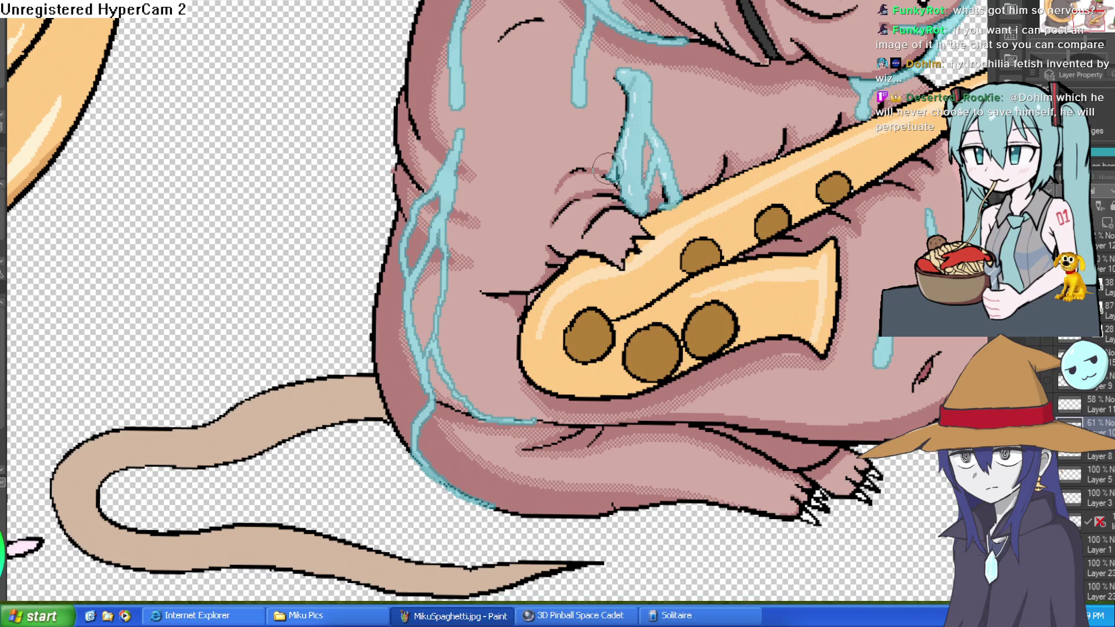
{"action": "scroll", "coordinate": [679, 101], "scroll_direction": "down", "scroll_amount": 5}
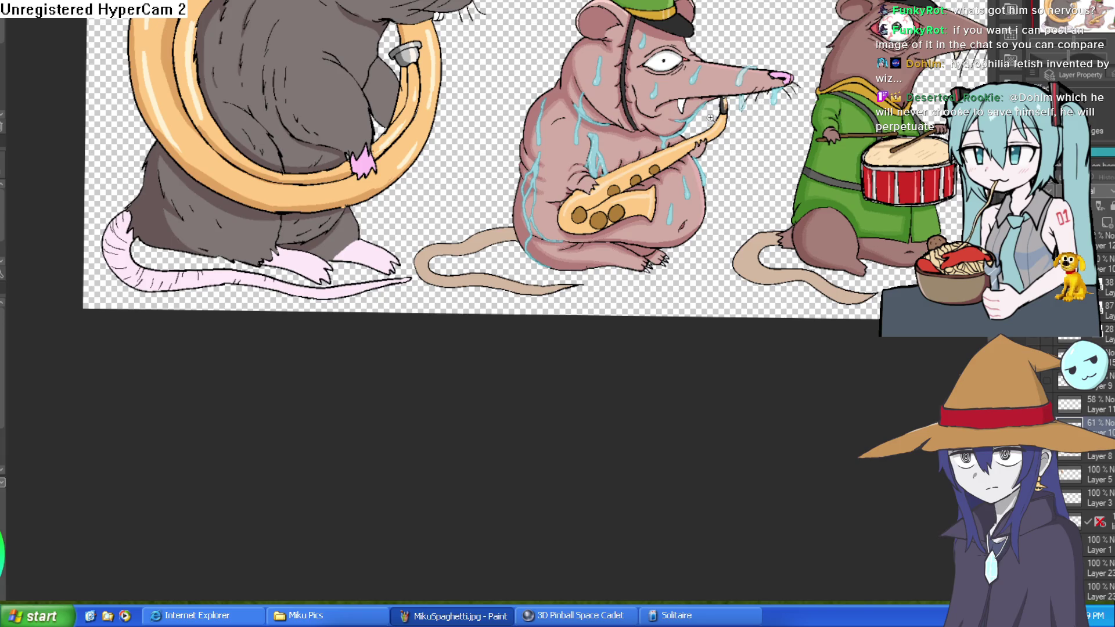
{"action": "scroll", "coordinate": [712, 116], "scroll_direction": "up", "scroll_amount": 5}
{"action": "left_click_drag", "start_coordinate": [677, 107], "coordinate": [677, 308]}
{"action": "mouse_move", "coordinate": [675, 220]}
{"action": "left_mouse_down"}
{"action": "mouse_move", "coordinate": [669, 119]}
{"action": "mouse_move", "coordinate": [666, 296]}
{"action": "mouse_move", "coordinate": [668, 101]}
{"action": "left_mouse_up"}
{"action": "key", "text": "ctrl+z"}
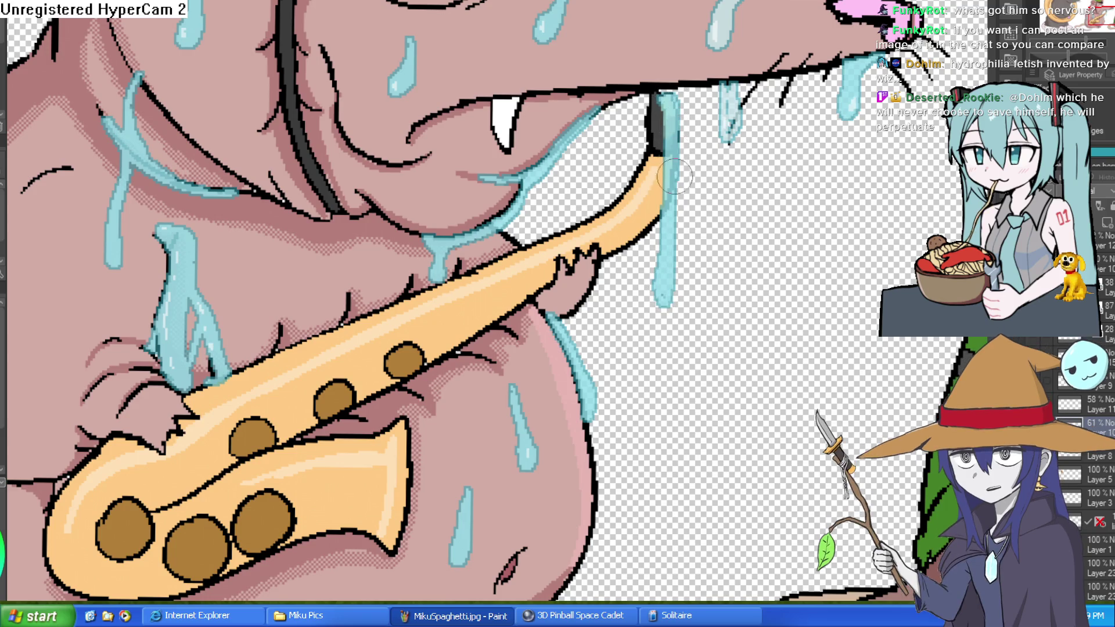
Step: Cover the dark saxophone tip with blue paint
{"action": "scroll", "coordinate": [739, 230], "scroll_direction": "down", "scroll_amount": 5}
{"action": "scroll", "coordinate": [739, 230], "scroll_direction": "up", "scroll_amount": 5}
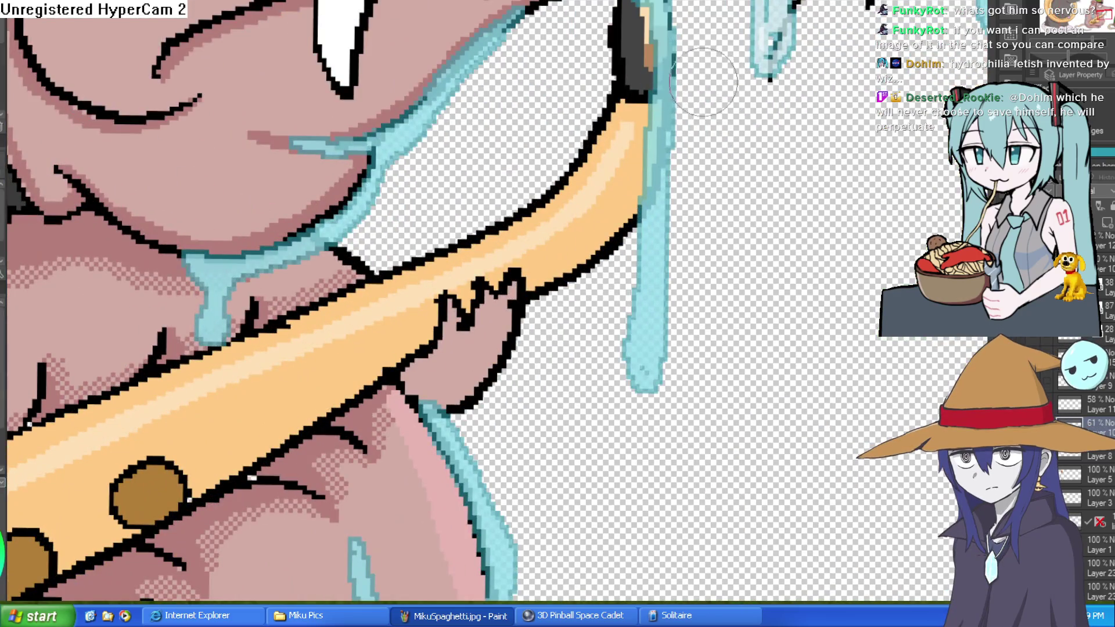
{"action": "mouse_move", "coordinate": [686, 58]}
{"action": "left_mouse_down"}
{"action": "mouse_move", "coordinate": [697, 127]}
{"action": "mouse_move", "coordinate": [662, 64]}
{"action": "mouse_move", "coordinate": [668, 186]}
{"action": "mouse_move", "coordinate": [653, 285]}
{"action": "left_mouse_up"}
{"action": "left_click_drag", "start_coordinate": [733, 173], "coordinate": [706, 166]}
{"action": "mouse_move", "coordinate": [645, 134]}
{"action": "left_mouse_down"}
{"action": "mouse_move", "coordinate": [639, 58]}
{"action": "mouse_move", "coordinate": [657, 105]}
{"action": "mouse_move", "coordinate": [651, 89]}
{"action": "left_mouse_up"}
{"action": "scroll", "coordinate": [627, 175], "scroll_direction": "down", "scroll_amount": 2}
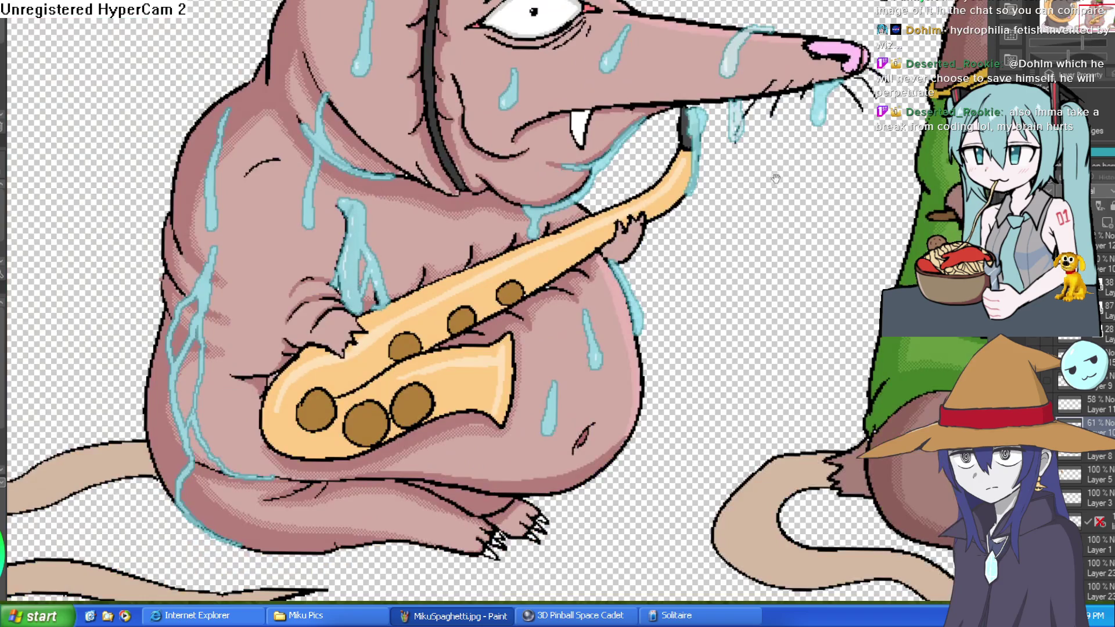
{"action": "left_click_drag", "start_coordinate": [626, 222], "coordinate": [604, 190]}
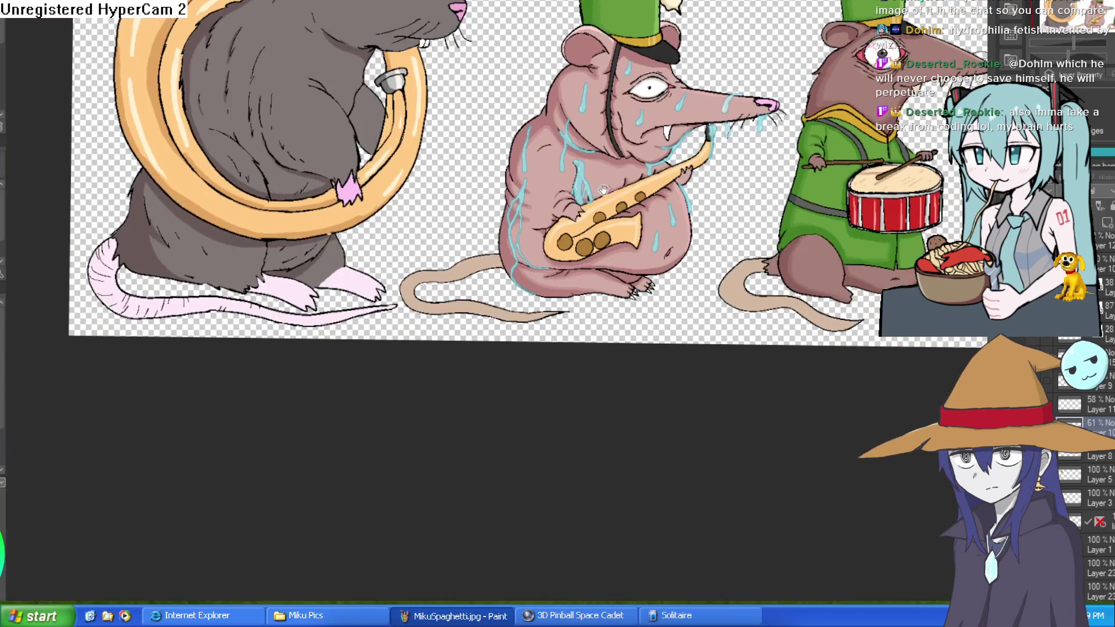
Step: Select Layer 11 and look over the rat from face to saxophone
{"action": "left_click", "coordinate": [1102, 409]}
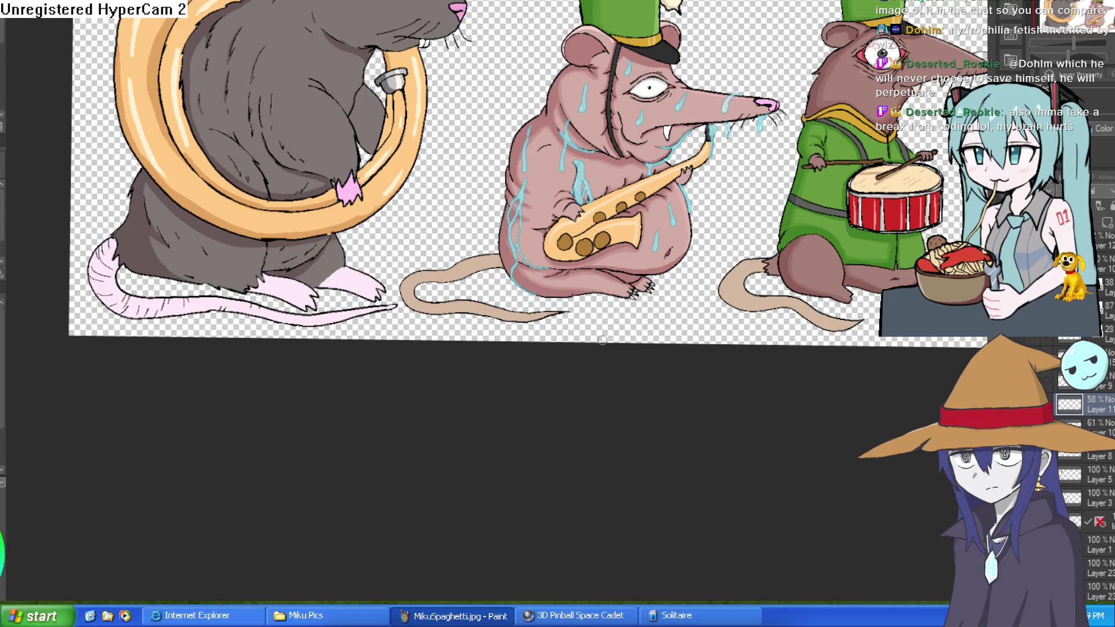
{"action": "scroll", "coordinate": [700, 104], "scroll_direction": "up", "scroll_amount": 5}
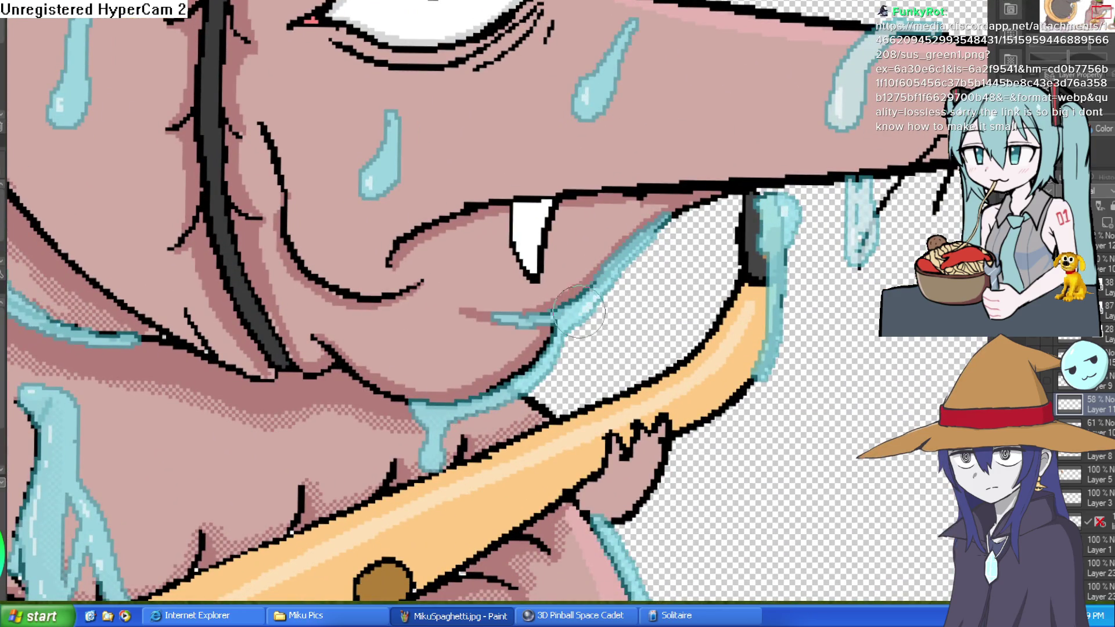
{"action": "left_click_drag", "start_coordinate": [575, 317], "coordinate": [653, 186]}
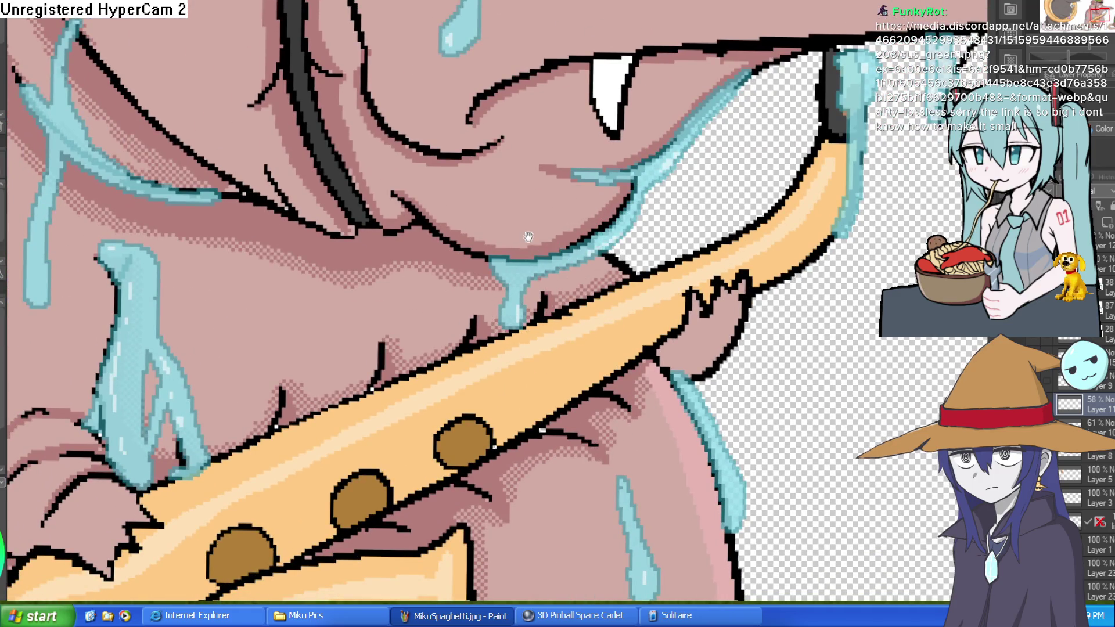
{"action": "left_click_drag", "start_coordinate": [313, 332], "coordinate": [506, 260]}
{"action": "left_click_drag", "start_coordinate": [349, 199], "coordinate": [418, 281]}
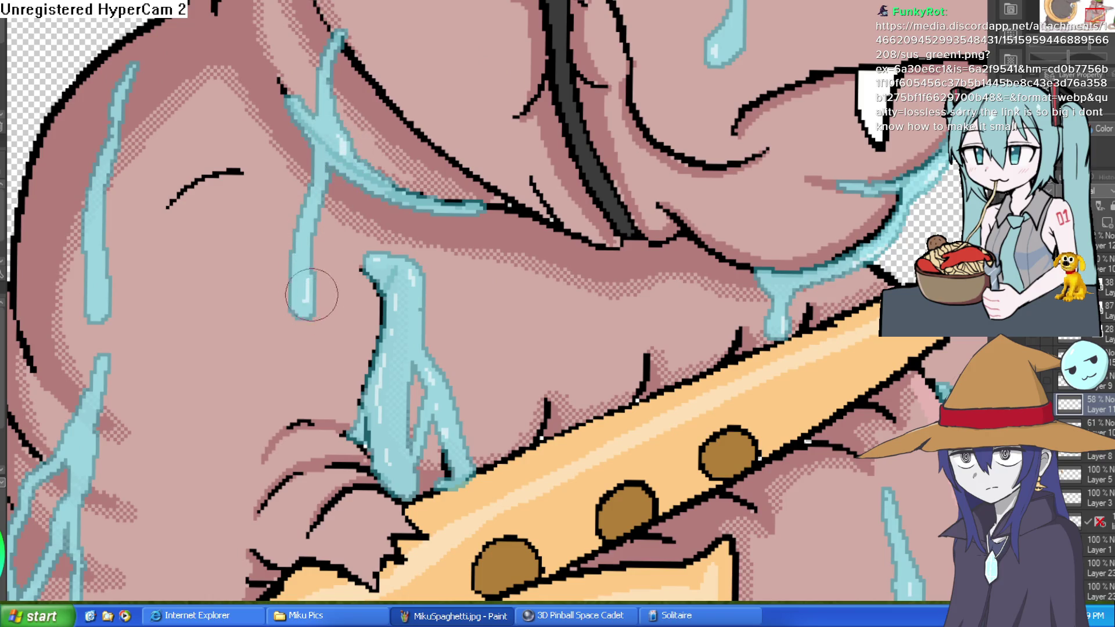
{"action": "left_click_drag", "start_coordinate": [354, 301], "coordinate": [523, 170]}
{"action": "left_click_drag", "start_coordinate": [267, 173], "coordinate": [319, 283]}
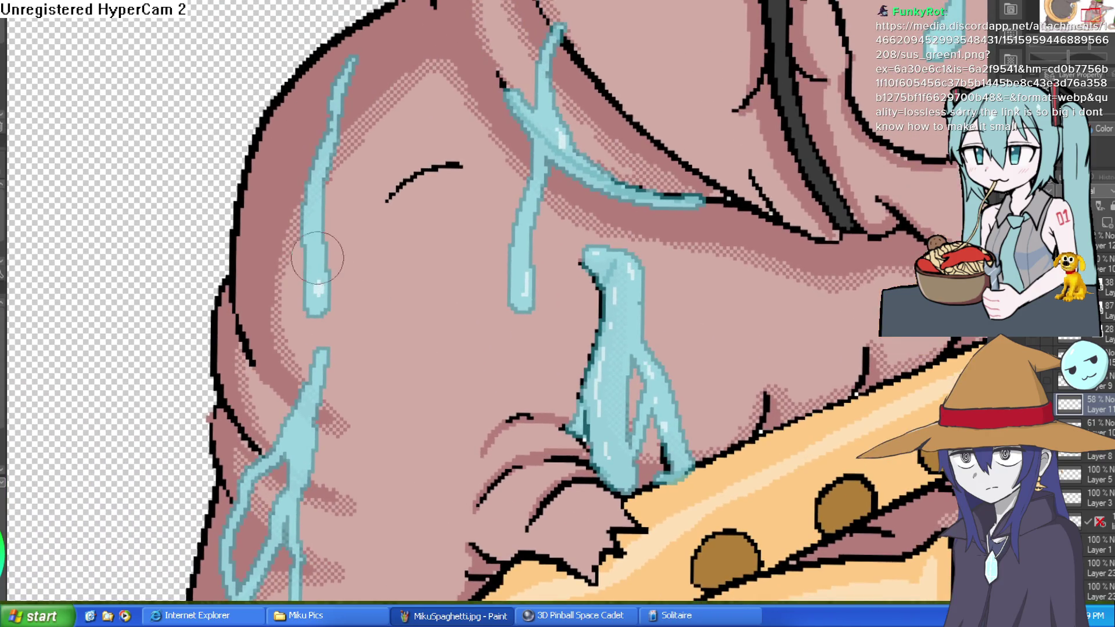
{"action": "left_click_drag", "start_coordinate": [320, 407], "coordinate": [407, 174]}
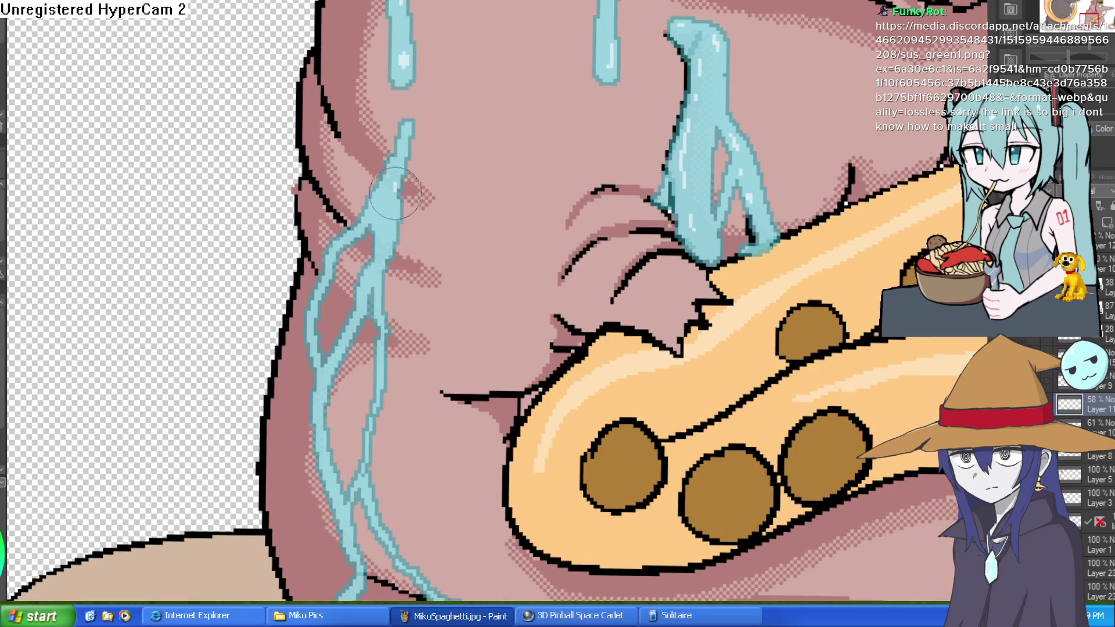
{"action": "left_click_drag", "start_coordinate": [387, 246], "coordinate": [417, 118]}
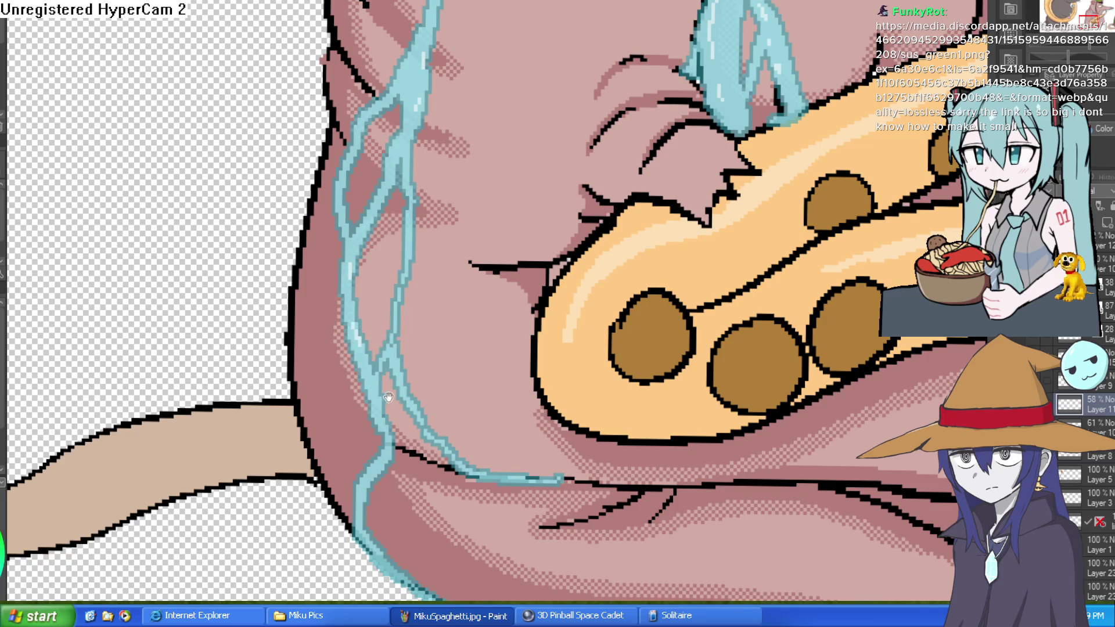
{"action": "left_click_drag", "start_coordinate": [360, 352], "coordinate": [347, 221]}
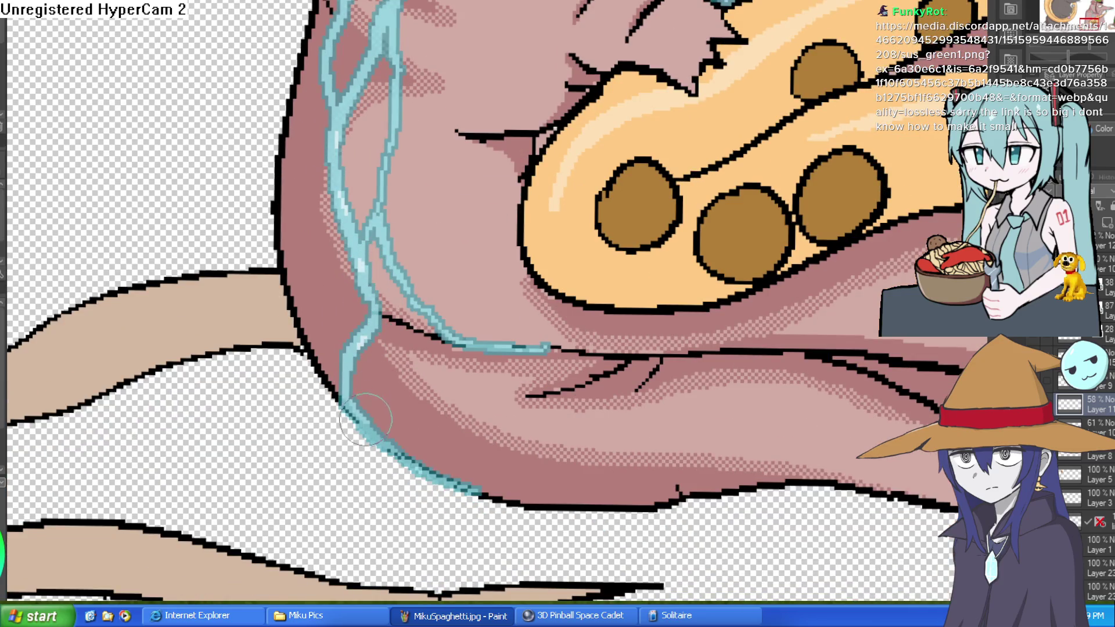
{"action": "scroll", "coordinate": [384, 412], "scroll_direction": "down", "scroll_amount": 5}
{"action": "scroll", "coordinate": [668, 279], "scroll_direction": "up", "scroll_amount": 6}
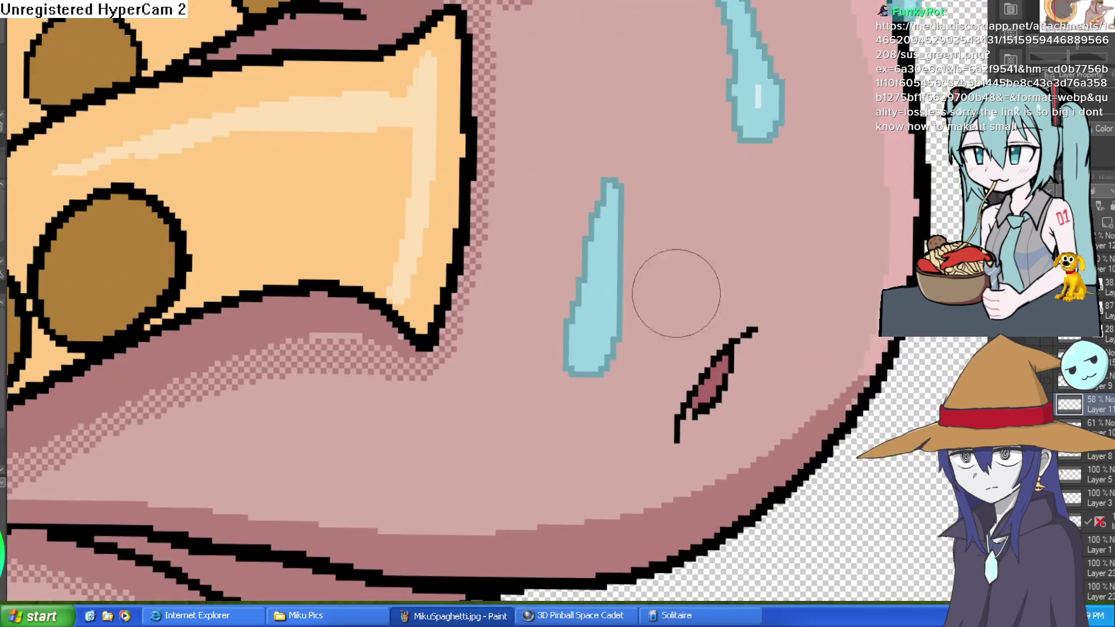
{"action": "scroll", "coordinate": [604, 316], "scroll_direction": "down", "scroll_amount": 5}
{"action": "scroll", "coordinate": [734, 231], "scroll_direction": "up", "scroll_amount": 2}
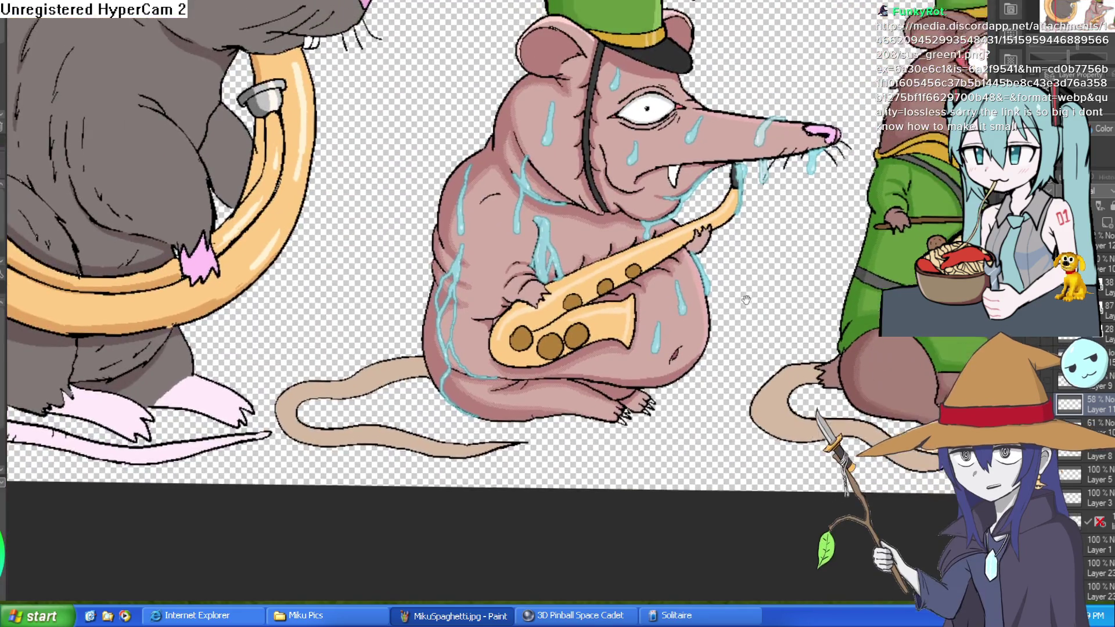
{"action": "scroll", "coordinate": [735, 231], "scroll_direction": "up", "scroll_amount": 4}
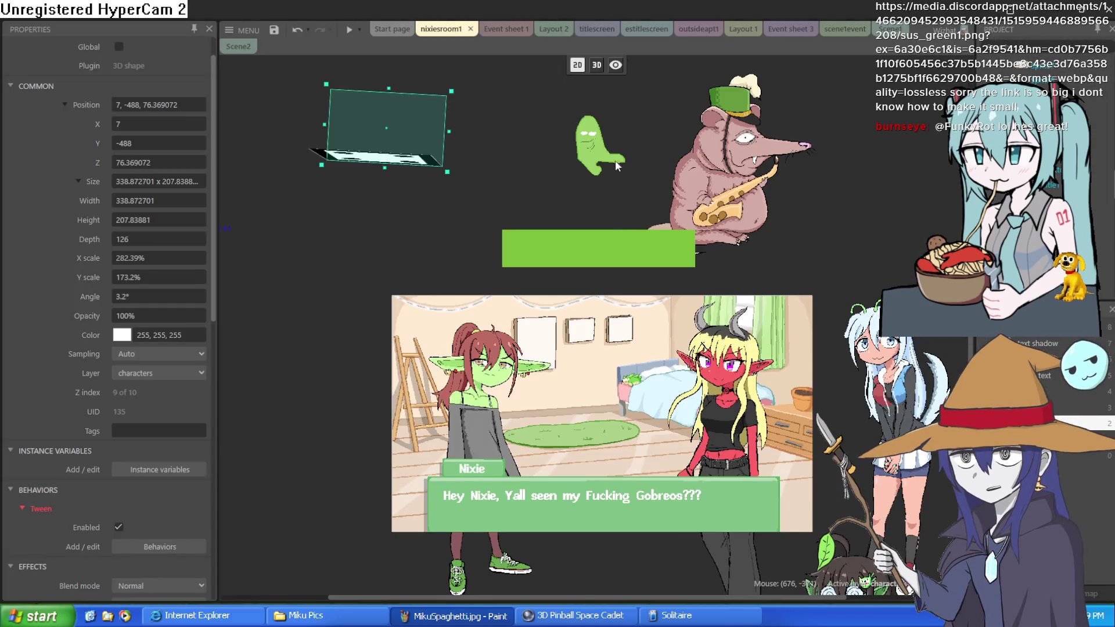
Step: Resize the Construct 3 editor window, then maximize it to fill the screen
{"action": "scroll", "coordinate": [614, 166], "scroll_direction": "up", "scroll_amount": 8}
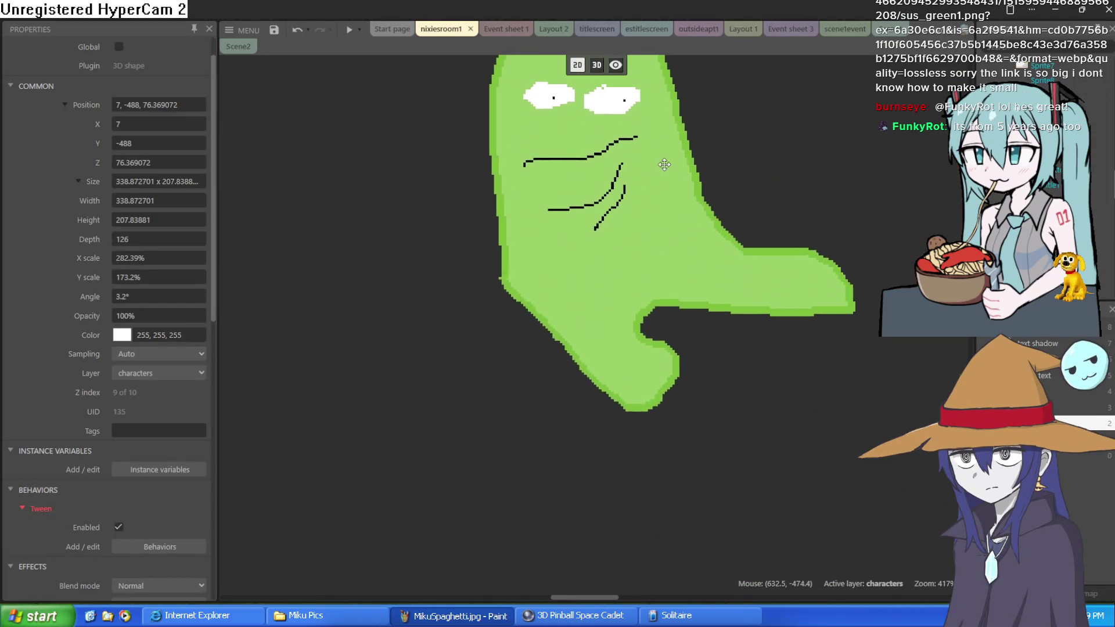
{"action": "left_click_drag", "start_coordinate": [666, 158], "coordinate": [615, 301]}
{"action": "left_click_drag", "start_coordinate": [739, 6], "coordinate": [356, 9]}
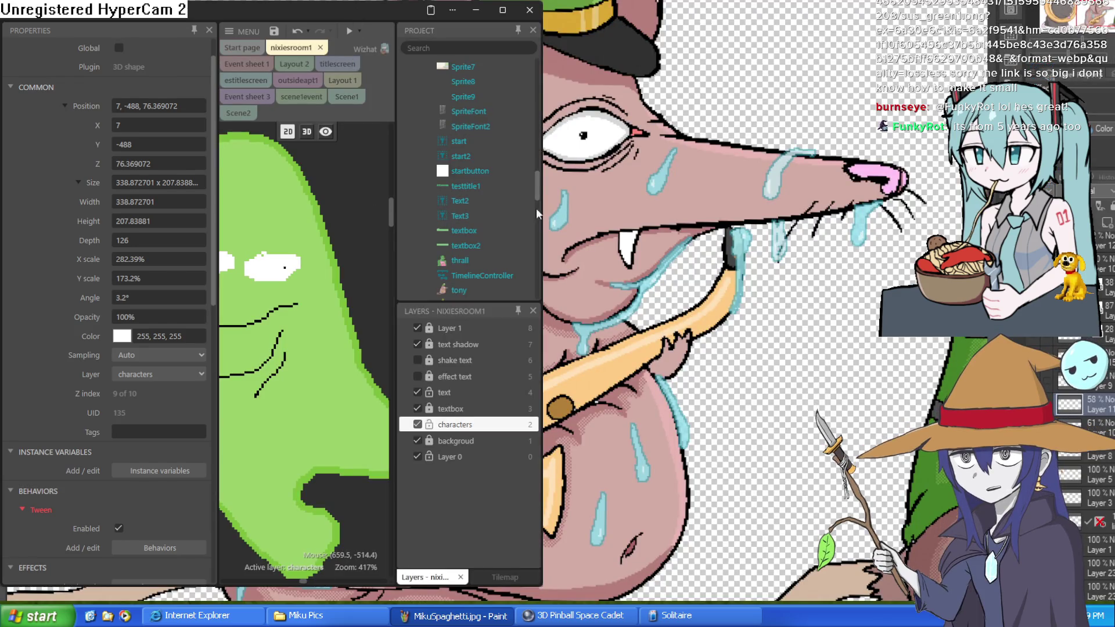
{"action": "left_click_drag", "start_coordinate": [542, 206], "coordinate": [732, 205]}
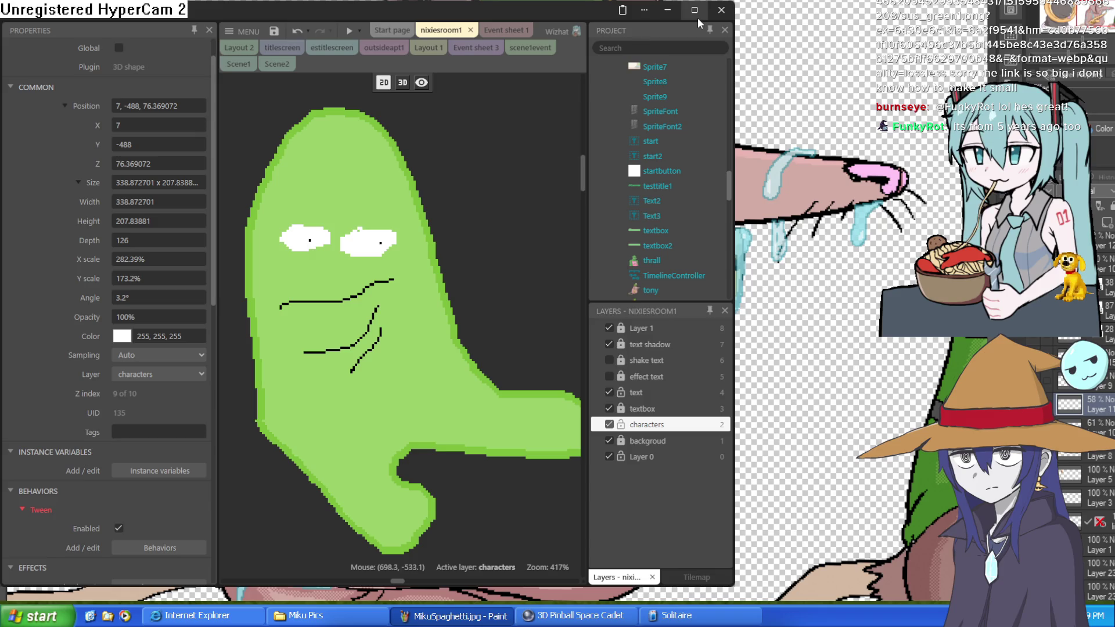
{"action": "double_click", "coordinate": [573, 12]}
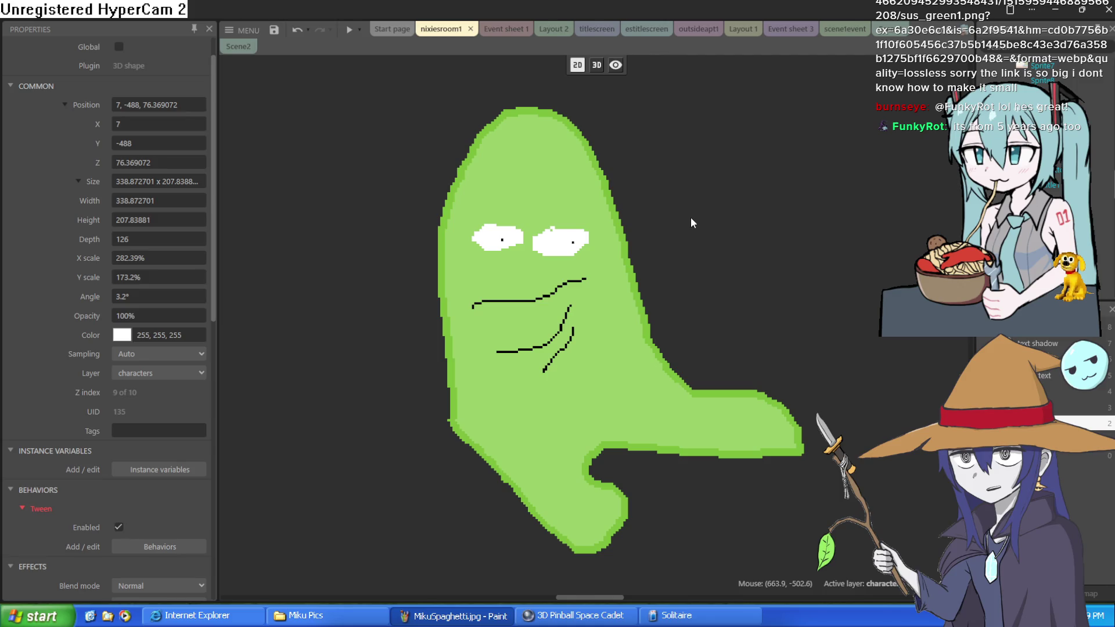
Step: Move the green bar sprite down onto the room background and select the green ghost
{"action": "scroll", "coordinate": [691, 223], "scroll_direction": "down", "scroll_amount": 5}
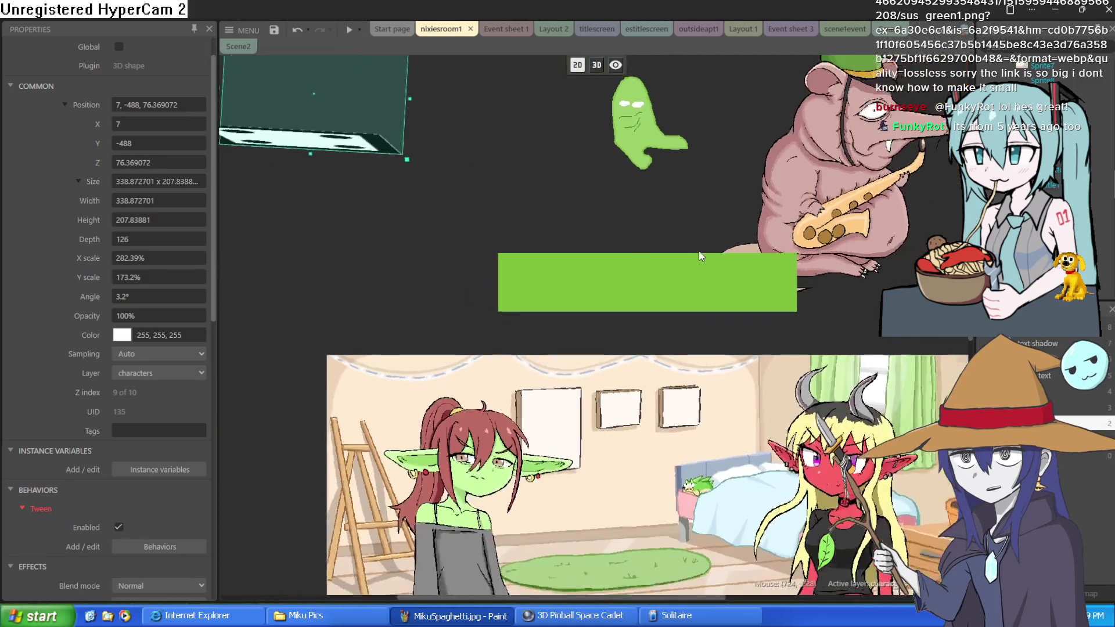
{"action": "mouse_move", "coordinate": [700, 256]}
{"action": "left_mouse_down"}
{"action": "mouse_move", "coordinate": [690, 542]}
{"action": "mouse_move", "coordinate": [698, 521]}
{"action": "left_mouse_up"}
{"action": "left_click", "coordinate": [635, 140]}
Step: Run the game preview and test walking and jumping the ghost onto the bed
{"action": "left_click", "coordinate": [348, 28]}
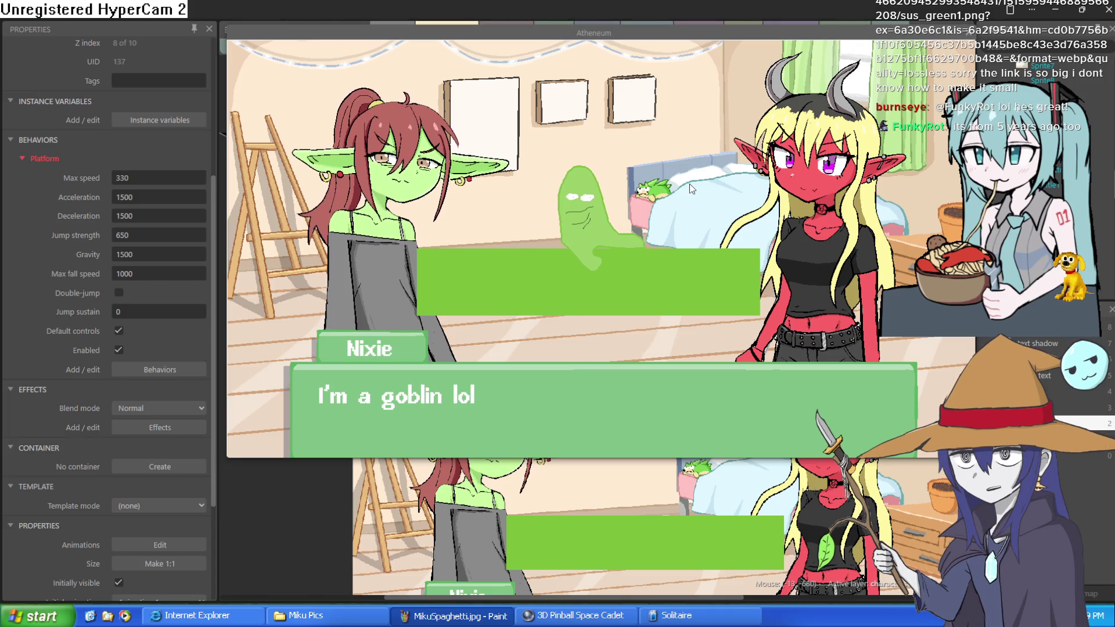
{"action": "key", "text": "Left"}
{"action": "key", "text": "Up"}
{"action": "key", "text": "Right"}
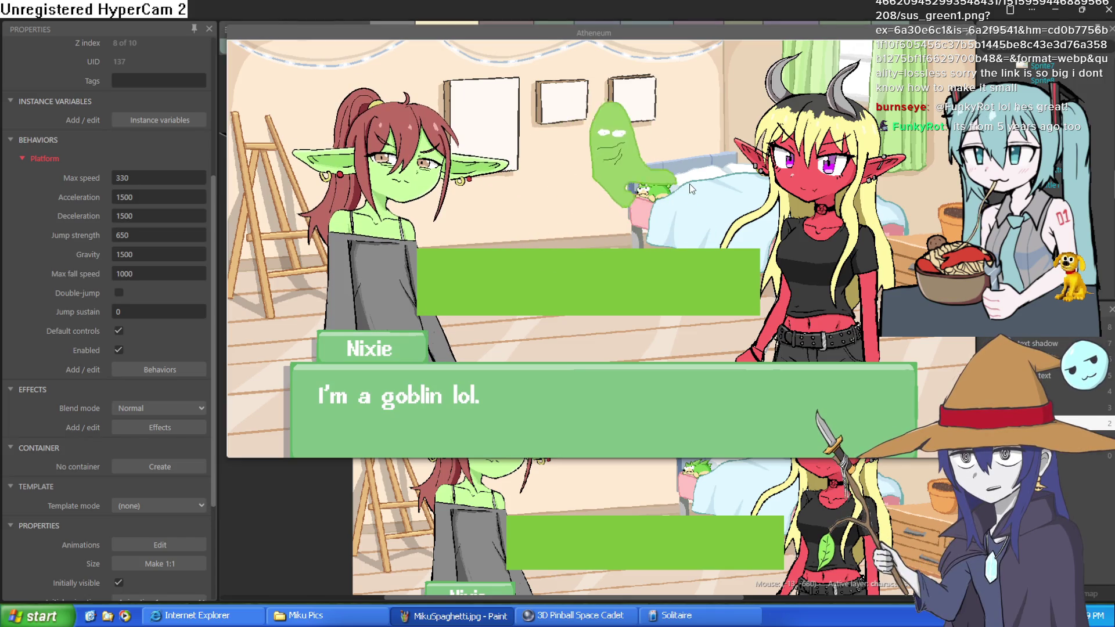
{"action": "key", "text": "Left"}
{"action": "left_click", "coordinate": [968, 33]}
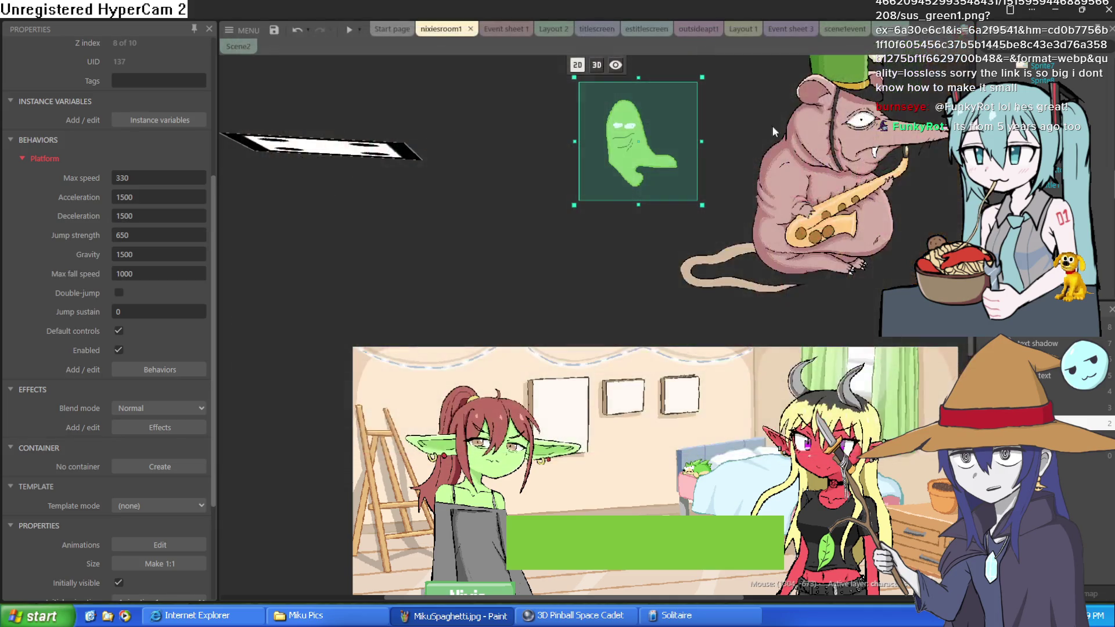
Step: Enable Double-jump in the ghost's Platform behavior and test mid-air jumps in a new preview
{"action": "left_click", "coordinate": [119, 292]}
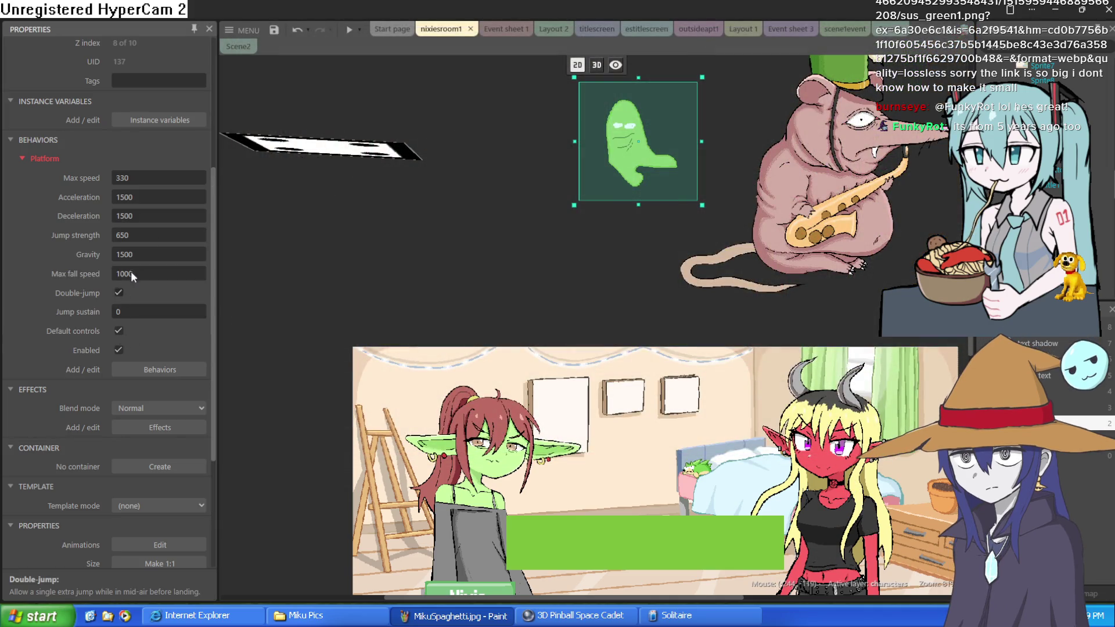
{"action": "left_click", "coordinate": [349, 31]}
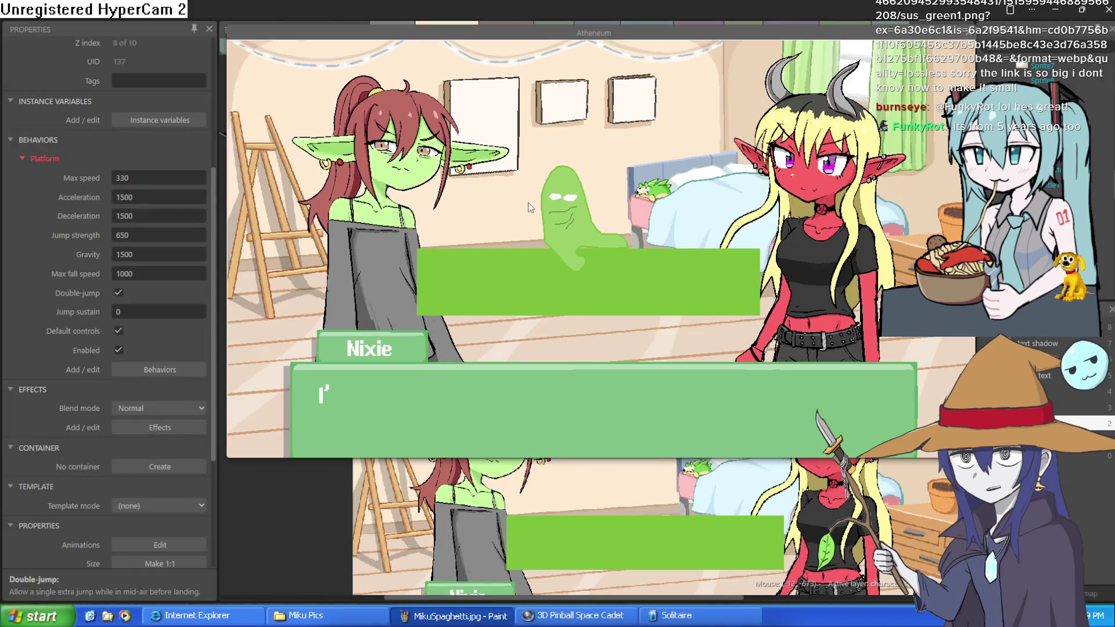
{"action": "key", "text": "Right"}
{"action": "key", "text": "Up"}
{"action": "key", "text": "Up"}
{"action": "key", "text": "Left"}
{"action": "key", "text": "Right"}
{"action": "key", "text": "Up"}
{"action": "key", "text": "Up"}
{"action": "key", "text": "Left"}
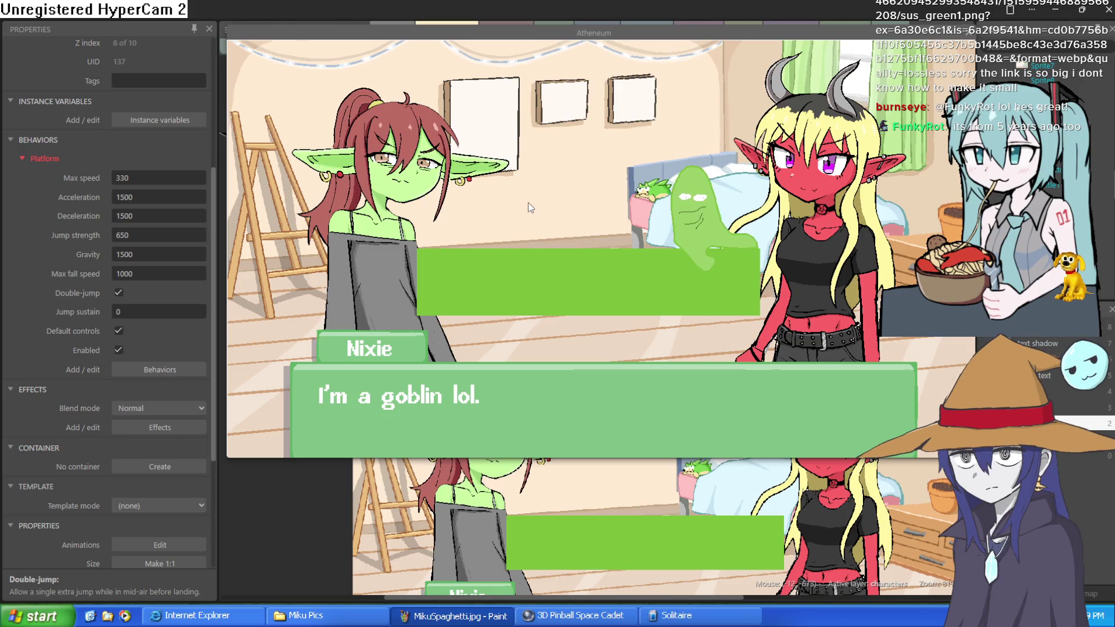
{"action": "key", "text": "Up"}
{"action": "key", "text": "Up"}
{"action": "key", "text": "Left"}
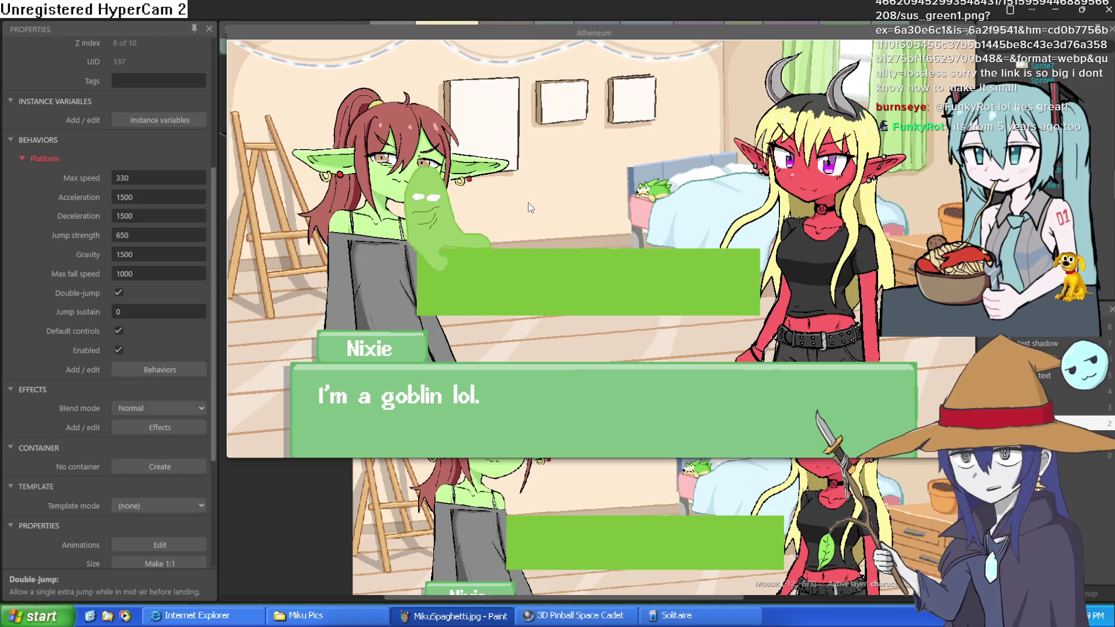
{"action": "key", "text": "Right"}
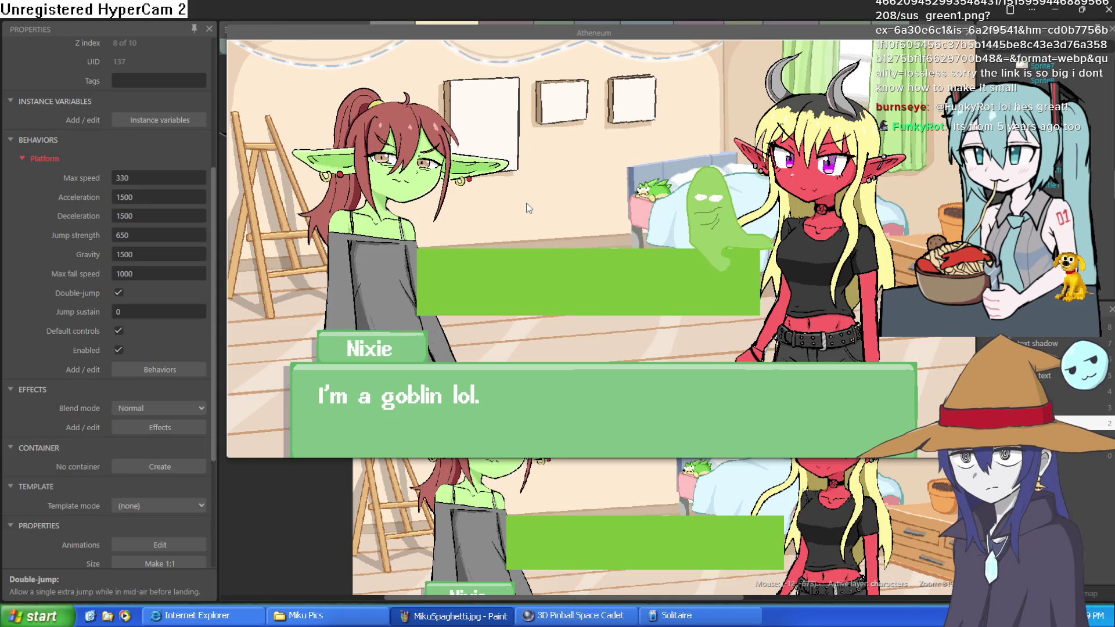
{"action": "left_click", "coordinate": [524, 235]}
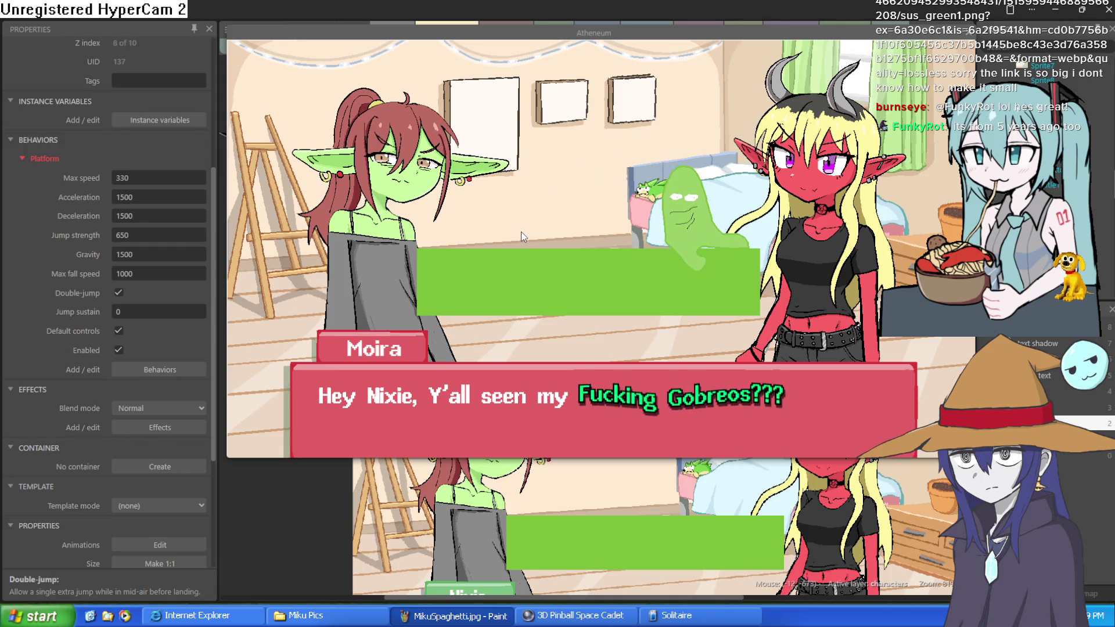
{"action": "left_click", "coordinate": [969, 33]}
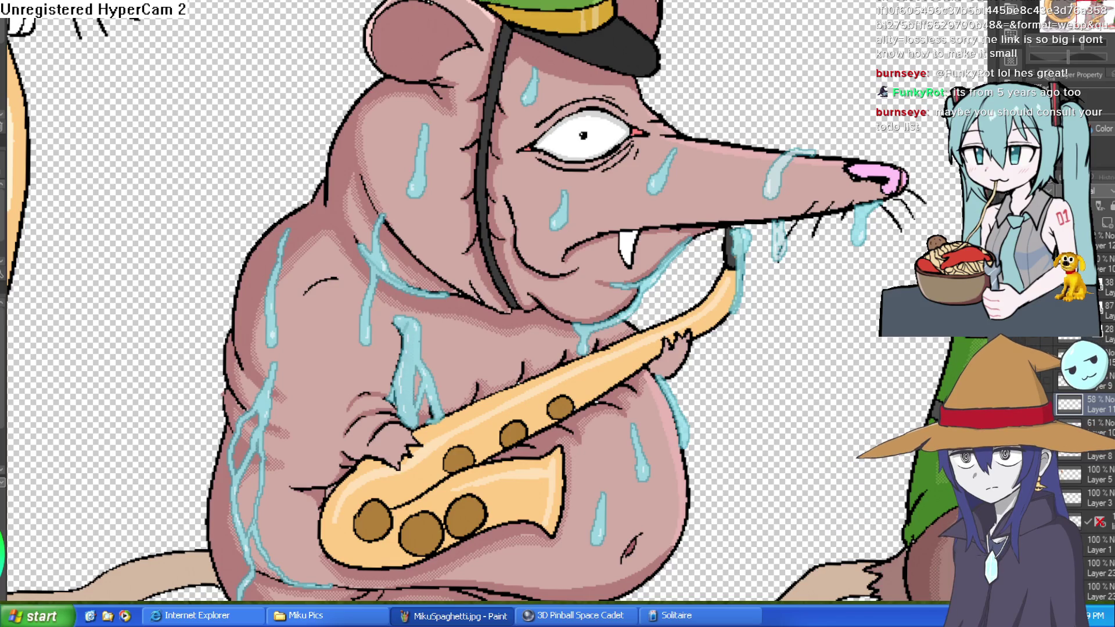
Step: On the to-do list canvas, circle Nixie Understanding in green, undoing a stray white stroke
{"action": "key", "text": "ctrl+Tab"}
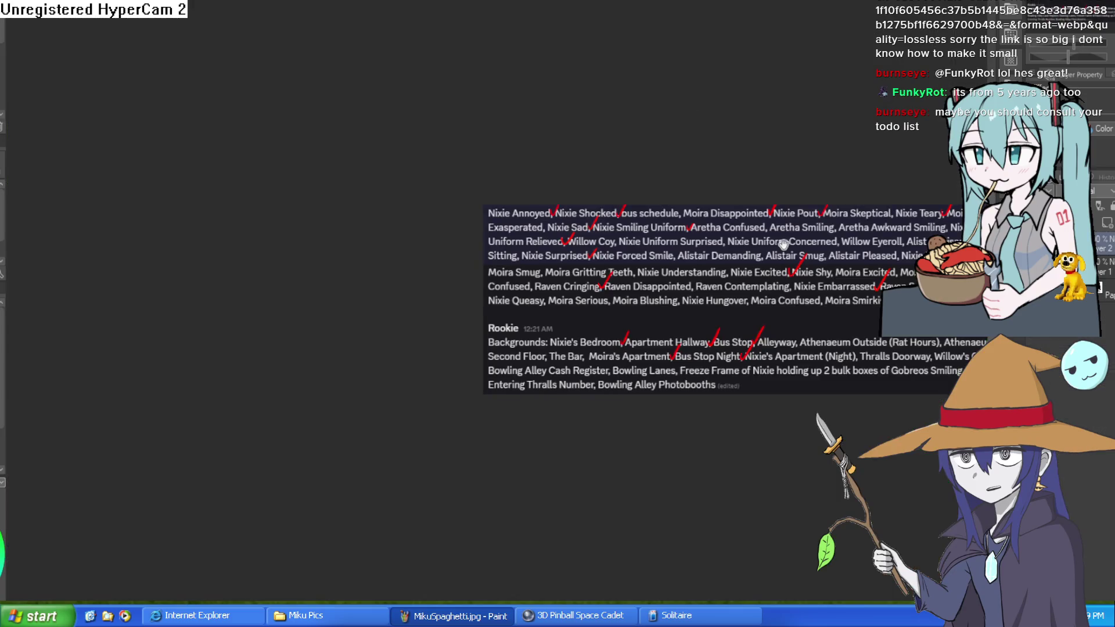
{"action": "scroll", "coordinate": [750, 244], "scroll_direction": "up", "scroll_amount": 5}
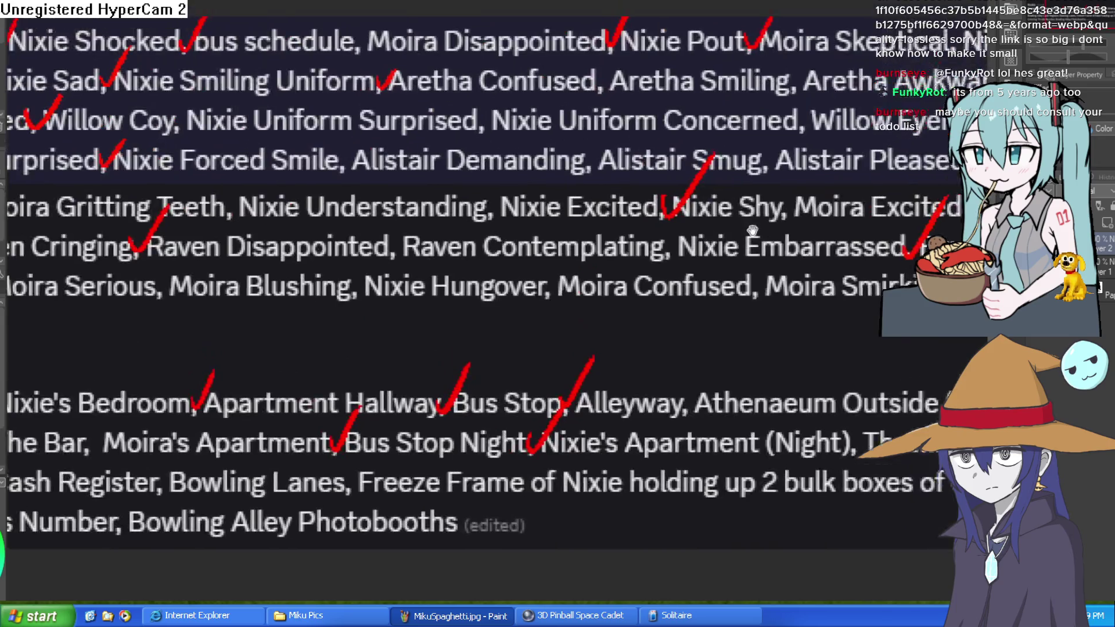
{"action": "mouse_move", "coordinate": [753, 231]}
{"action": "left_mouse_down"}
{"action": "mouse_move", "coordinate": [883, 266]}
{"action": "mouse_move", "coordinate": [674, 181]}
{"action": "left_mouse_up"}
{"action": "left_click_drag", "start_coordinate": [821, 188], "coordinate": [686, 182]}
{"action": "left_click_drag", "start_coordinate": [827, 132], "coordinate": [634, 117]}
{"action": "mouse_move", "coordinate": [801, 120]}
{"action": "left_mouse_down"}
{"action": "mouse_move", "coordinate": [779, 119]}
{"action": "mouse_move", "coordinate": [895, 75]}
{"action": "left_mouse_up"}
{"action": "mouse_move", "coordinate": [395, 145]}
{"action": "left_mouse_down"}
{"action": "mouse_move", "coordinate": [616, 149]}
{"action": "mouse_move", "coordinate": [747, 183]}
{"action": "left_mouse_up"}
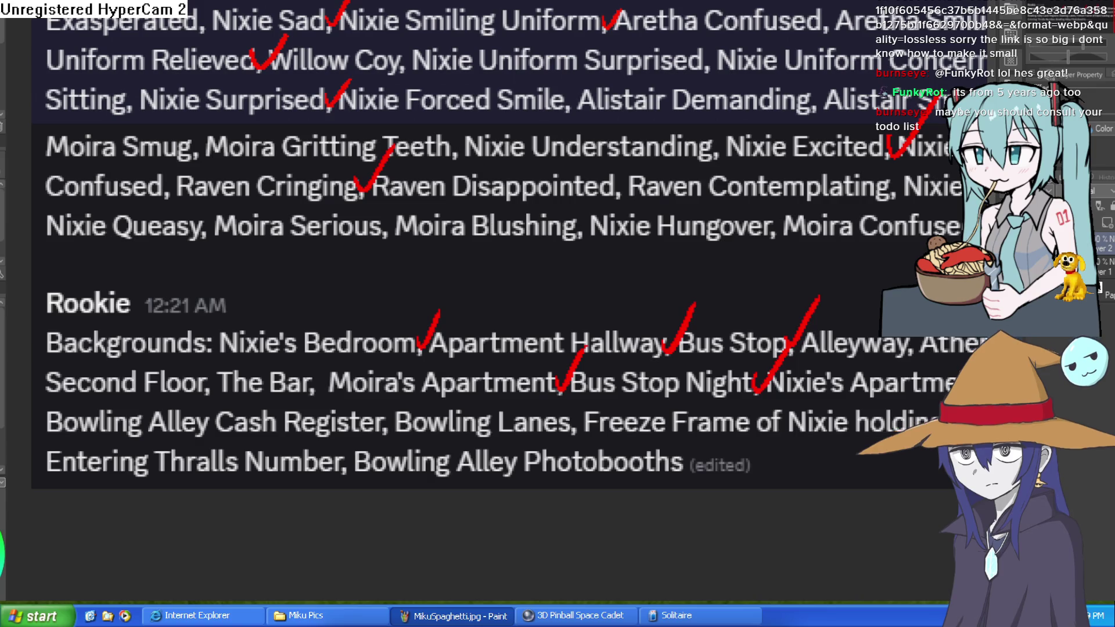
{"action": "left_click_drag", "start_coordinate": [454, 160], "coordinate": [665, 171]}
{"action": "key", "text": "ctrl+z"}
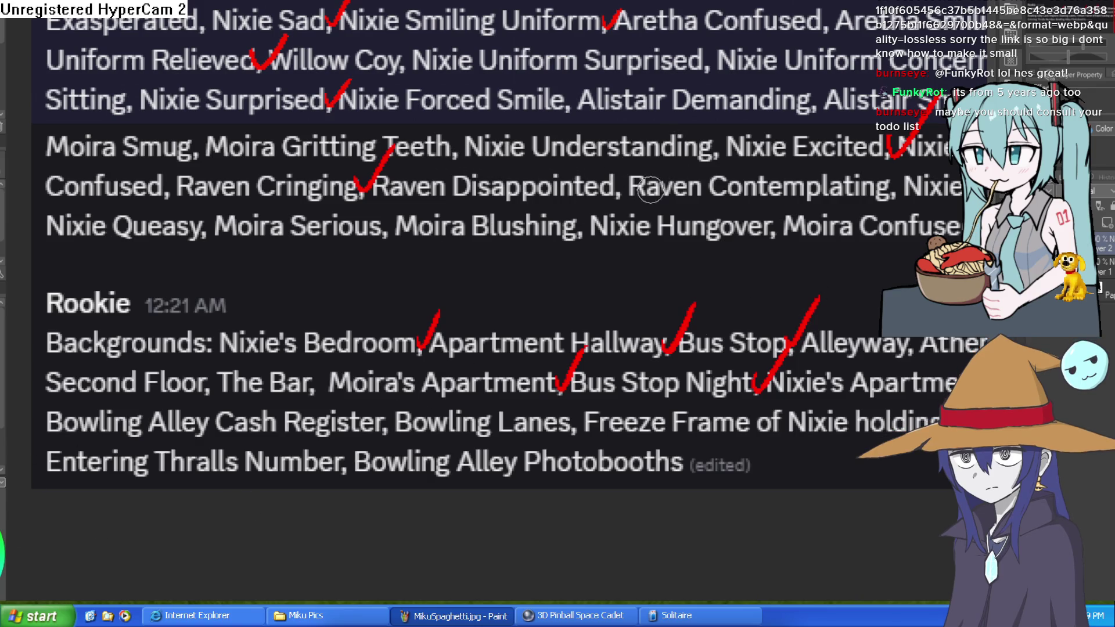
{"action": "mouse_move", "coordinate": [468, 165]}
{"action": "left_mouse_down"}
{"action": "mouse_move", "coordinate": [610, 165]}
{"action": "mouse_move", "coordinate": [723, 139]}
{"action": "mouse_move", "coordinate": [652, 125]}
{"action": "mouse_move", "coordinate": [488, 128]}
{"action": "mouse_move", "coordinate": [467, 164]}
{"action": "left_mouse_up"}
{"action": "mouse_move", "coordinate": [678, 189]}
{"action": "left_mouse_down"}
{"action": "mouse_move", "coordinate": [662, 216]}
{"action": "mouse_move", "coordinate": [649, 206]}
{"action": "left_mouse_up"}
Step: Circle Nixie Shy in green, then undo a loop drawn around Nixie Frightened
{"action": "mouse_move", "coordinate": [735, 258]}
{"action": "left_mouse_down"}
{"action": "mouse_move", "coordinate": [837, 261]}
{"action": "mouse_move", "coordinate": [436, 224]}
{"action": "left_mouse_up"}
{"action": "left_click_drag", "start_coordinate": [685, 144], "coordinate": [574, 116]}
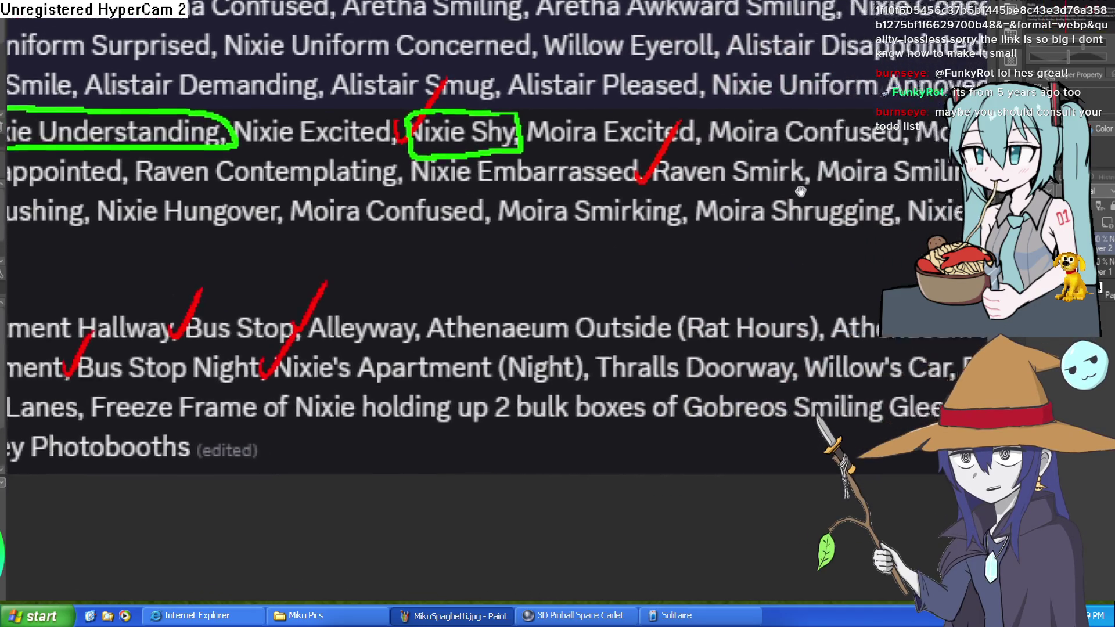
{"action": "left_click_drag", "start_coordinate": [767, 145], "coordinate": [585, 136]}
{"action": "mouse_move", "coordinate": [973, 156]}
{"action": "left_mouse_down"}
{"action": "mouse_move", "coordinate": [780, 152]}
{"action": "mouse_move", "coordinate": [572, 255]}
{"action": "left_mouse_up"}
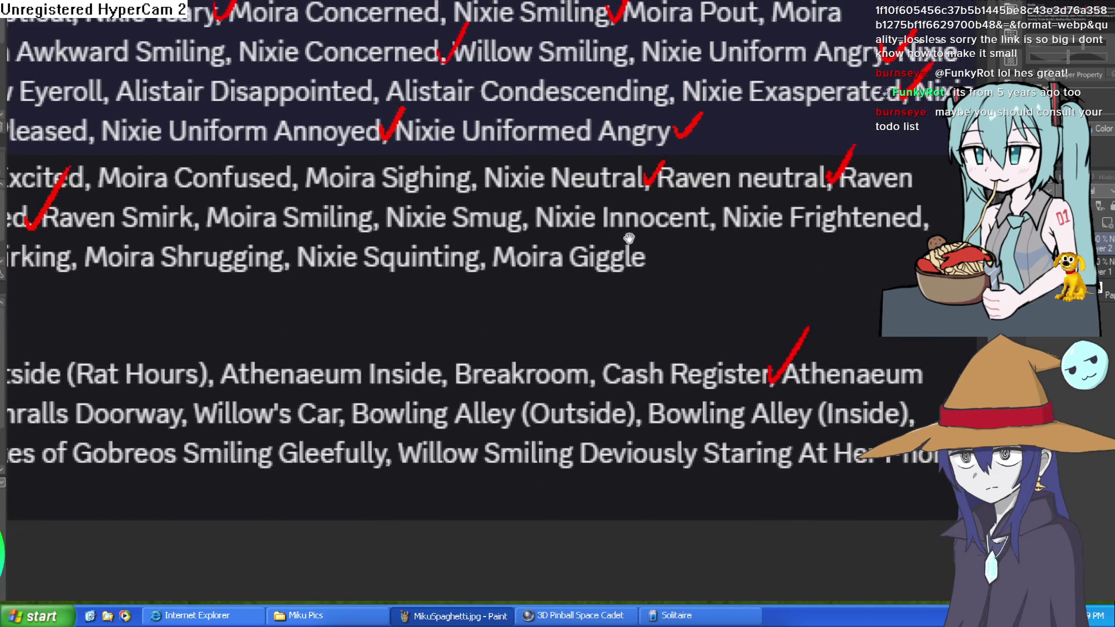
{"action": "mouse_move", "coordinate": [632, 235]}
{"action": "left_mouse_down"}
{"action": "mouse_move", "coordinate": [736, 221]}
{"action": "mouse_move", "coordinate": [588, 243]}
{"action": "mouse_move", "coordinate": [753, 216]}
{"action": "mouse_move", "coordinate": [718, 183]}
{"action": "mouse_move", "coordinate": [543, 186]}
{"action": "mouse_move", "coordinate": [536, 210]}
{"action": "mouse_move", "coordinate": [589, 224]}
{"action": "left_mouse_up"}
{"action": "mouse_move", "coordinate": [613, 265]}
{"action": "left_mouse_down"}
{"action": "mouse_move", "coordinate": [749, 232]}
{"action": "mouse_move", "coordinate": [787, 189]}
{"action": "left_mouse_up"}
{"action": "mouse_move", "coordinate": [813, 227]}
{"action": "left_mouse_down"}
{"action": "mouse_move", "coordinate": [915, 227]}
{"action": "mouse_move", "coordinate": [610, 247]}
{"action": "mouse_move", "coordinate": [666, 230]}
{"action": "mouse_move", "coordinate": [692, 245]}
{"action": "left_mouse_up"}
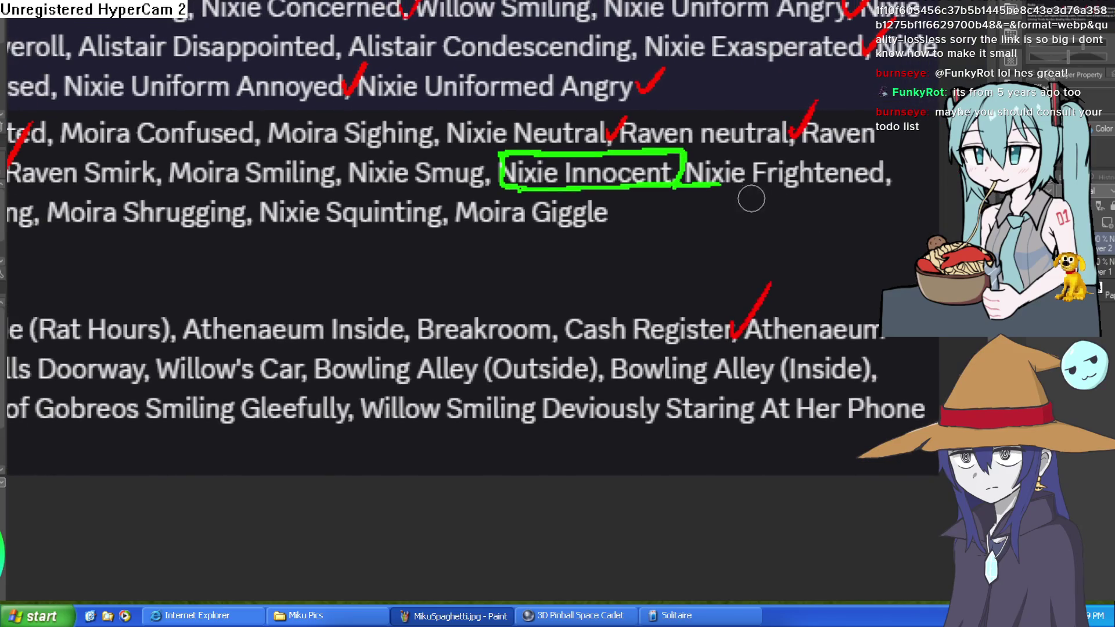
{"action": "mouse_move", "coordinate": [717, 187]}
{"action": "left_mouse_down"}
{"action": "mouse_move", "coordinate": [903, 165]}
{"action": "mouse_move", "coordinate": [681, 147]}
{"action": "left_mouse_up"}
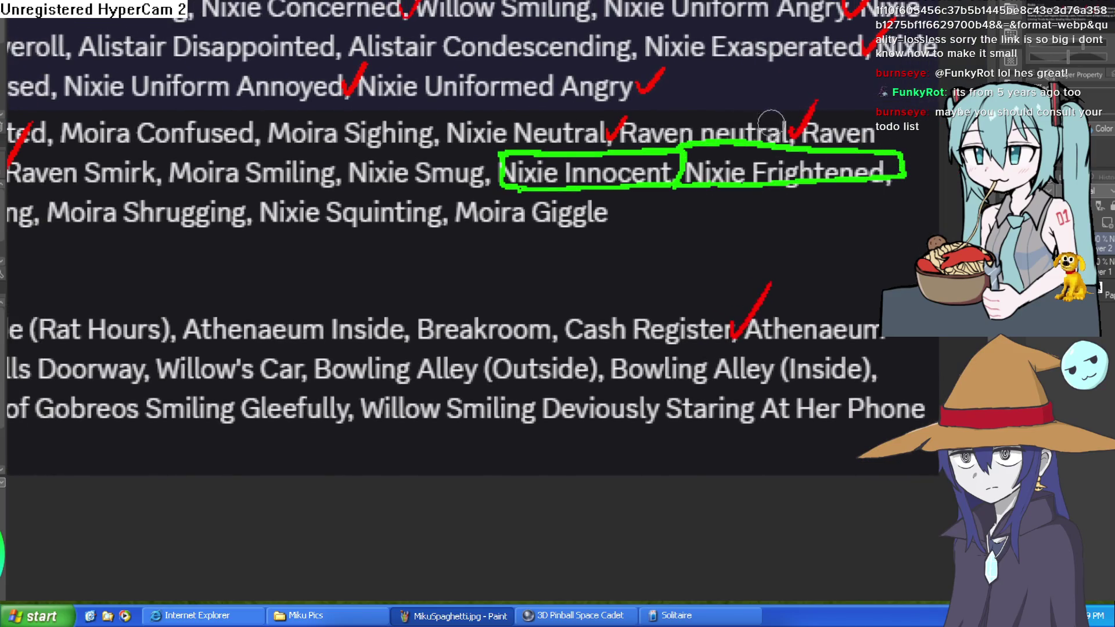
{"action": "key", "text": "ctrl+z"}
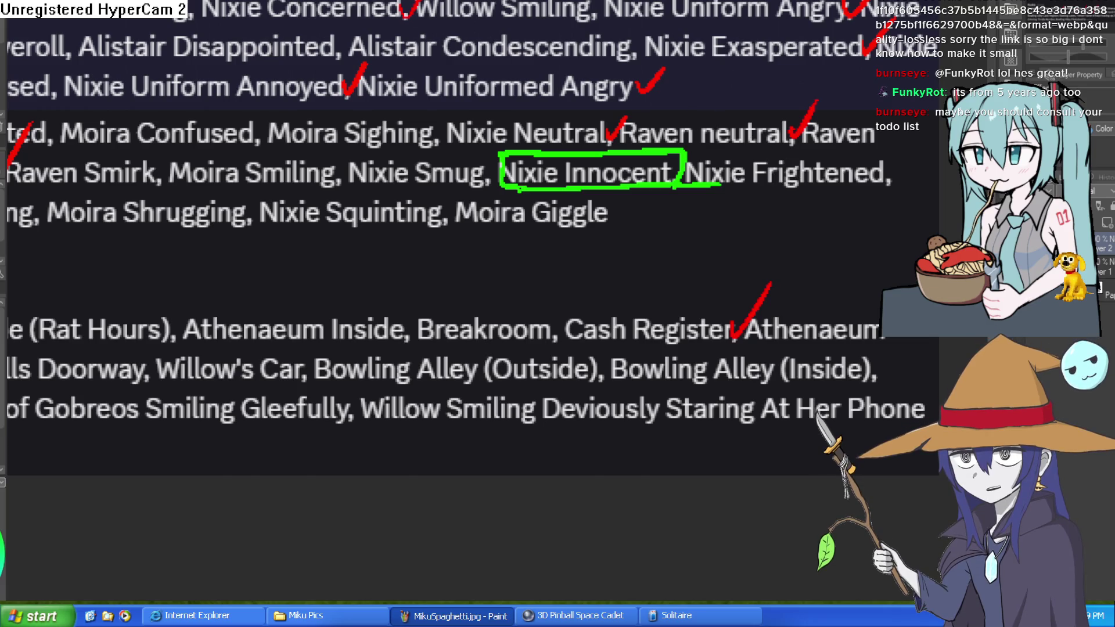
{"action": "key", "text": "ctrl+Tab"}
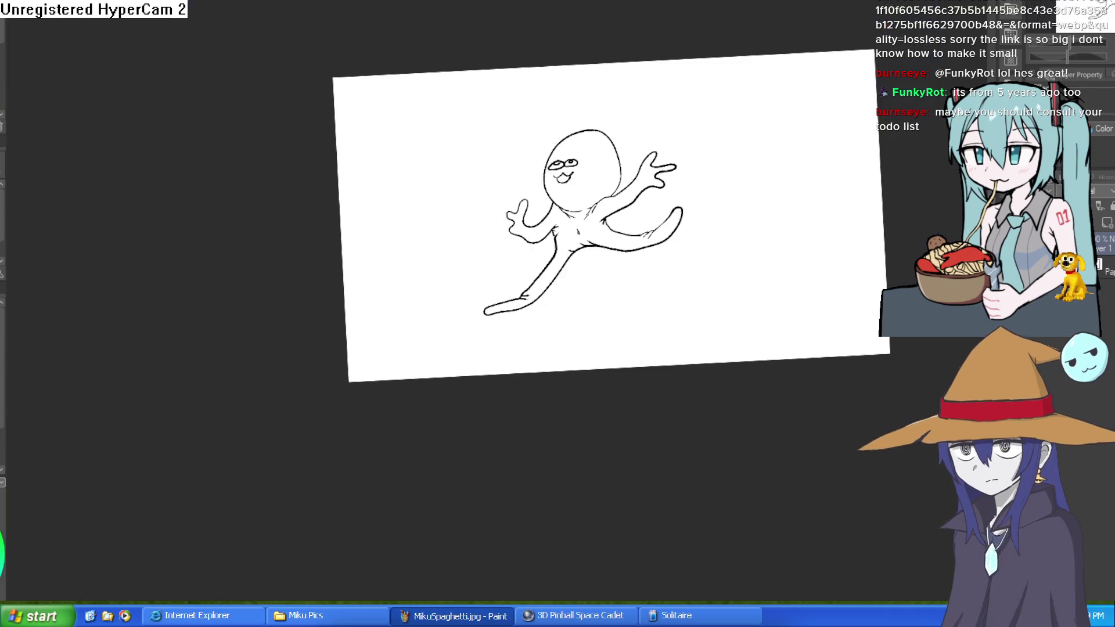
Step: Switch to the Athenaeum storefront document and zoom in and out around the shopfront
{"action": "key", "text": "ctrl+Tab"}
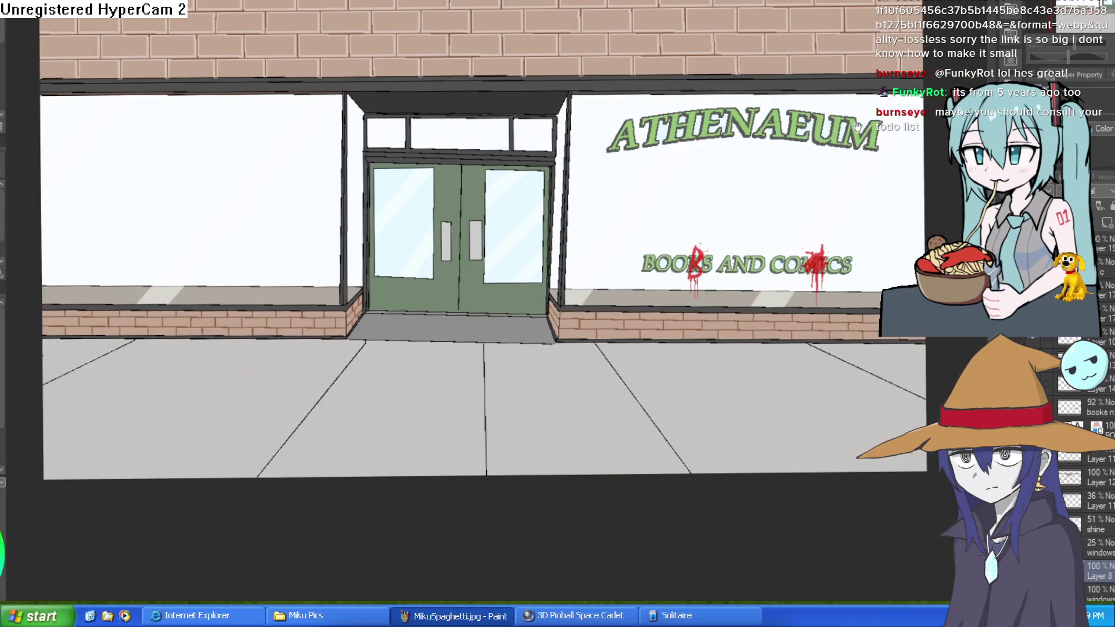
{"action": "left_click_drag", "start_coordinate": [858, 127], "coordinate": [873, 122]}
{"action": "left_click_drag", "start_coordinate": [866, 219], "coordinate": [886, 229]}
{"action": "scroll", "coordinate": [886, 229], "scroll_direction": "down", "scroll_amount": 4}
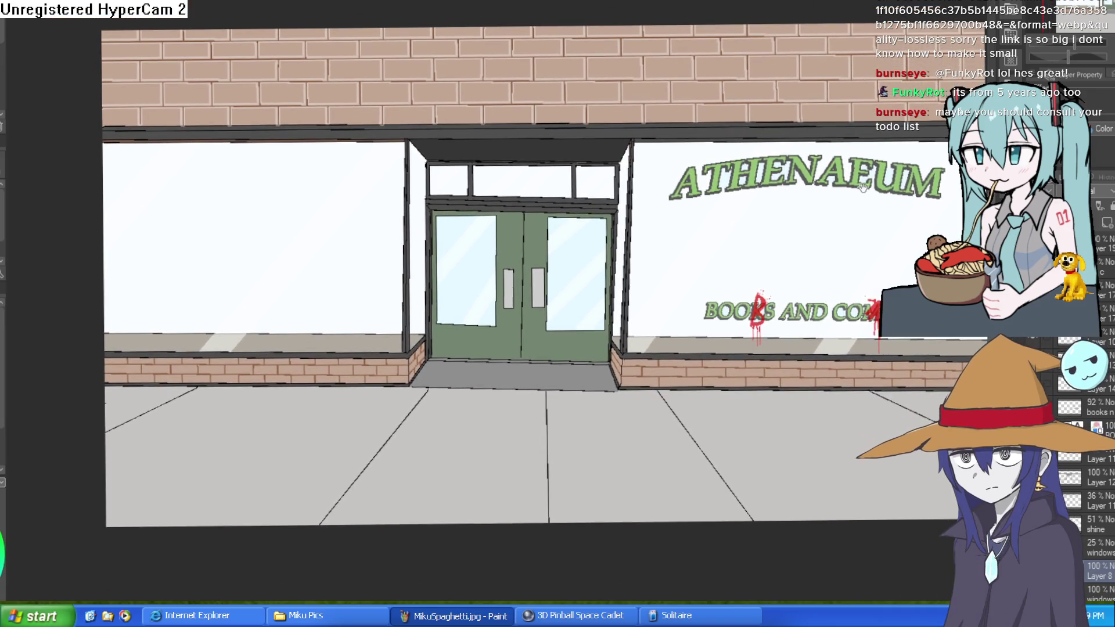
{"action": "scroll", "coordinate": [893, 206], "scroll_direction": "up", "scroll_amount": 4}
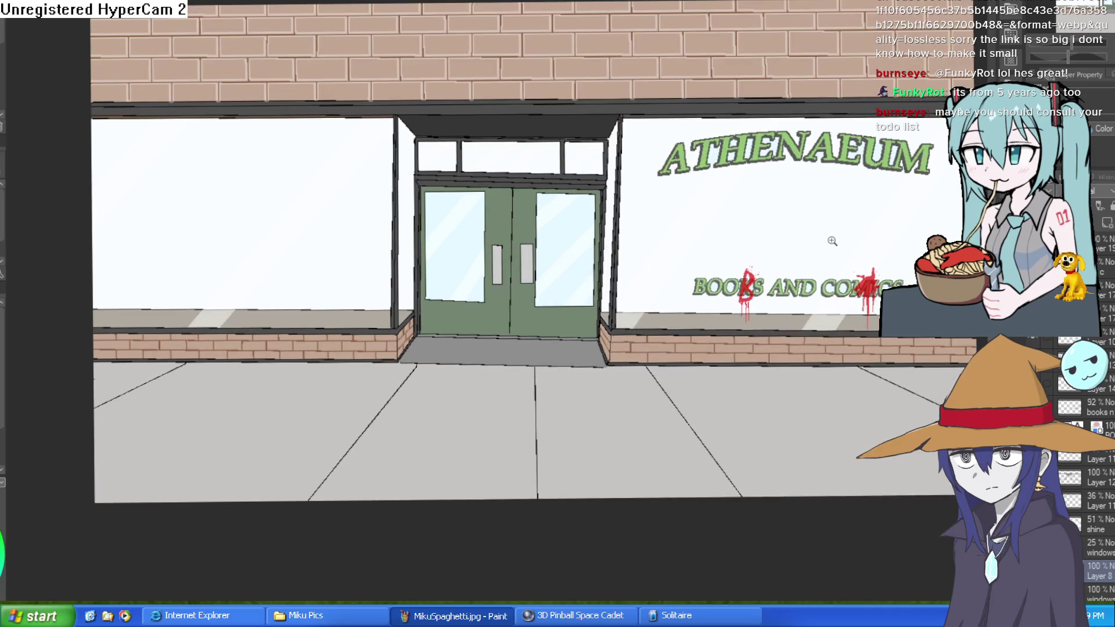
{"action": "scroll", "coordinate": [822, 257], "scroll_direction": "up", "scroll_amount": 2}
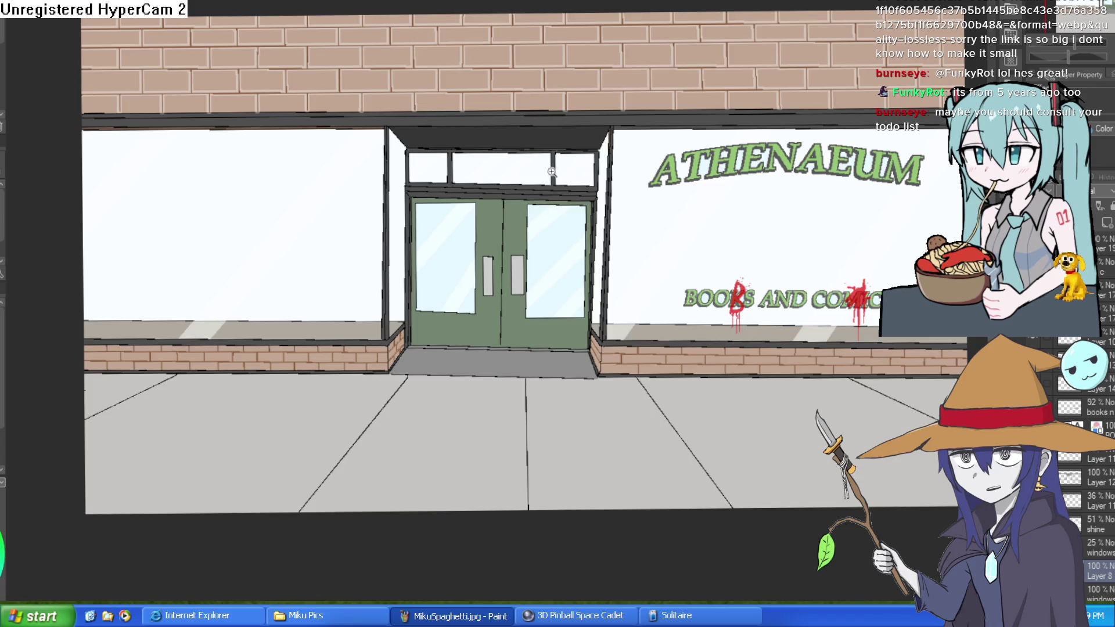
{"action": "scroll", "coordinate": [559, 173], "scroll_direction": "up", "scroll_amount": 3}
{"action": "scroll", "coordinate": [635, 175], "scroll_direction": "down", "scroll_amount": 2}
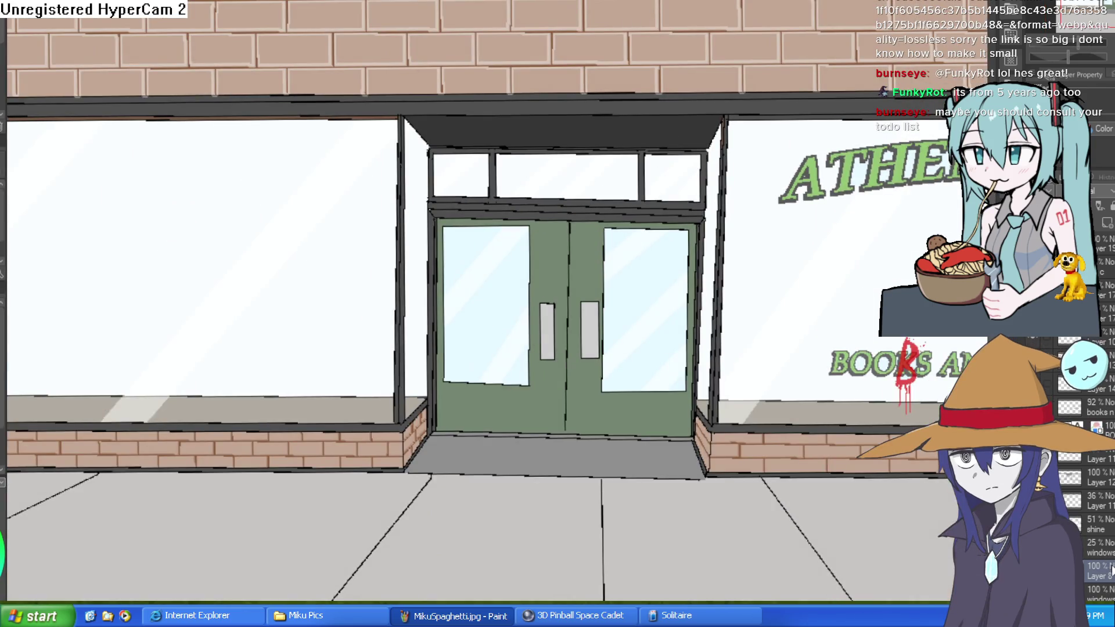
Step: Pan from the doors to the ATHENAEUM sign and across the storefront's left side
{"action": "mouse_move", "coordinate": [1071, 406]}
{"action": "left_mouse_down"}
{"action": "mouse_move", "coordinate": [731, 357]}
{"action": "mouse_move", "coordinate": [766, 390]}
{"action": "left_mouse_up"}
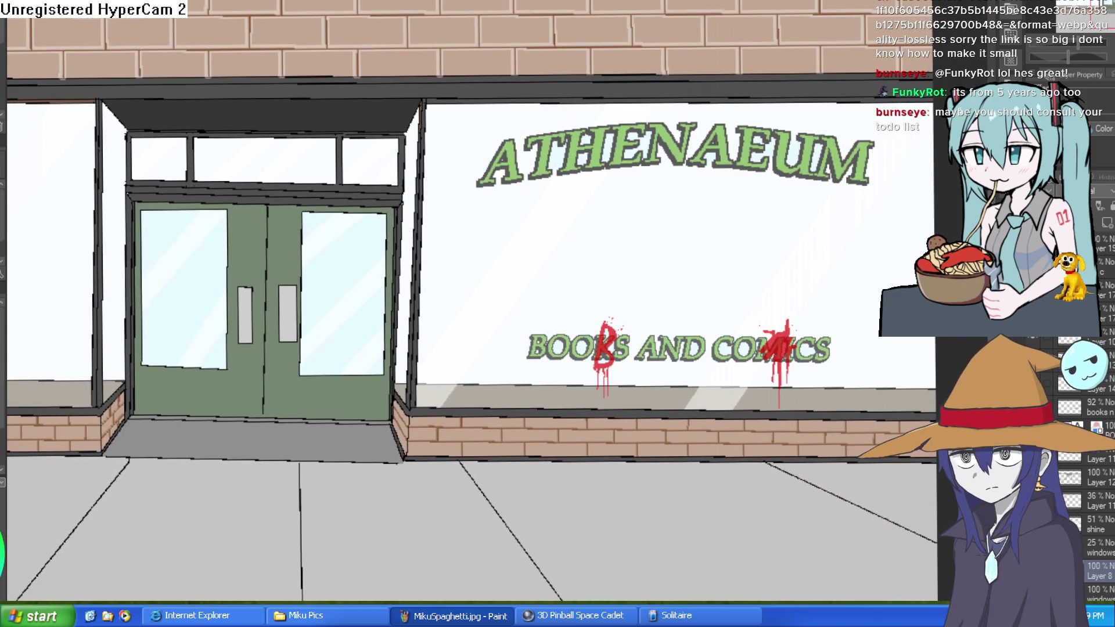
{"action": "scroll", "coordinate": [820, 274], "scroll_direction": "down", "scroll_amount": 2}
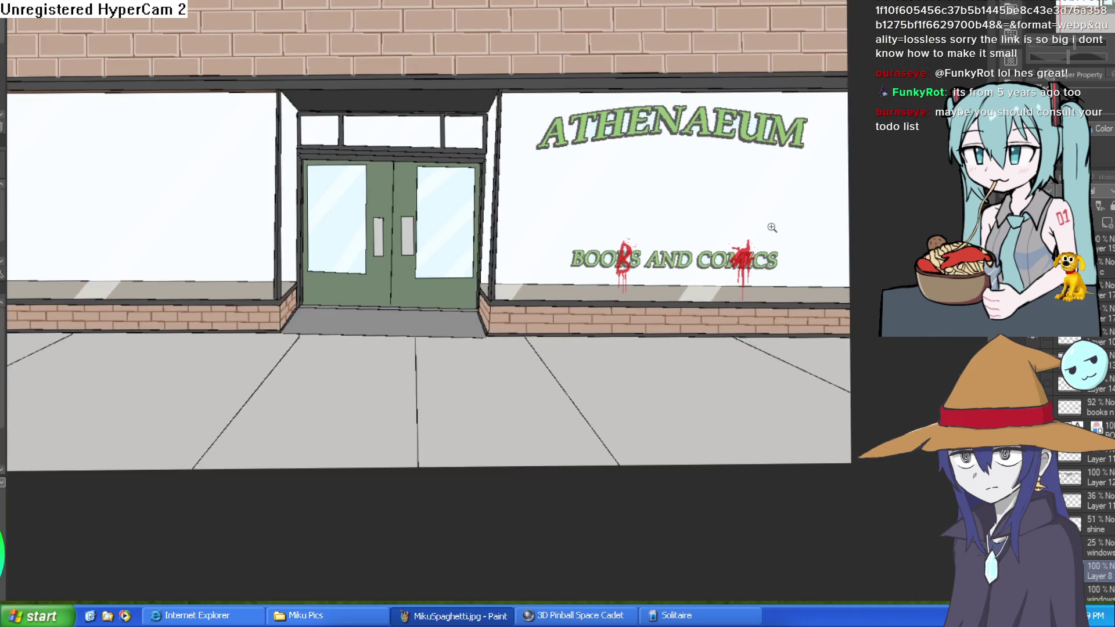
{"action": "scroll", "coordinate": [767, 235], "scroll_direction": "up", "scroll_amount": 3}
{"action": "scroll", "coordinate": [807, 248], "scroll_direction": "down", "scroll_amount": 2}
{"action": "scroll", "coordinate": [806, 255], "scroll_direction": "up", "scroll_amount": 3}
{"action": "scroll", "coordinate": [807, 255], "scroll_direction": "down", "scroll_amount": 5}
{"action": "scroll", "coordinate": [767, 262], "scroll_direction": "up", "scroll_amount": 1}
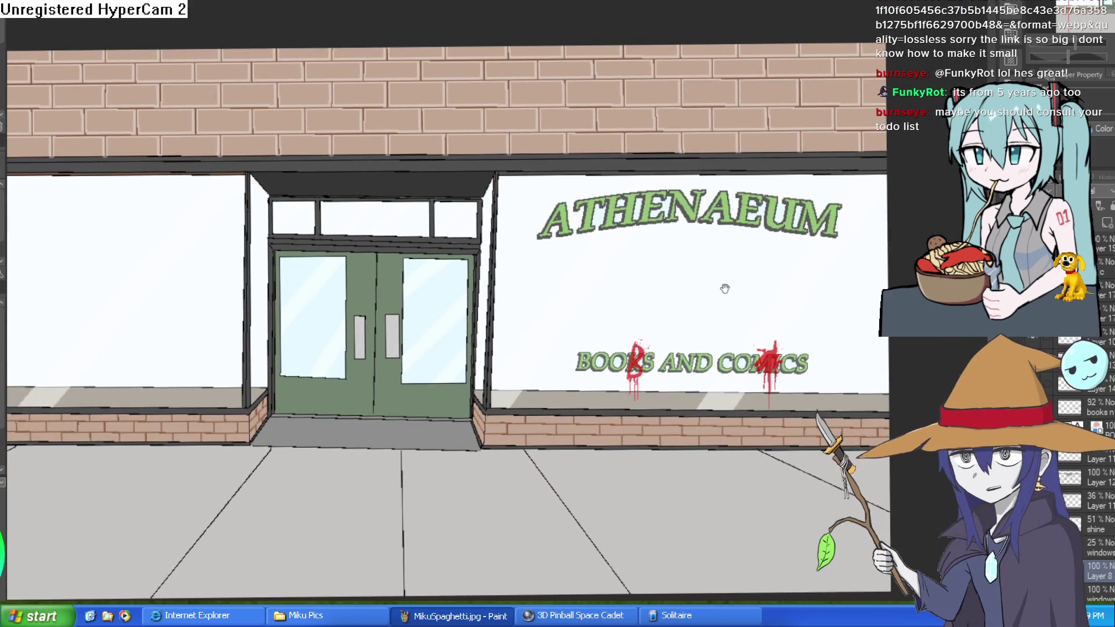
{"action": "scroll", "coordinate": [757, 263], "scroll_direction": "down", "scroll_amount": 1}
{"action": "left_click_drag", "start_coordinate": [758, 264], "coordinate": [822, 263]}
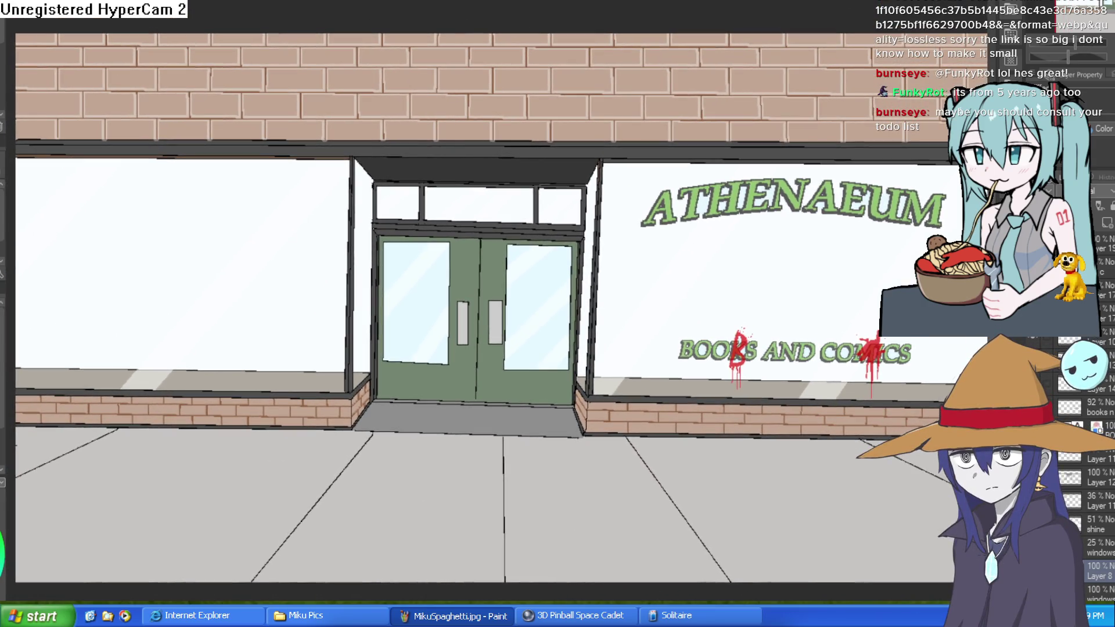
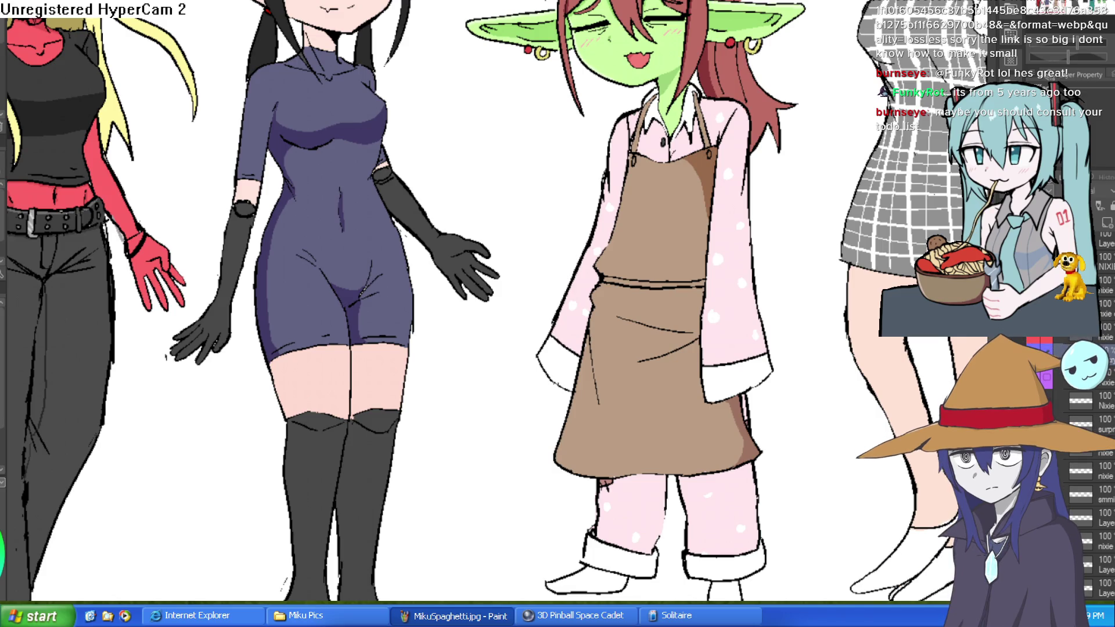
Step: Bring the goblin's face into view and hide her tears layer
{"action": "left_click_drag", "start_coordinate": [706, 302], "coordinate": [682, 350]}
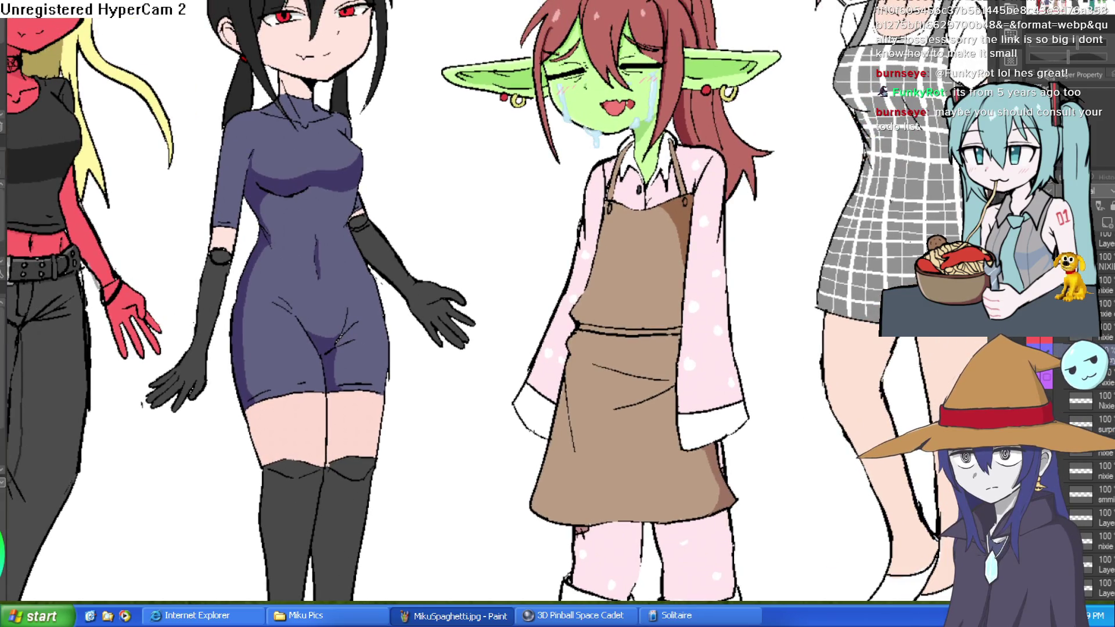
{"action": "left_click_drag", "start_coordinate": [682, 350], "coordinate": [692, 451]}
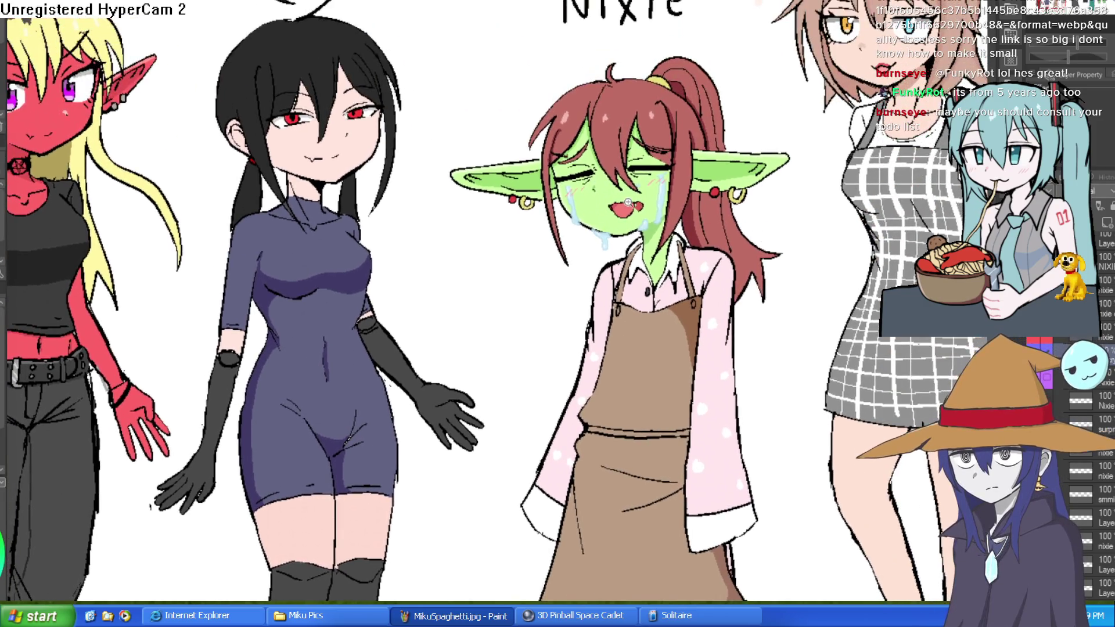
{"action": "scroll", "coordinate": [683, 193], "scroll_direction": "up", "scroll_amount": 5}
{"action": "scroll", "coordinate": [877, 261], "scroll_direction": "down", "scroll_amount": 2}
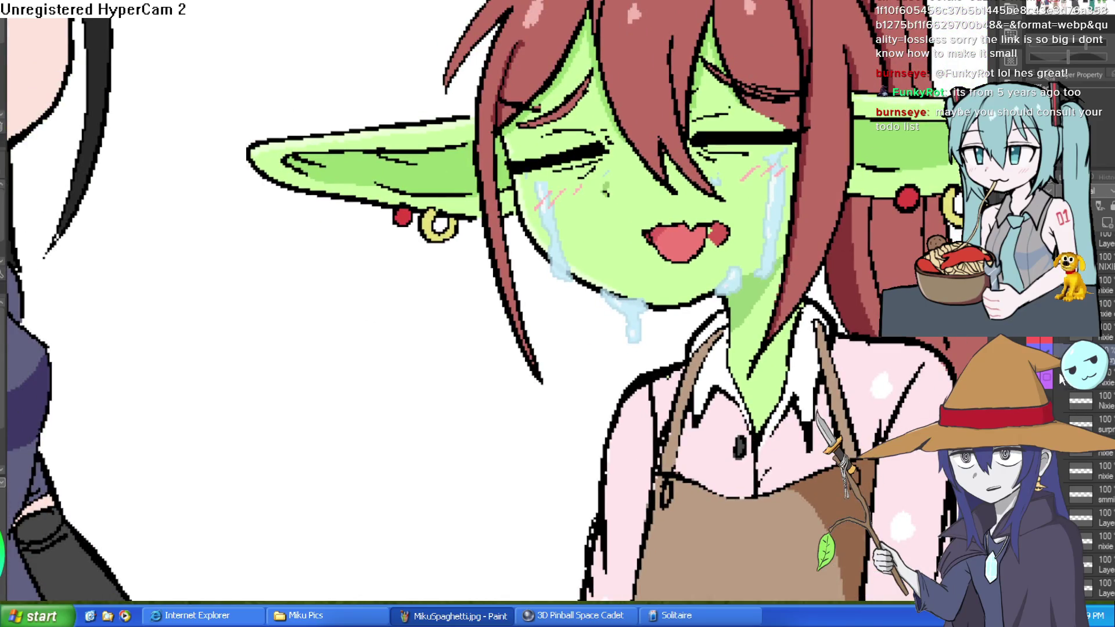
{"action": "scroll", "coordinate": [1063, 383], "scroll_direction": "up", "scroll_amount": 3}
{"action": "left_click", "coordinate": [1032, 344]}
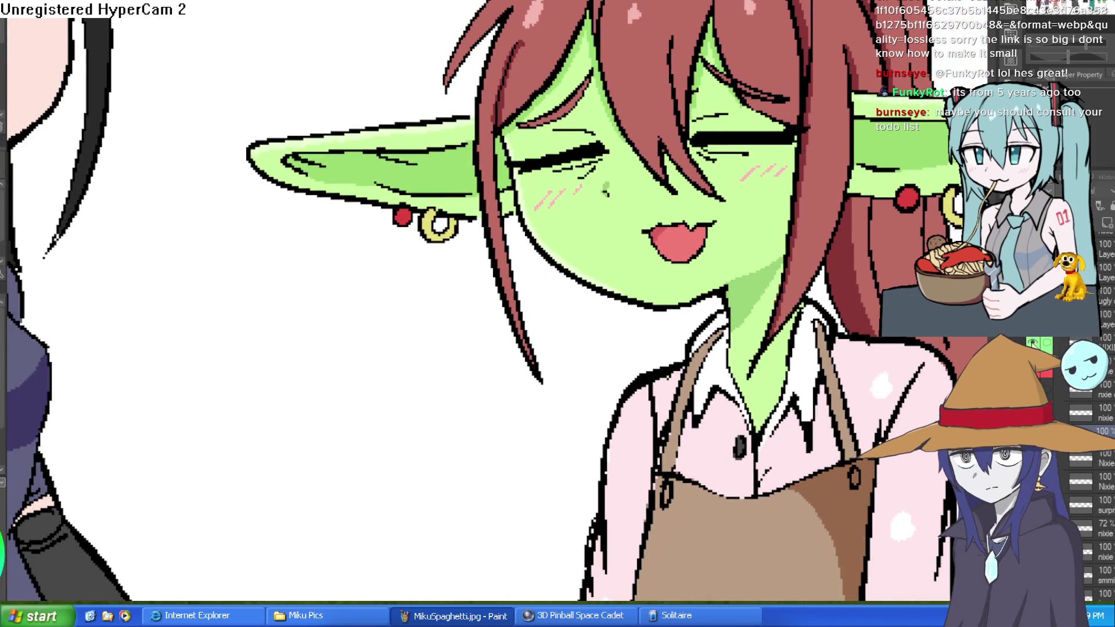
Step: Switch the goblin to open eyes and a closed mouth, then add a blank layer
{"action": "left_click", "coordinate": [1032, 344]}
{"action": "scroll", "coordinate": [1104, 407], "scroll_direction": "up", "scroll_amount": 2}
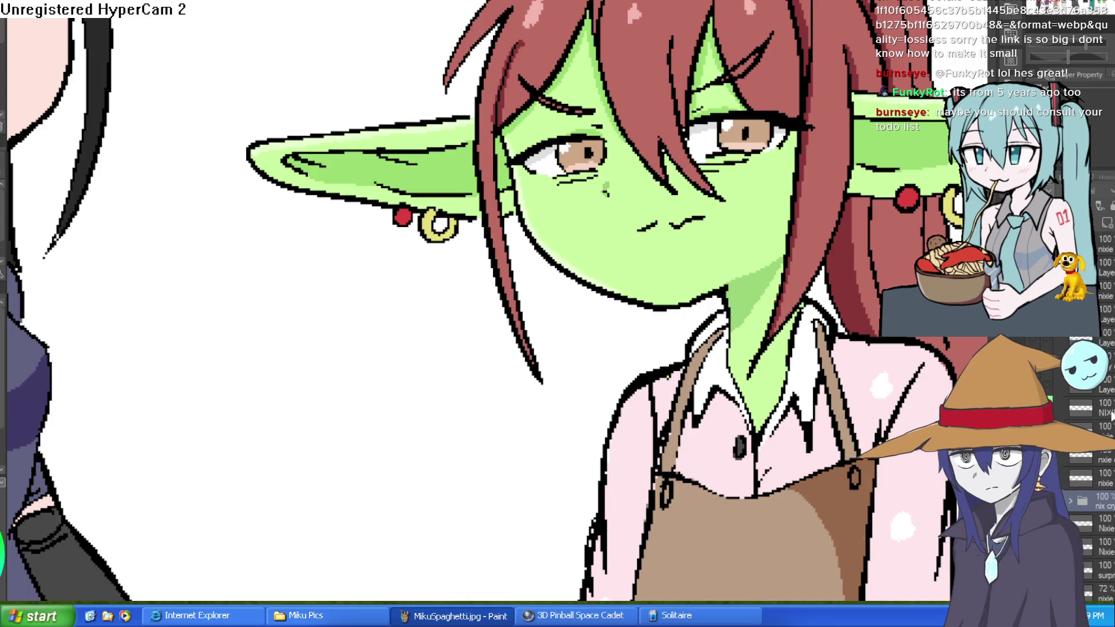
{"action": "key", "text": "ctrl+shift+n"}
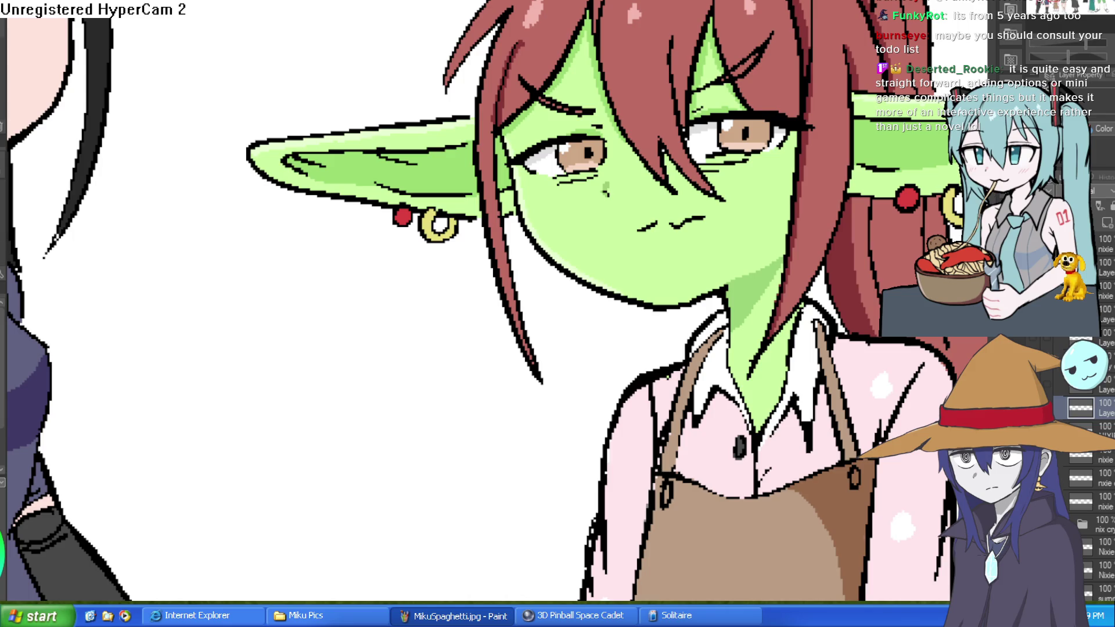
{"action": "mouse_move", "coordinate": [704, 219]}
{"action": "left_mouse_down"}
{"action": "mouse_move", "coordinate": [659, 214]}
{"action": "mouse_move", "coordinate": [642, 225]}
{"action": "left_mouse_up"}
{"action": "mouse_move", "coordinate": [600, 161]}
{"action": "left_mouse_down"}
{"action": "mouse_move", "coordinate": [570, 168]}
{"action": "mouse_move", "coordinate": [556, 159]}
{"action": "mouse_move", "coordinate": [563, 150]}
{"action": "left_mouse_up"}
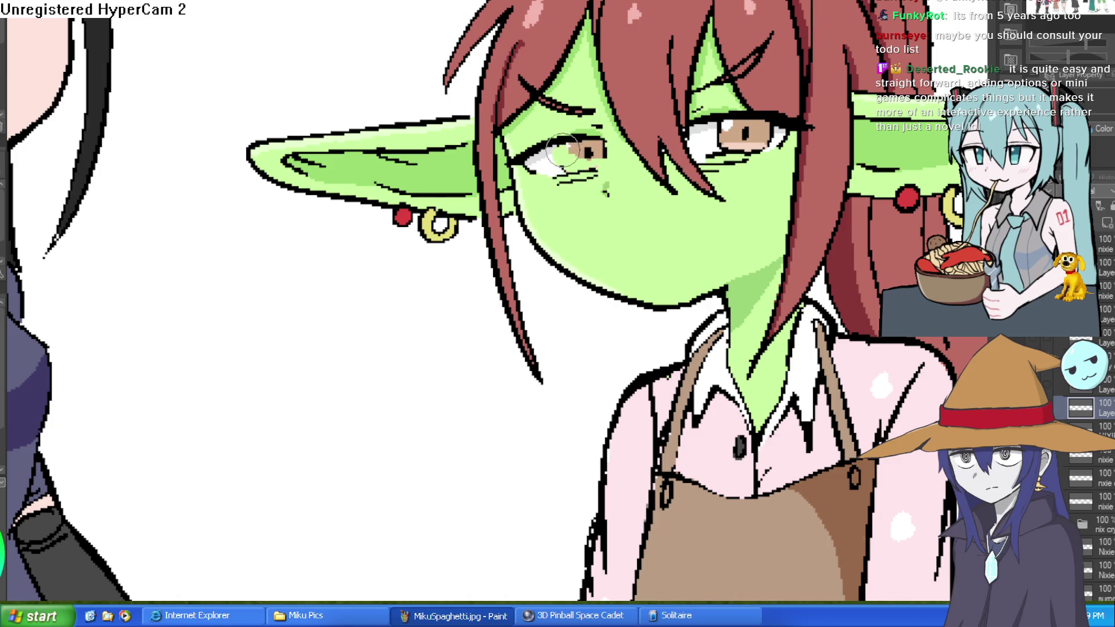
{"action": "key", "text": "ctrl+z"}
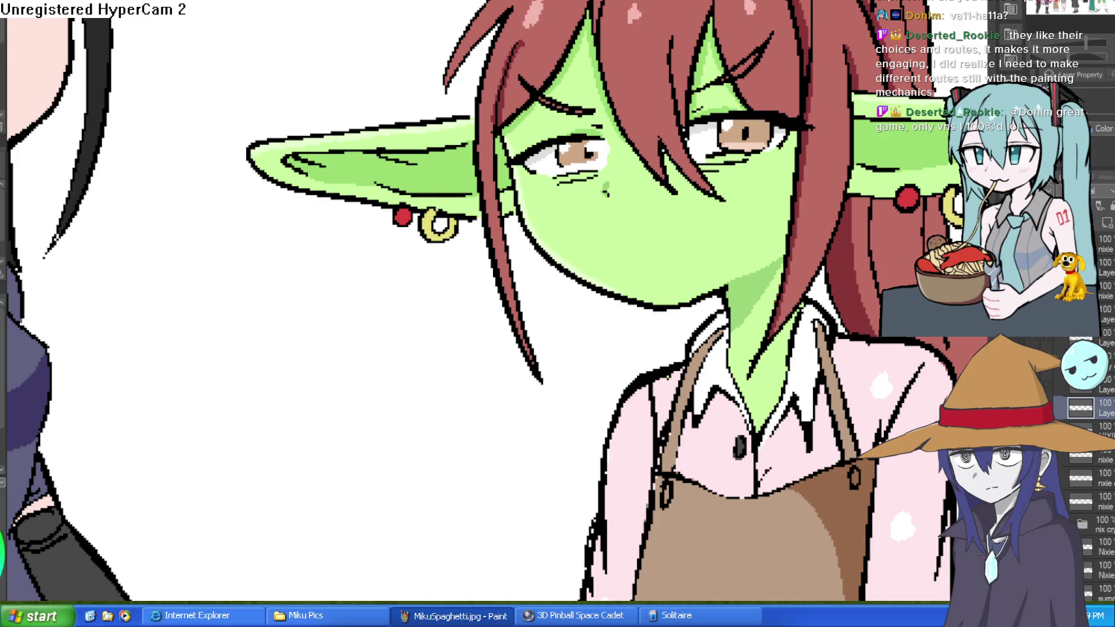
Step: Paint both irises white on the new layer and set its opacity to 81%
{"action": "left_click_drag", "start_coordinate": [577, 149], "coordinate": [581, 148]}
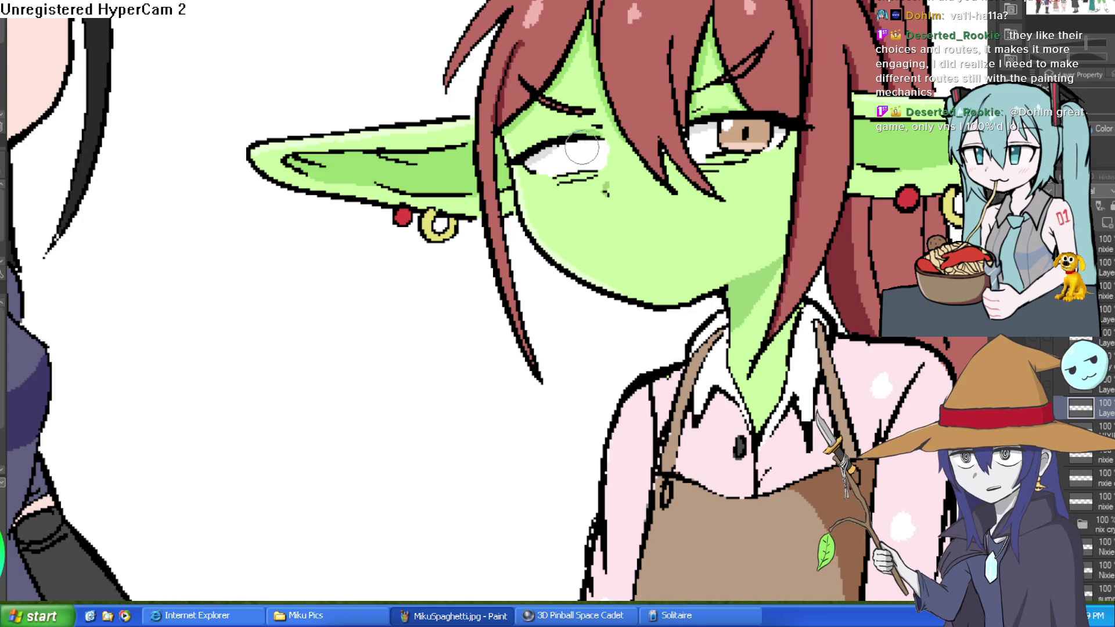
{"action": "key", "text": "minus"}
{"action": "key", "text": "minus"}
{"action": "mouse_move", "coordinate": [668, 55]}
{"action": "left_mouse_down"}
{"action": "mouse_move", "coordinate": [631, 63]}
{"action": "mouse_move", "coordinate": [684, 40]}
{"action": "left_mouse_up"}
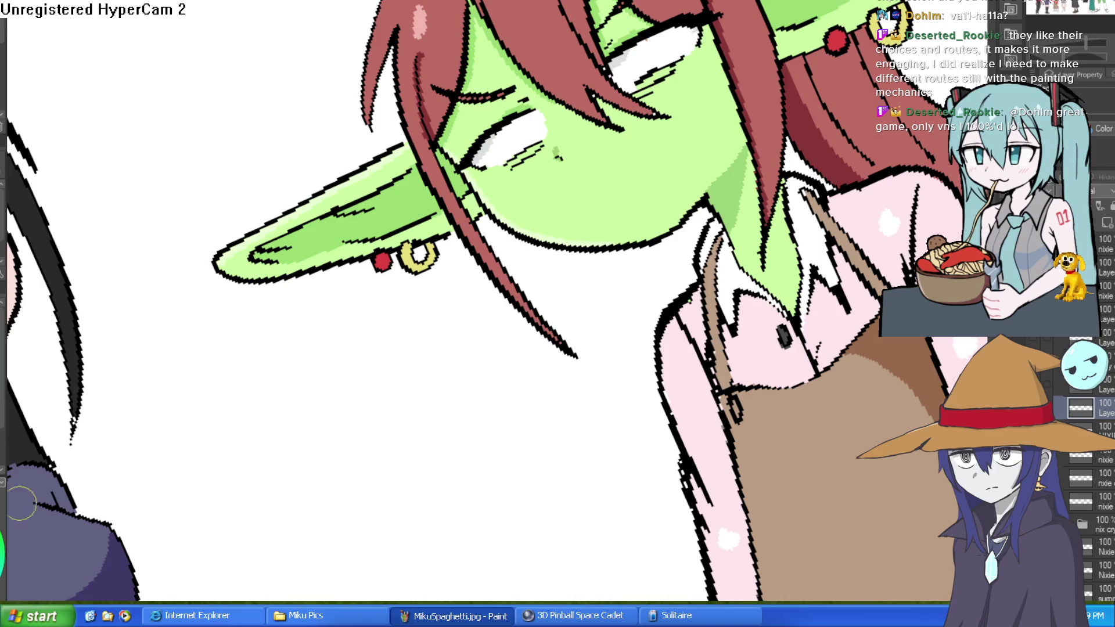
{"action": "left_click_drag", "start_coordinate": [1107, 191], "coordinate": [1099, 191]}
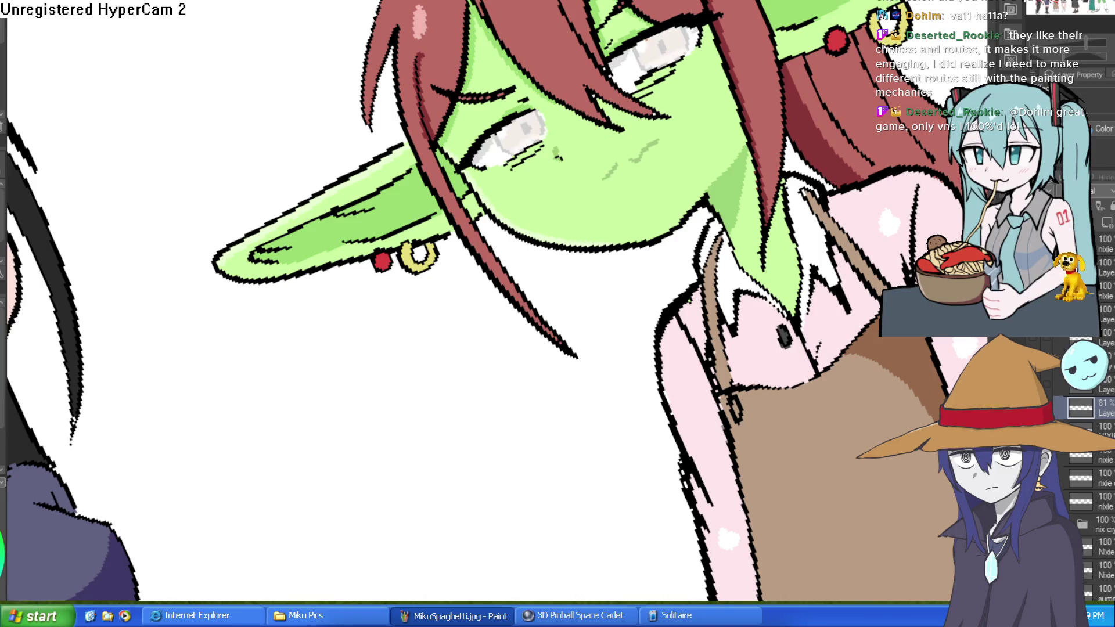
{"action": "scroll", "coordinate": [732, 128], "scroll_direction": "up", "scroll_amount": 5}
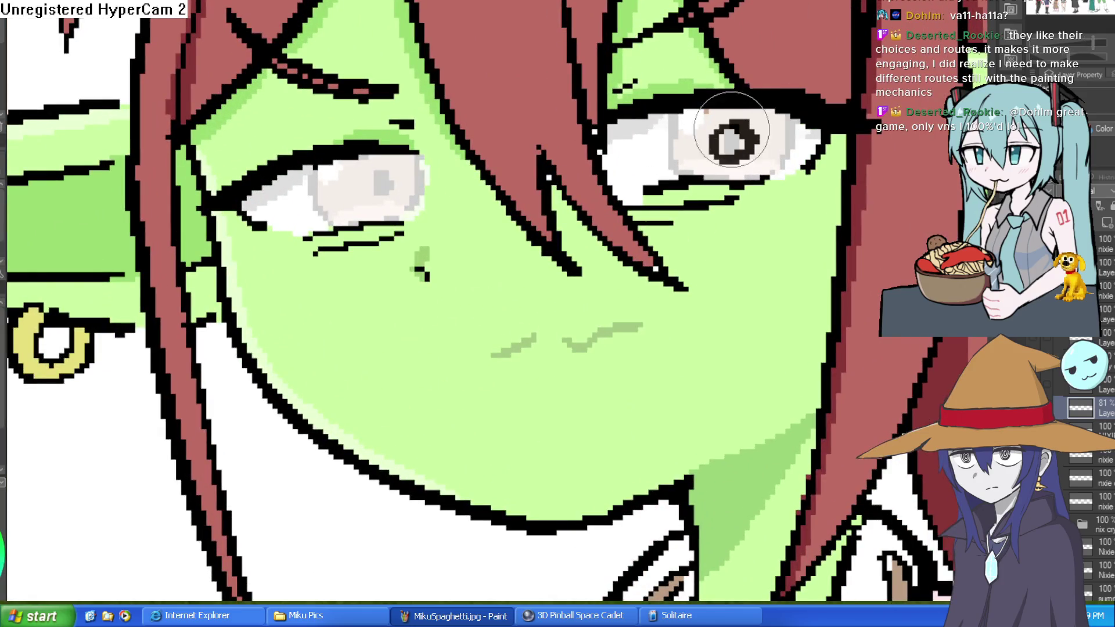
Step: Draw a small dark pupil and a wavy frowning mouth
{"action": "left_click_drag", "start_coordinate": [372, 177], "coordinate": [392, 175]}
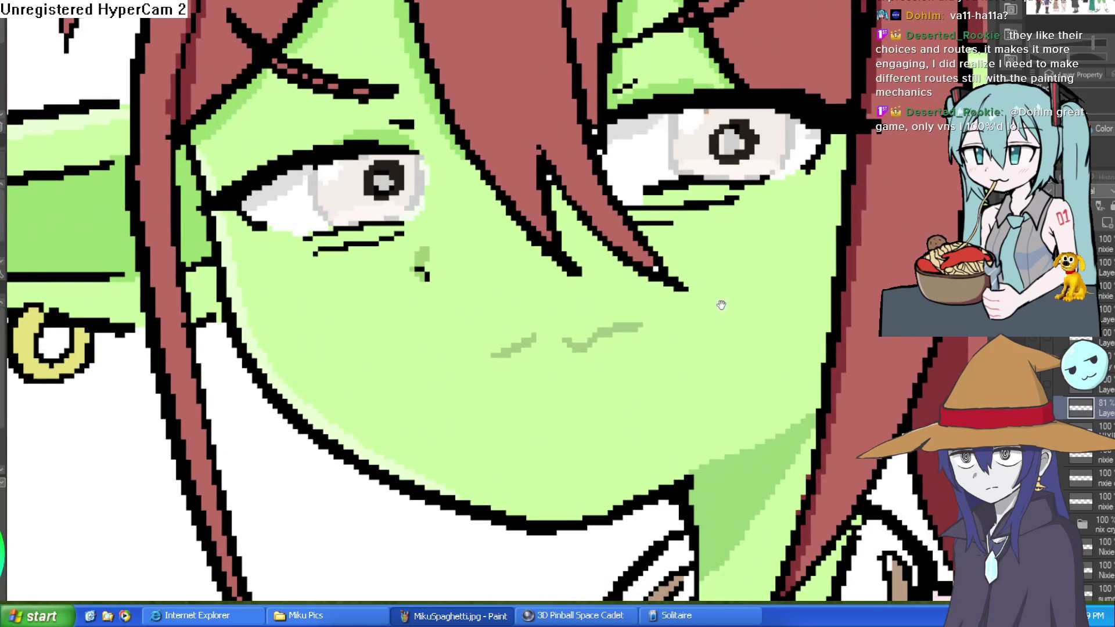
{"action": "left_click_drag", "start_coordinate": [723, 300], "coordinate": [712, 245]}
{"action": "mouse_move", "coordinate": [486, 287]}
{"action": "left_mouse_down"}
{"action": "mouse_move", "coordinate": [523, 264]}
{"action": "mouse_move", "coordinate": [671, 284]}
{"action": "mouse_move", "coordinate": [639, 314]}
{"action": "mouse_move", "coordinate": [520, 311]}
{"action": "mouse_move", "coordinate": [490, 273]}
{"action": "left_mouse_up"}
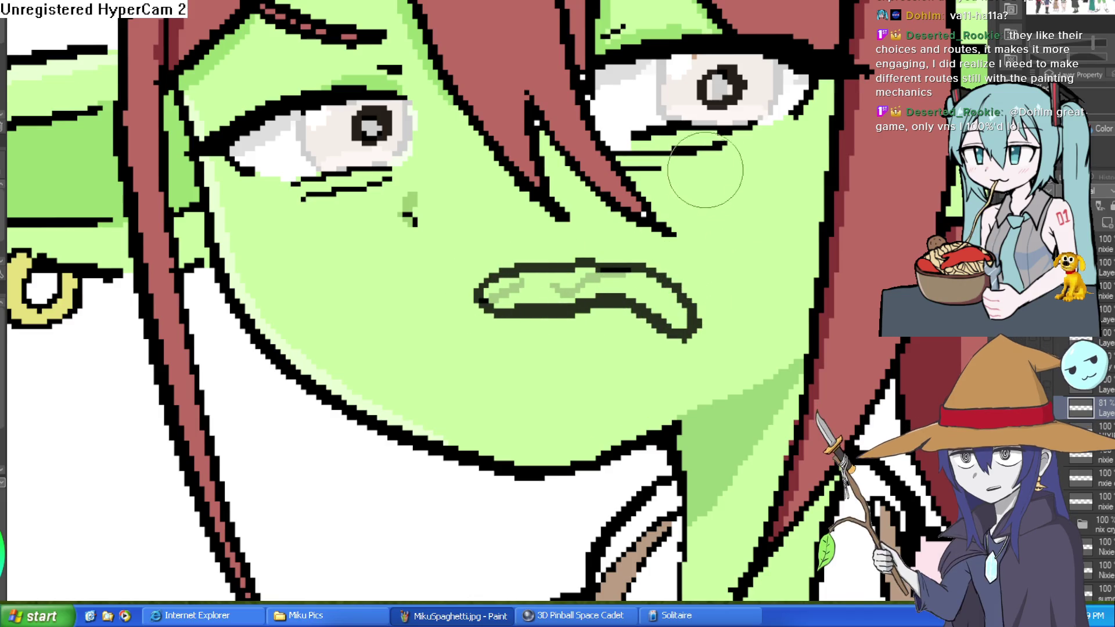
{"action": "scroll", "coordinate": [833, 259], "scroll_direction": "down", "scroll_amount": 3}
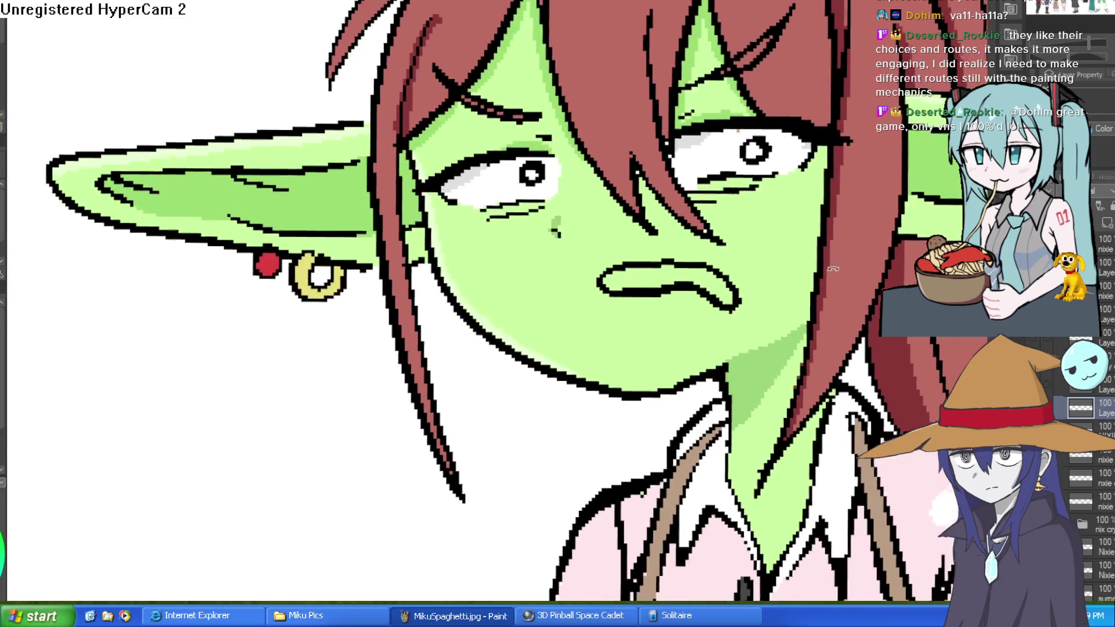
{"action": "scroll", "coordinate": [833, 259], "scroll_direction": "down", "scroll_amount": 2}
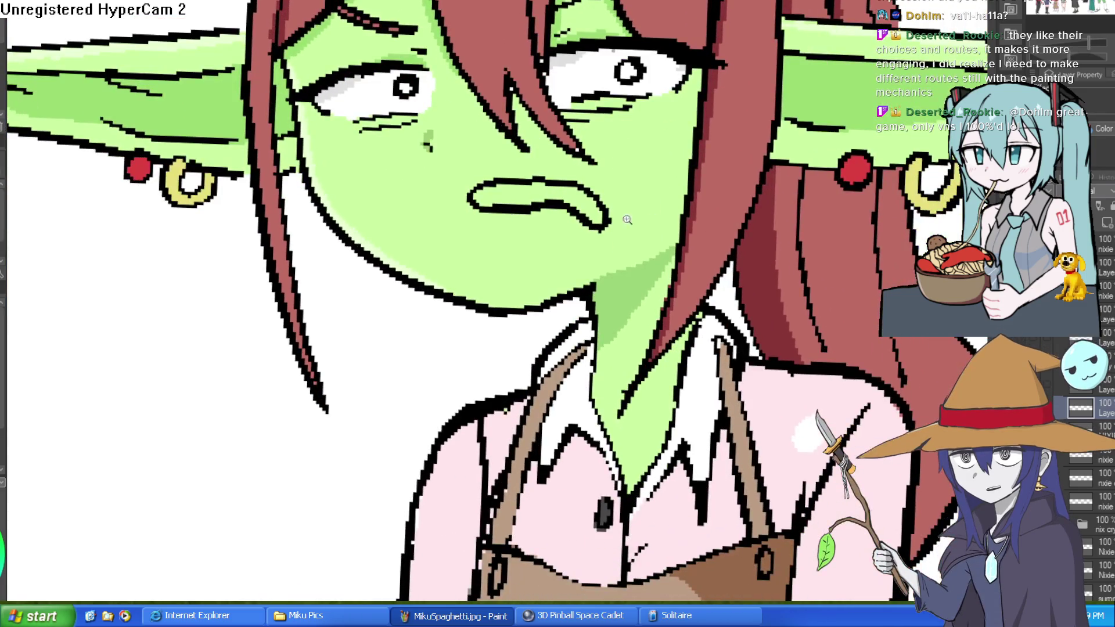
{"action": "scroll", "coordinate": [636, 249], "scroll_direction": "up", "scroll_amount": 5}
Step: Redraw heavier lines under both eyes
{"action": "left_click_drag", "start_coordinate": [636, 249], "coordinate": [642, 256]}
{"action": "mouse_move", "coordinate": [594, 64]}
{"action": "left_mouse_down"}
{"action": "mouse_move", "coordinate": [687, 100]}
{"action": "mouse_move", "coordinate": [689, 73]}
{"action": "mouse_move", "coordinate": [622, 94]}
{"action": "left_mouse_up"}
{"action": "mouse_move", "coordinate": [328, 82]}
{"action": "left_mouse_down"}
{"action": "mouse_move", "coordinate": [349, 82]}
{"action": "mouse_move", "coordinate": [282, 100]}
{"action": "left_mouse_up"}
{"action": "scroll", "coordinate": [642, 86], "scroll_direction": "down", "scroll_amount": 3}
Step: Compare against the original calm face, then hide the original irises
{"action": "left_click", "coordinate": [1098, 191]}
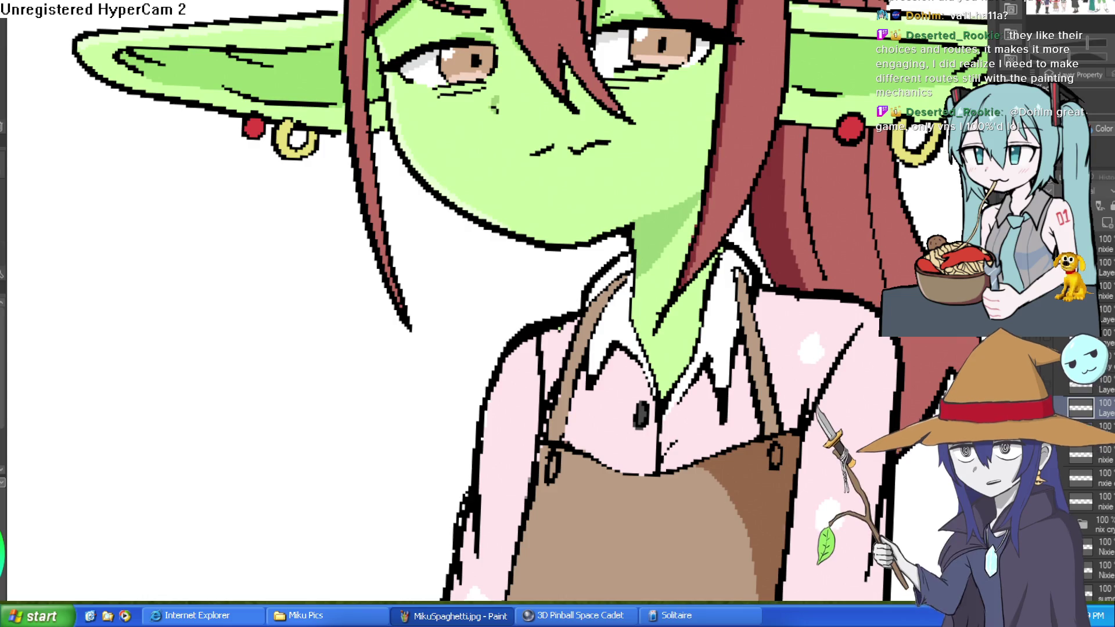
{"action": "left_click", "coordinate": [1098, 190]}
{"action": "left_click", "coordinate": [664, 45]}
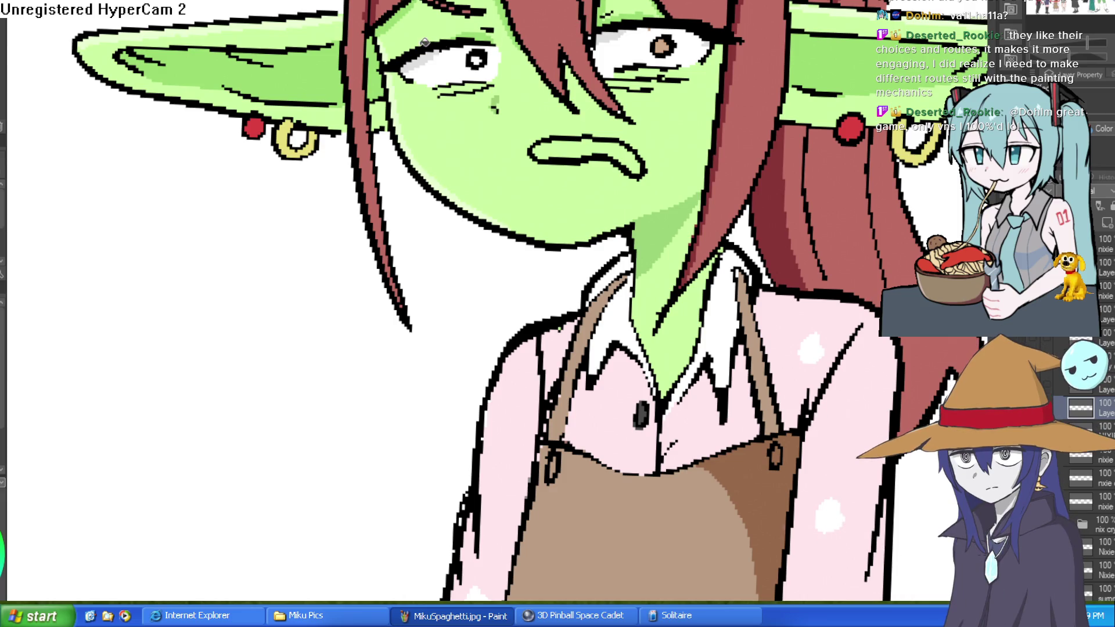
{"action": "left_click", "coordinate": [477, 59]}
{"action": "scroll", "coordinate": [782, 127], "scroll_direction": "down", "scroll_amount": 5}
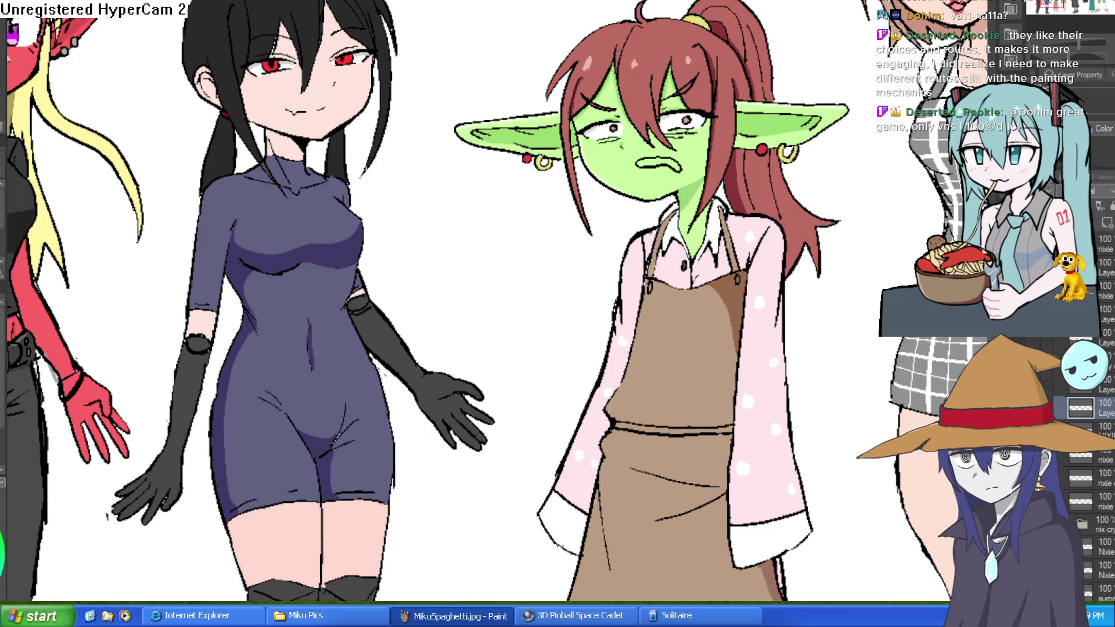
Step: Zoom in and paint over the stray white pixel near the goblin's hair
{"action": "scroll", "coordinate": [692, 157], "scroll_direction": "up", "scroll_amount": 5}
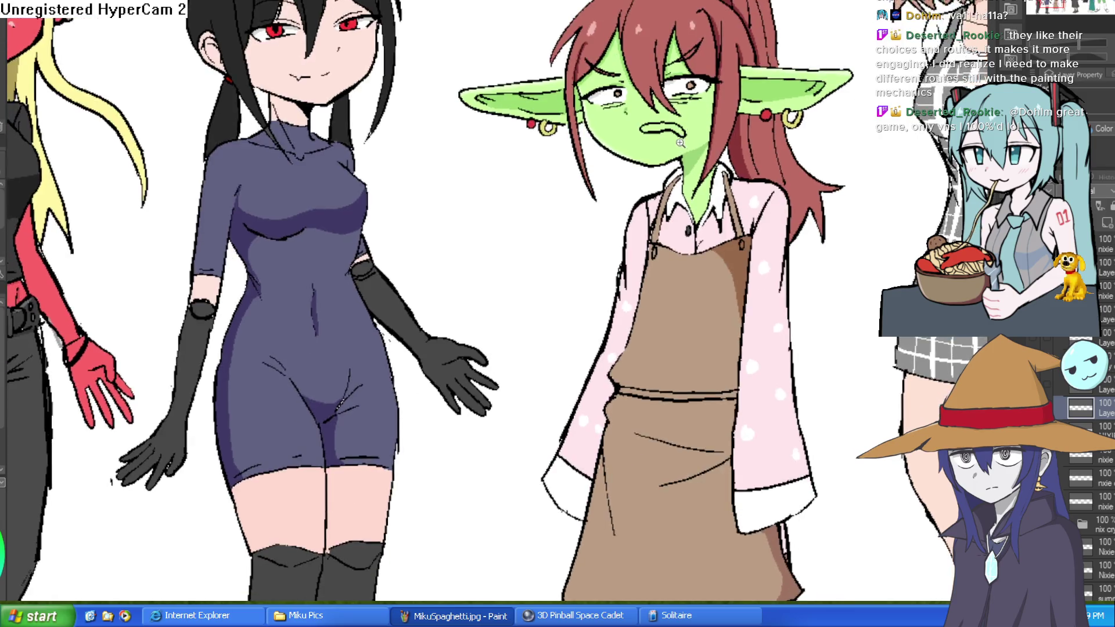
{"action": "scroll", "coordinate": [711, 152], "scroll_direction": "up", "scroll_amount": 3}
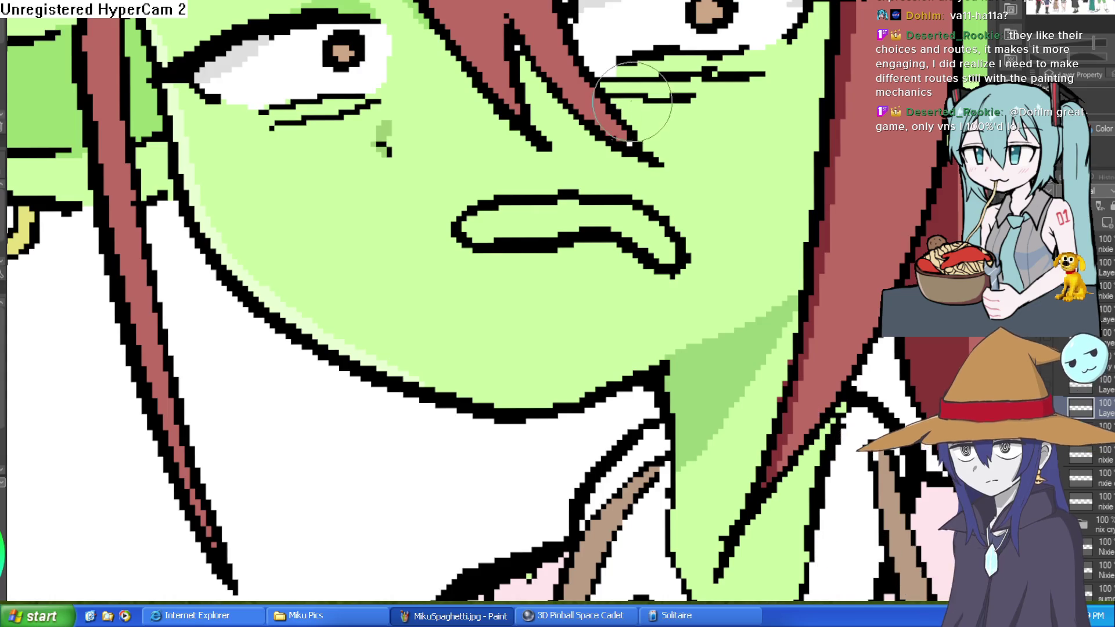
{"action": "left_click", "coordinate": [632, 142]}
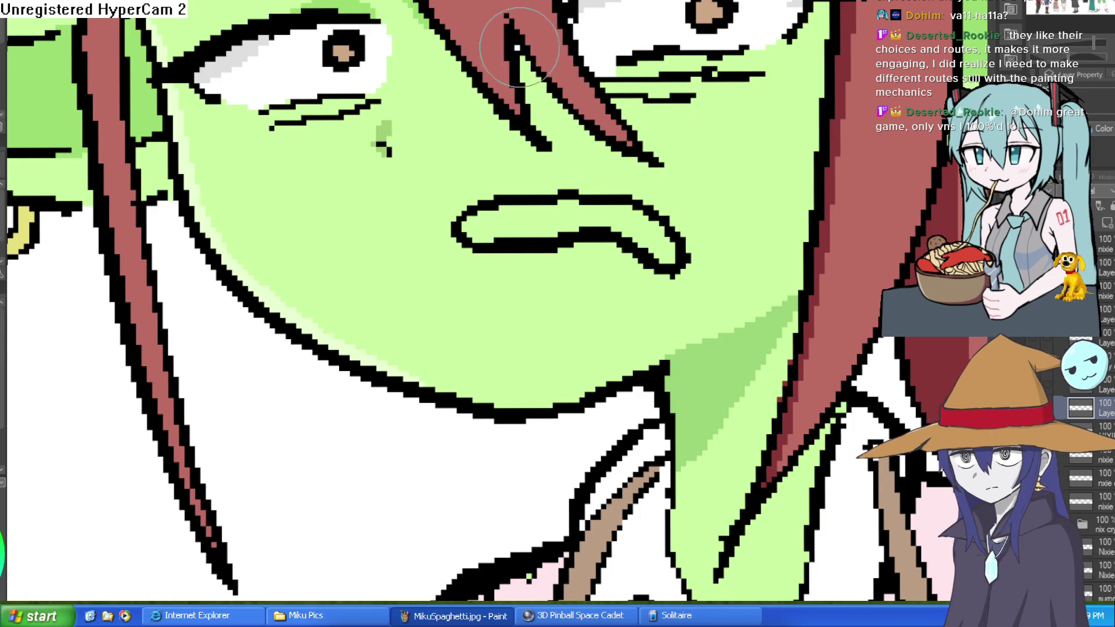
{"action": "scroll", "coordinate": [660, 208], "scroll_direction": "down", "scroll_amount": 5}
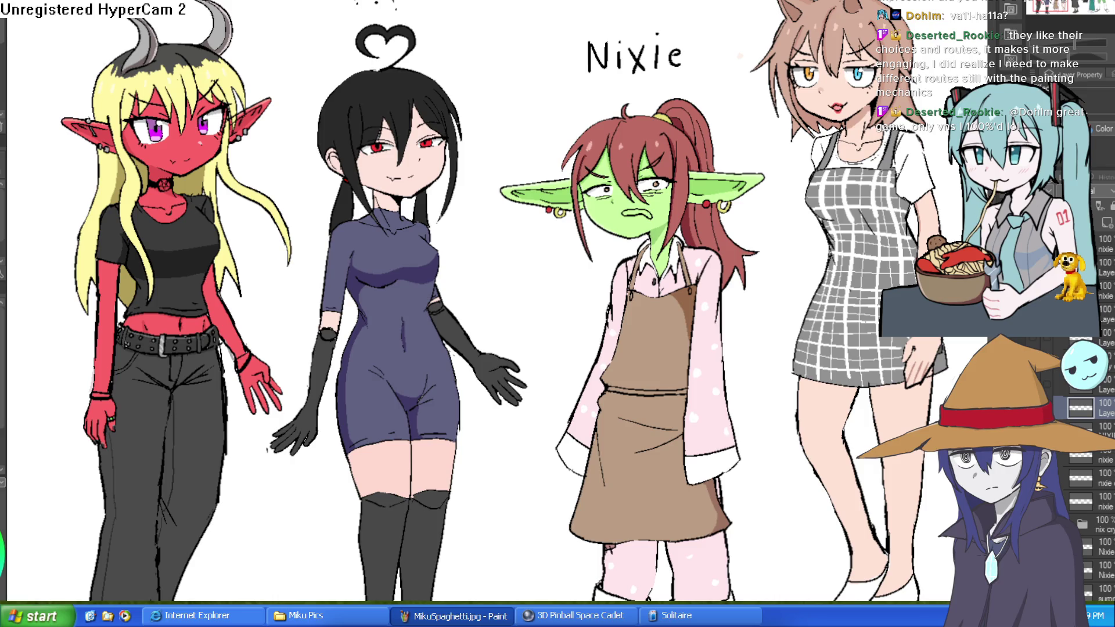
Step: Switch to Construct 3, where the nixiesroom1 layout is showing
{"action": "key", "text": "alt+Tab"}
{"action": "scroll", "coordinate": [494, 279], "scroll_direction": "down", "scroll_amount": 3}
{"action": "scroll", "coordinate": [494, 279], "scroll_direction": "left", "scroll_amount": 3}
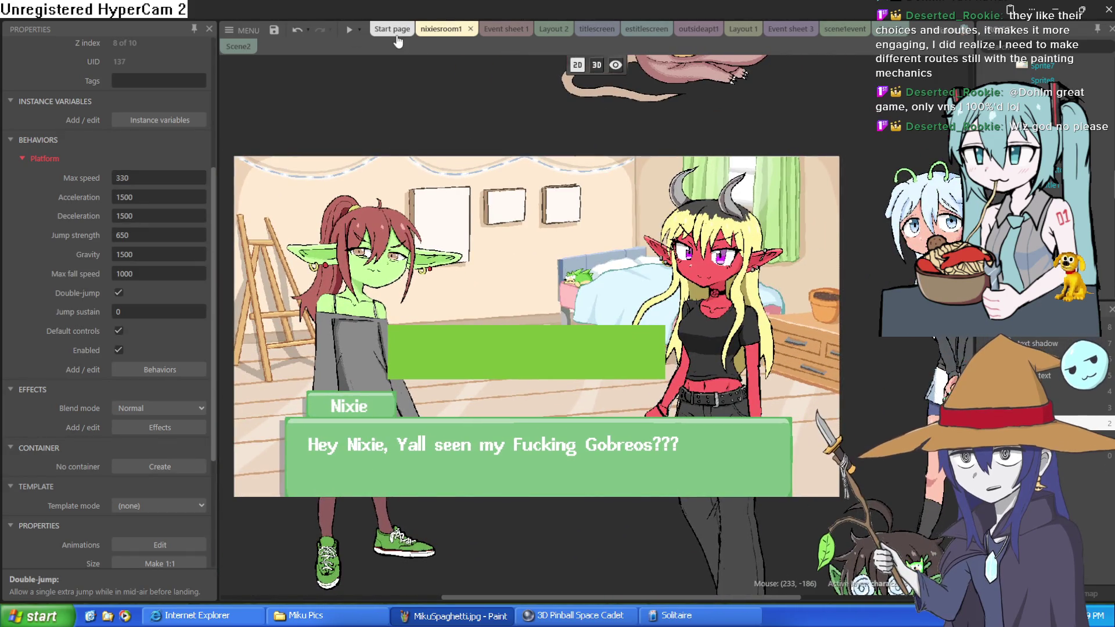
Step: Glance at the nixiesroom1 layout and save the project
{"action": "left_click", "coordinate": [392, 29]}
{"action": "left_click", "coordinate": [438, 34]}
{"action": "left_click", "coordinate": [394, 32]}
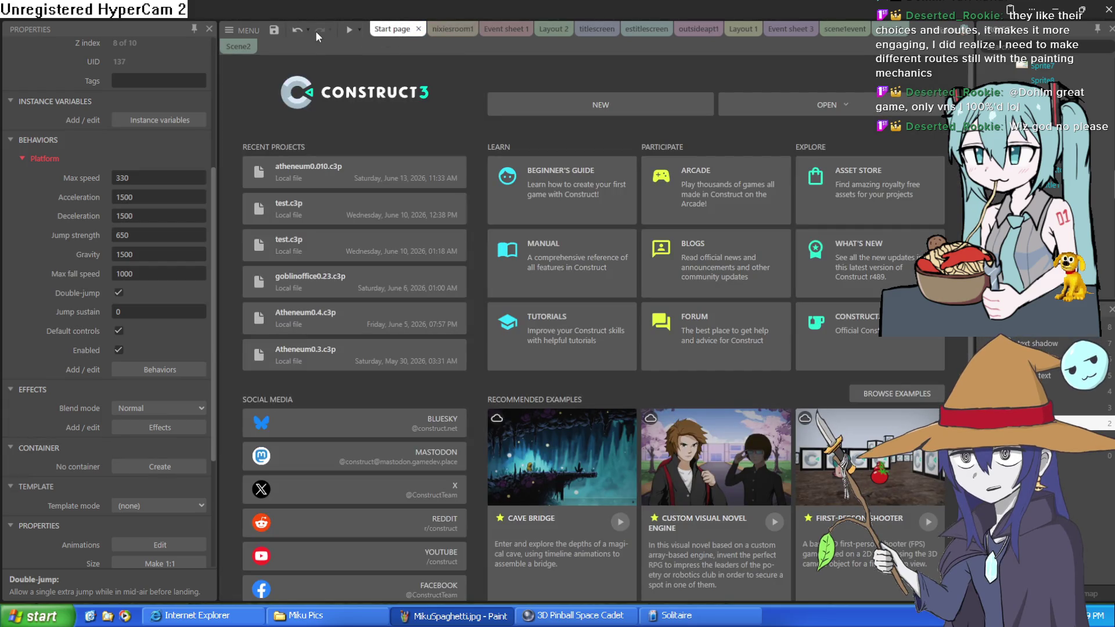
{"action": "left_click", "coordinate": [274, 30]}
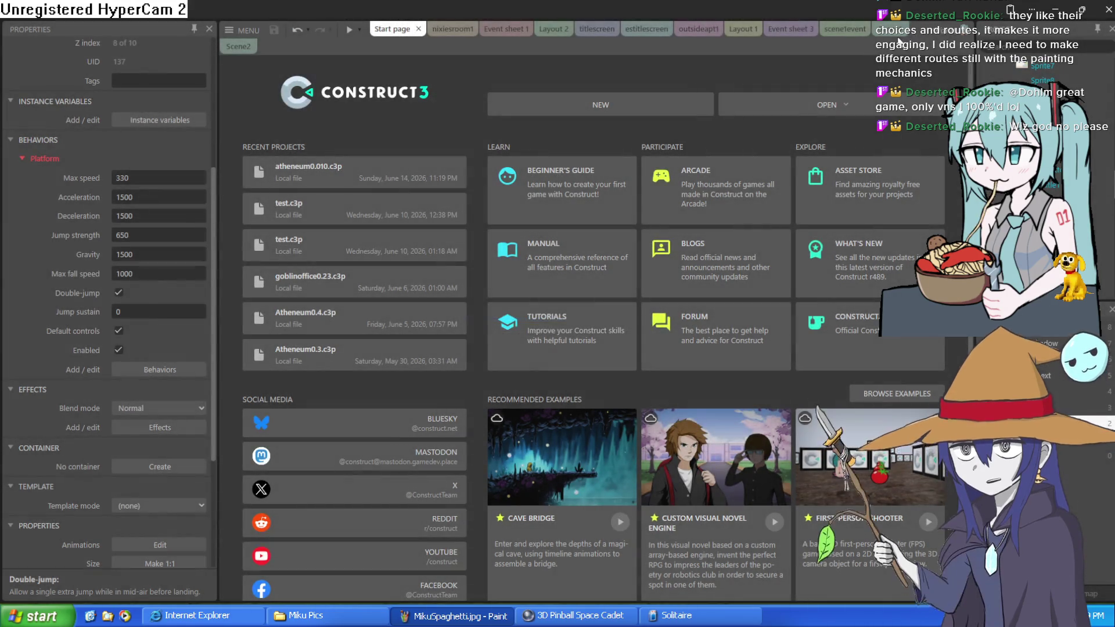
Step: Create Layout 3 with its own event sheet and choose Sprite as a new object
{"action": "left_click", "coordinate": [888, 30]}
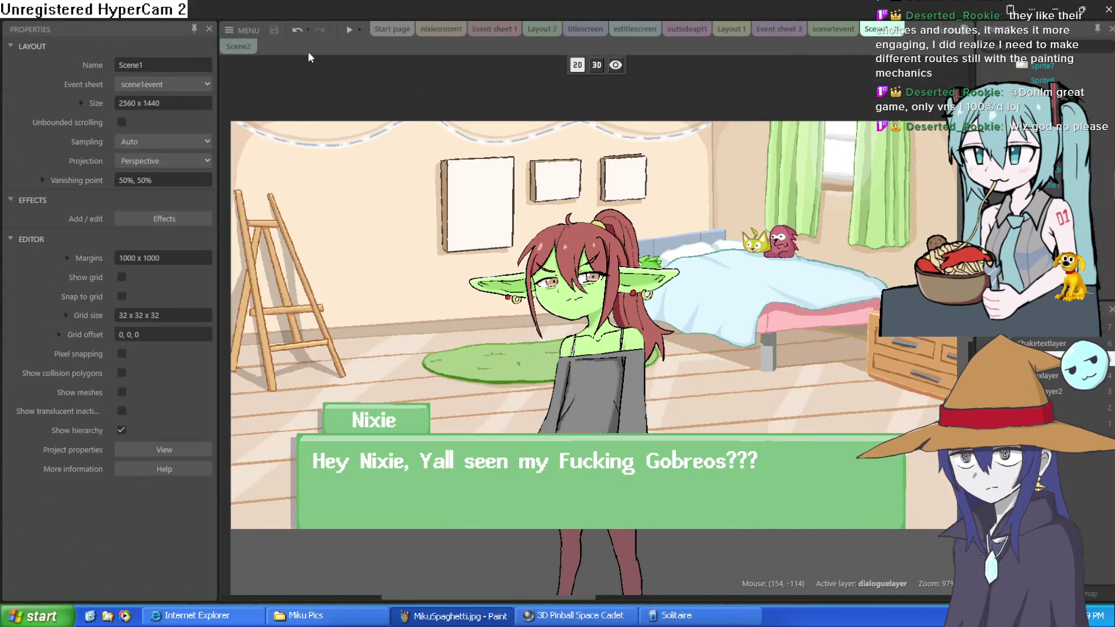
{"action": "right_click", "coordinate": [318, 65]}
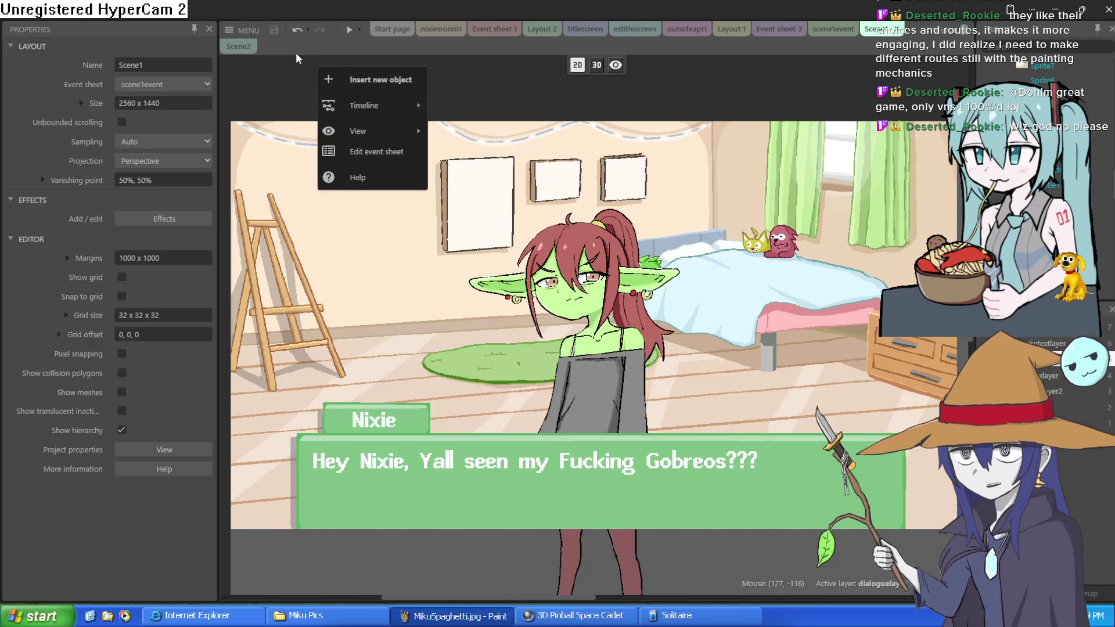
{"action": "left_click", "coordinate": [295, 52]}
{"action": "scroll", "coordinate": [1045, 64], "scroll_direction": "up", "scroll_amount": 5}
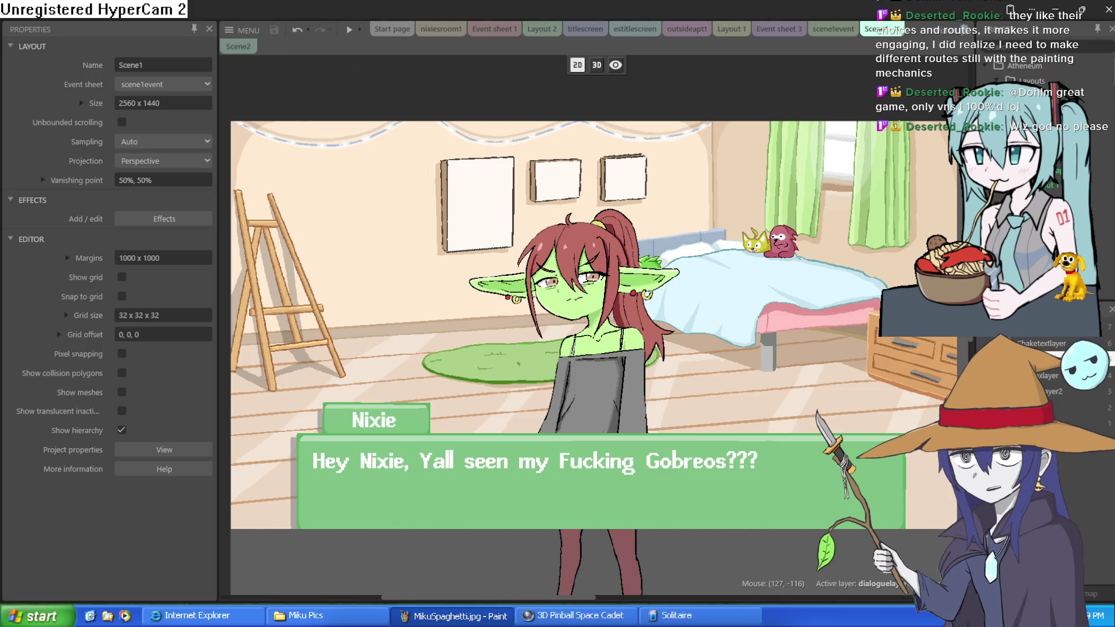
{"action": "right_click", "coordinate": [1028, 80]}
{"action": "left_click", "coordinate": [952, 94]}
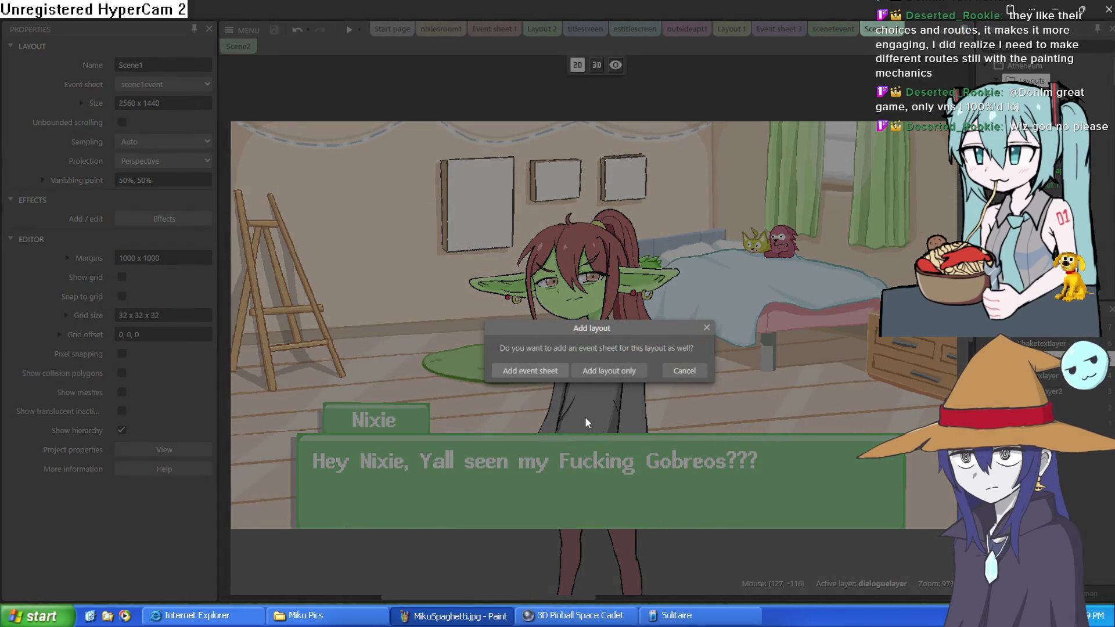
{"action": "left_click", "coordinate": [547, 377]}
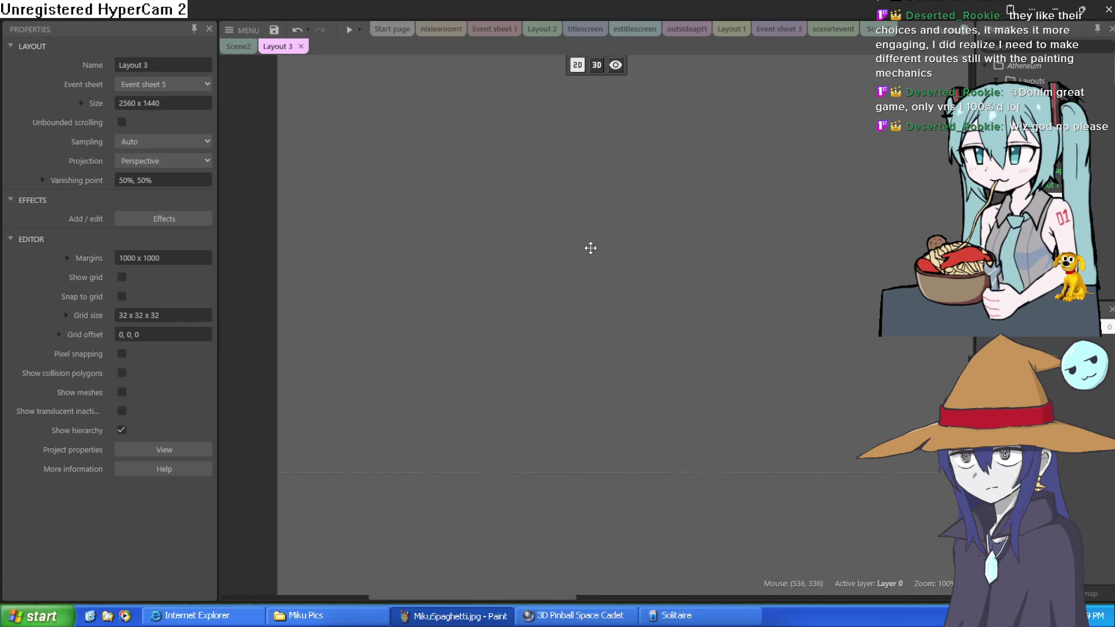
{"action": "double_click", "coordinate": [486, 231]}
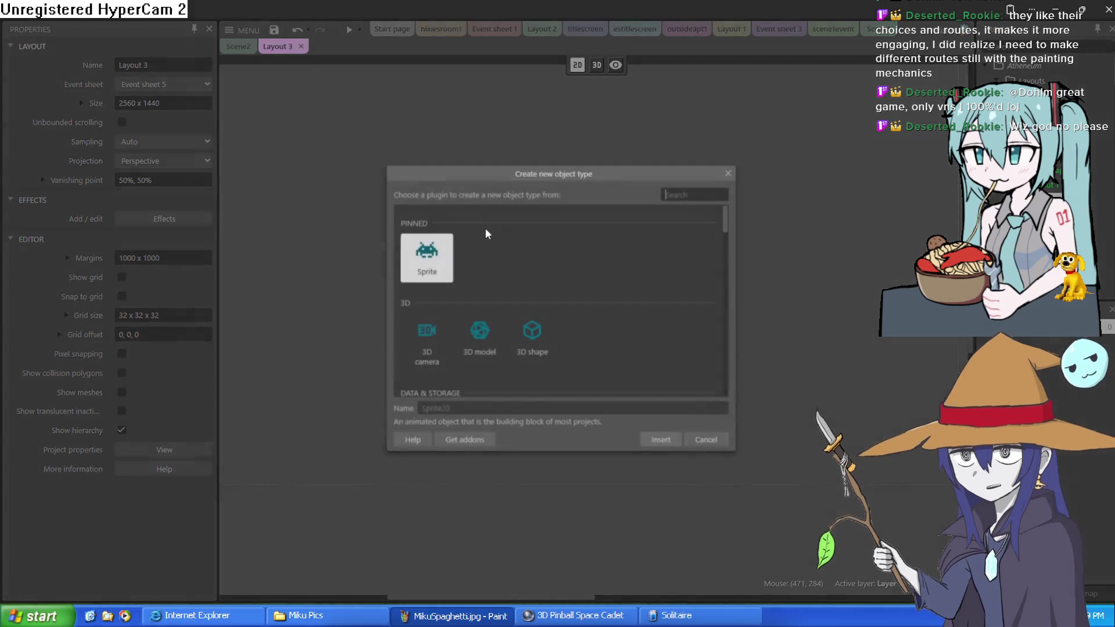
{"action": "left_click", "coordinate": [655, 444]}
Step: Draw Sprite20 as a near-white filled circle and move it near Layout 3's top
{"action": "left_click", "coordinate": [523, 169]}
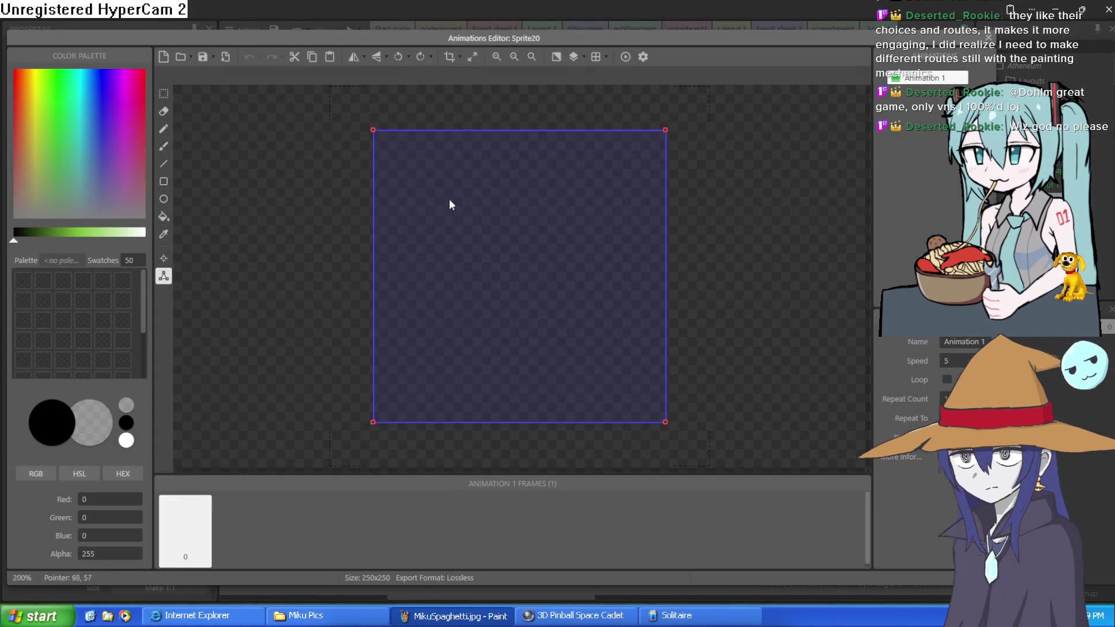
{"action": "left_click", "coordinate": [148, 235]}
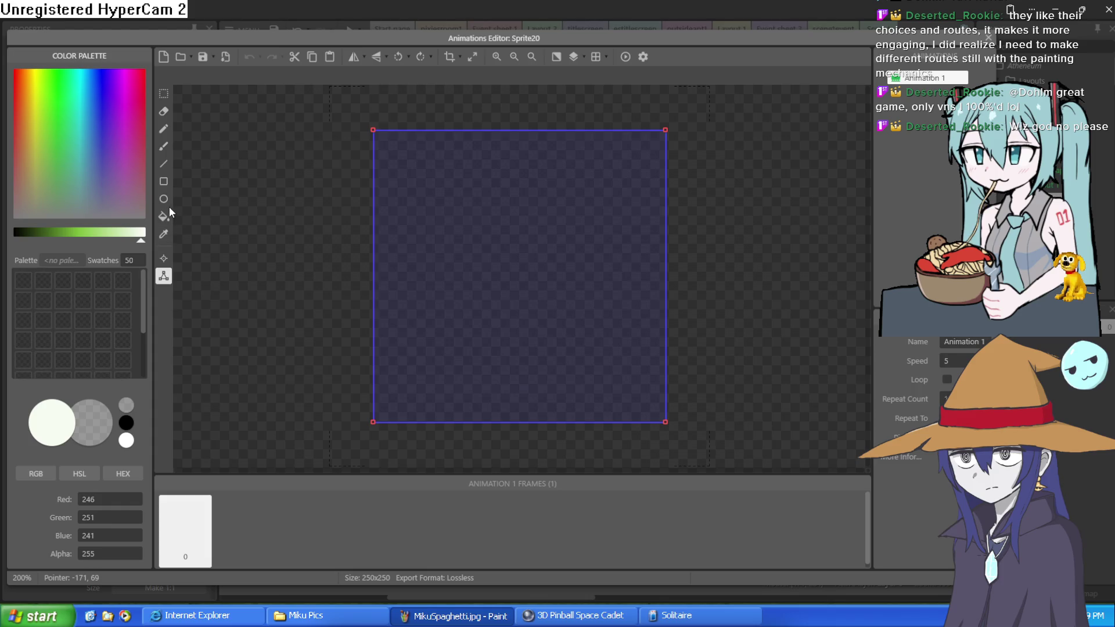
{"action": "left_click", "coordinate": [165, 216]}
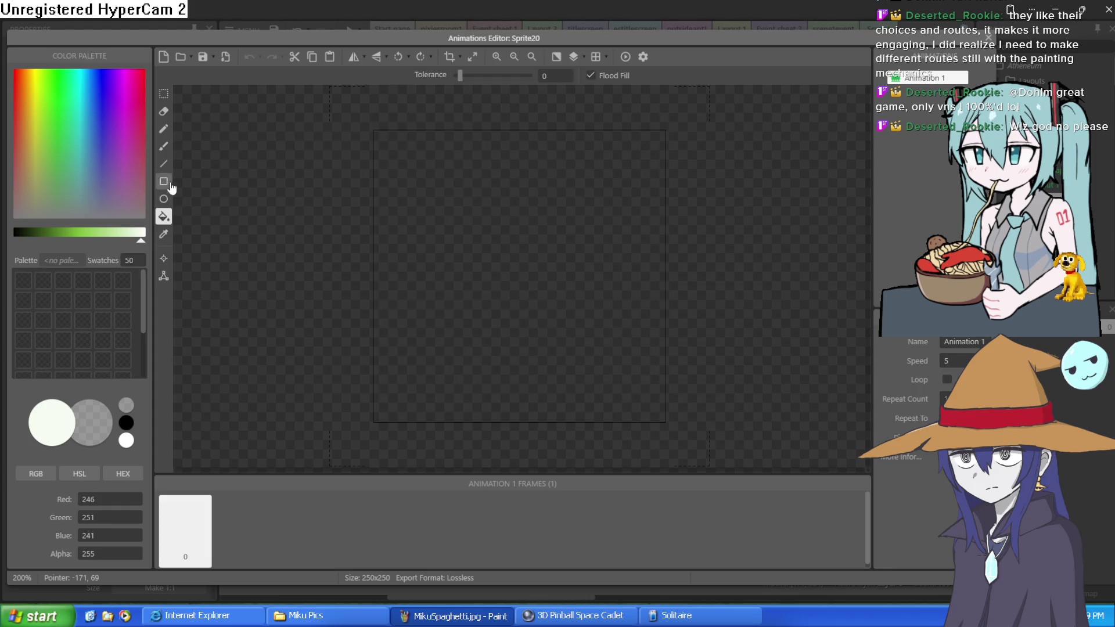
{"action": "left_click", "coordinate": [164, 128]}
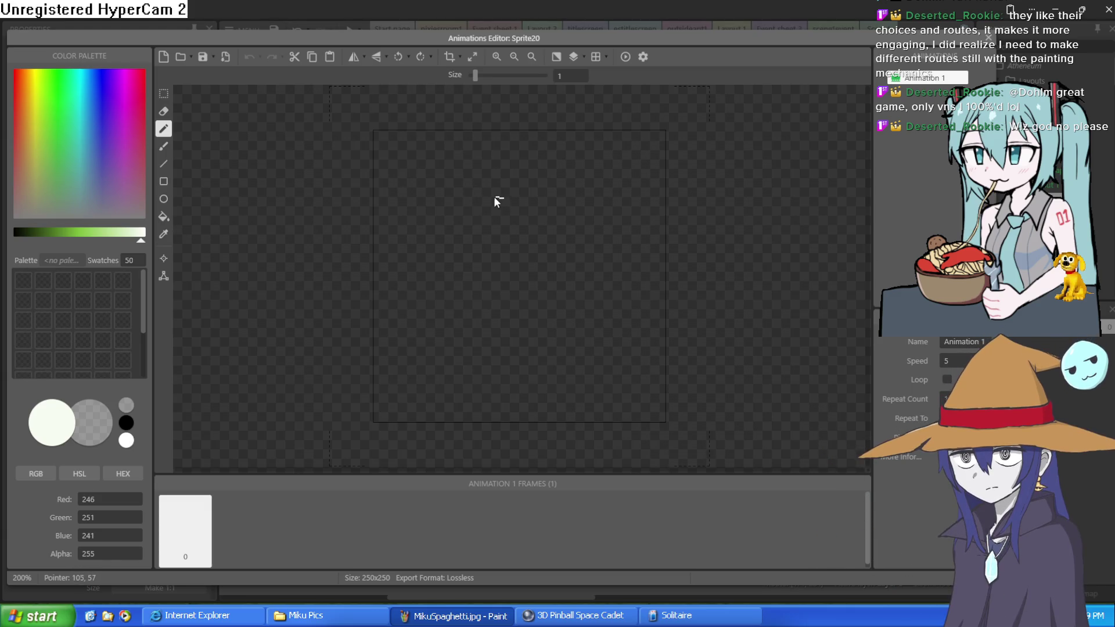
{"action": "mouse_move", "coordinate": [555, 241]}
{"action": "left_mouse_down"}
{"action": "mouse_move", "coordinate": [521, 194]}
{"action": "mouse_move", "coordinate": [486, 198]}
{"action": "left_mouse_up"}
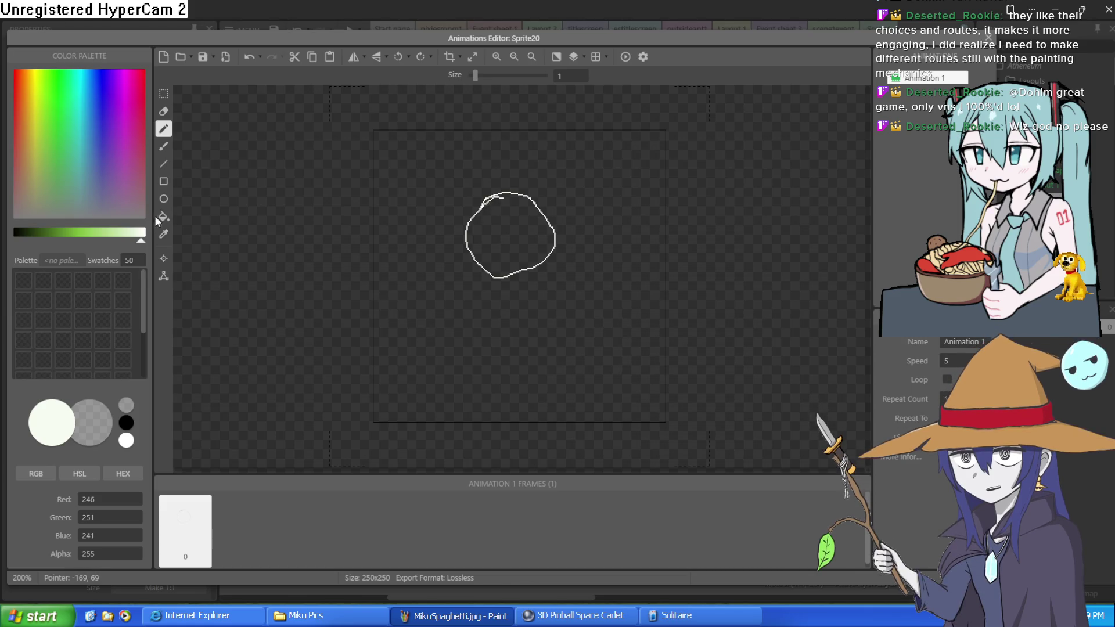
{"action": "left_click", "coordinate": [163, 216]}
{"action": "left_click", "coordinate": [488, 219]}
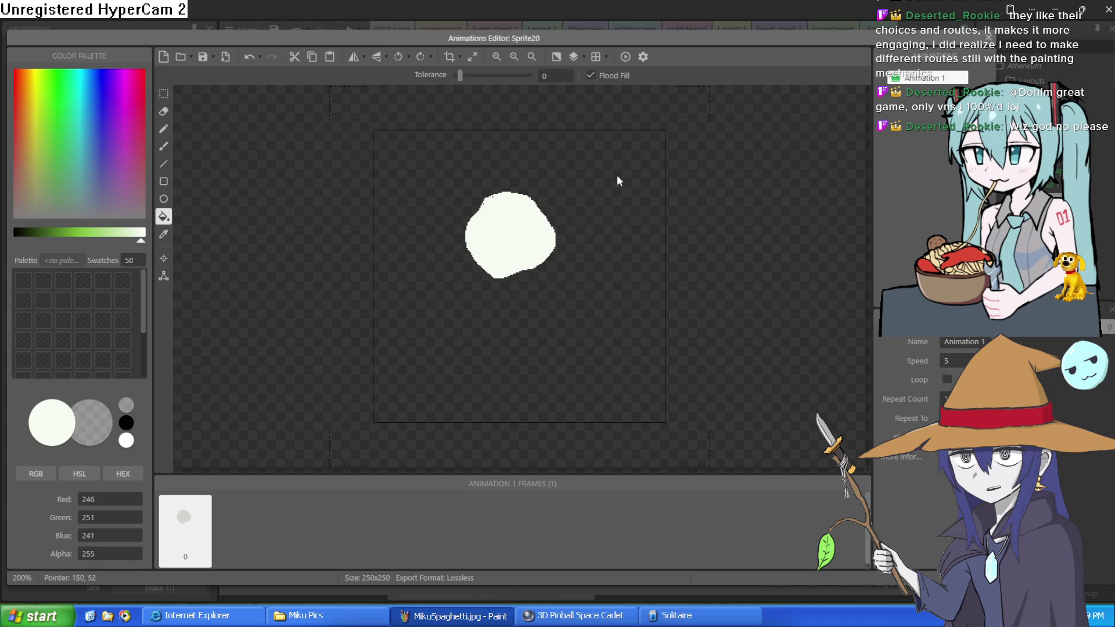
{"action": "left_click", "coordinate": [989, 37]}
{"action": "mouse_move", "coordinate": [529, 159]}
{"action": "left_mouse_down"}
{"action": "mouse_move", "coordinate": [554, 86]}
{"action": "mouse_move", "coordinate": [532, 111]}
{"action": "mouse_move", "coordinate": [519, 98]}
{"action": "left_mouse_up"}
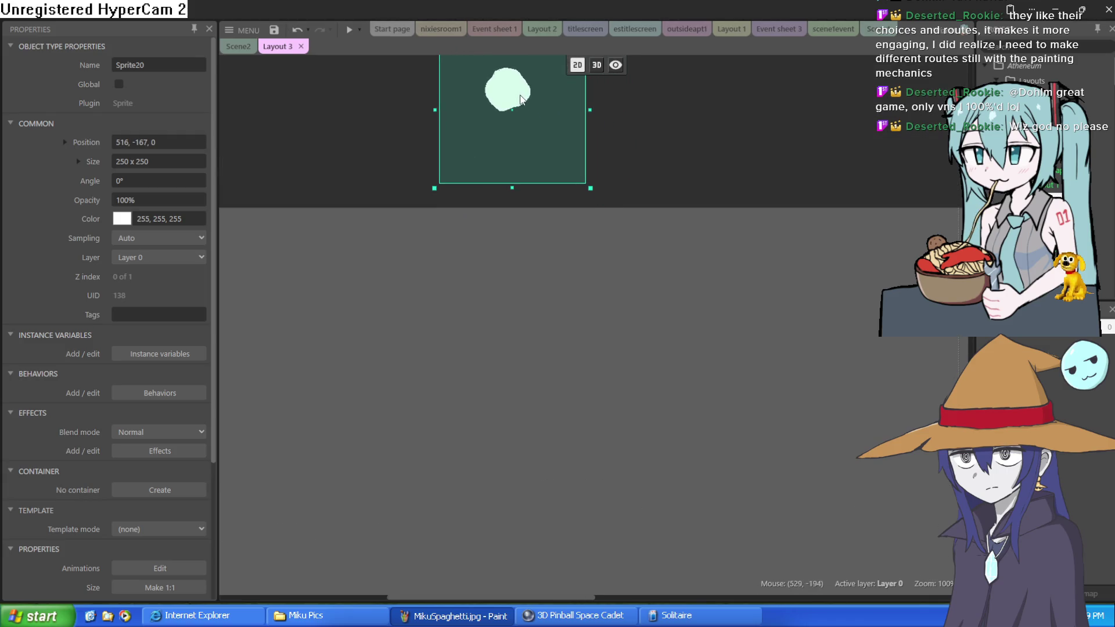
Step: Deselect Sprite20 and open Layout 3's empty Event sheet 5 with Ctrl+E
{"action": "scroll", "coordinate": [615, 361], "scroll_direction": "down", "scroll_amount": 5}
{"action": "mouse_move", "coordinate": [614, 221]}
{"action": "left_mouse_down"}
{"action": "mouse_move", "coordinate": [612, 249]}
{"action": "mouse_move", "coordinate": [606, 241]}
{"action": "left_mouse_up"}
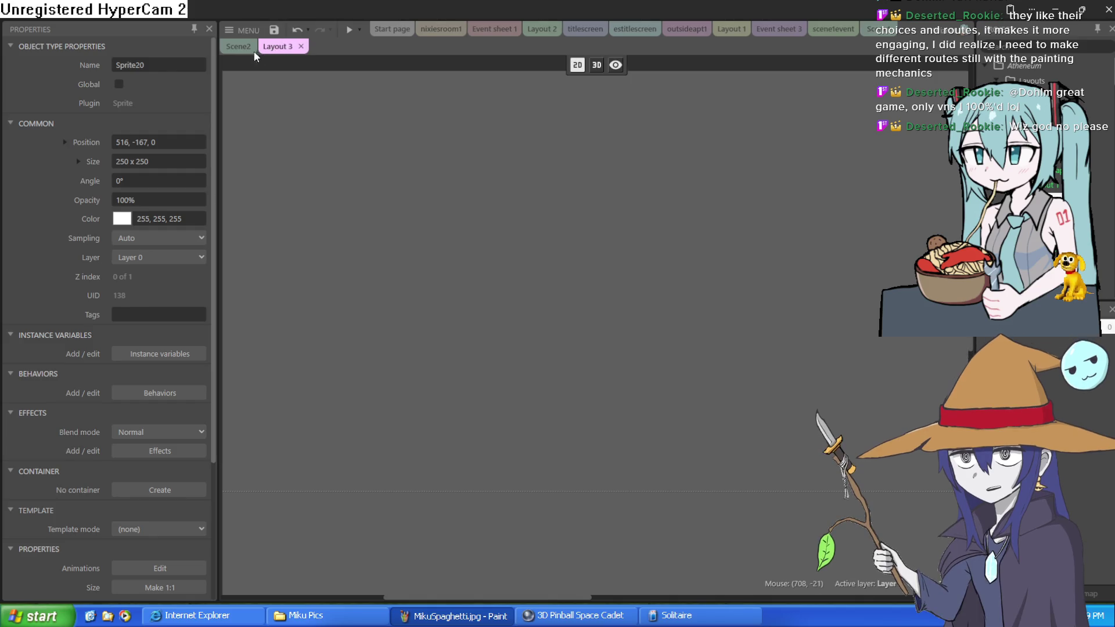
{"action": "scroll", "coordinate": [1029, 70], "scroll_direction": "down", "scroll_amount": 2}
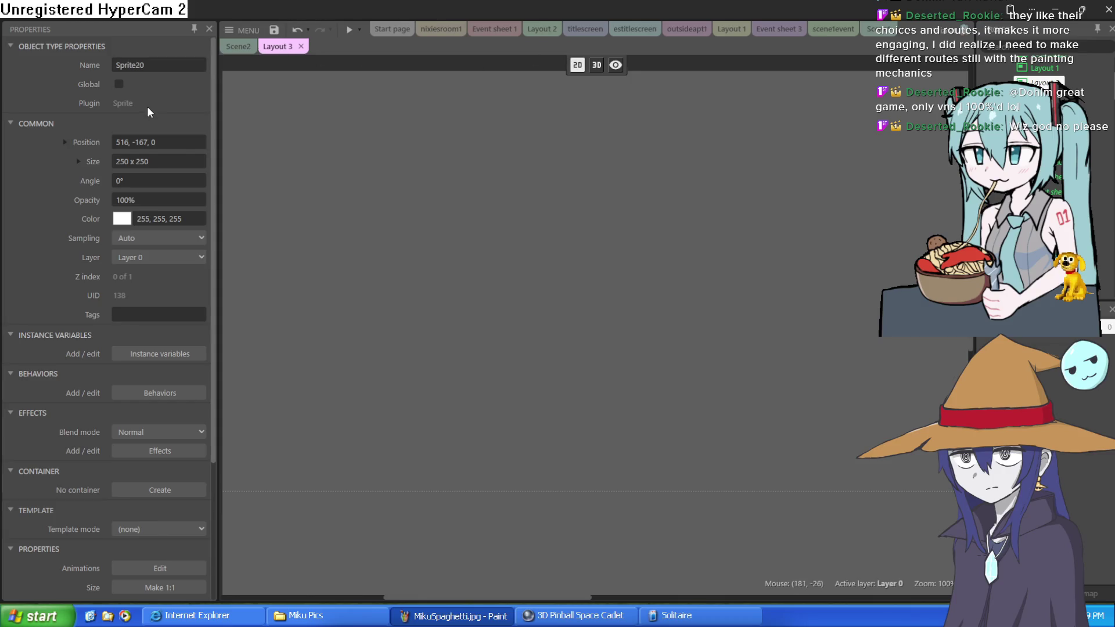
{"action": "key", "text": "Escape"}
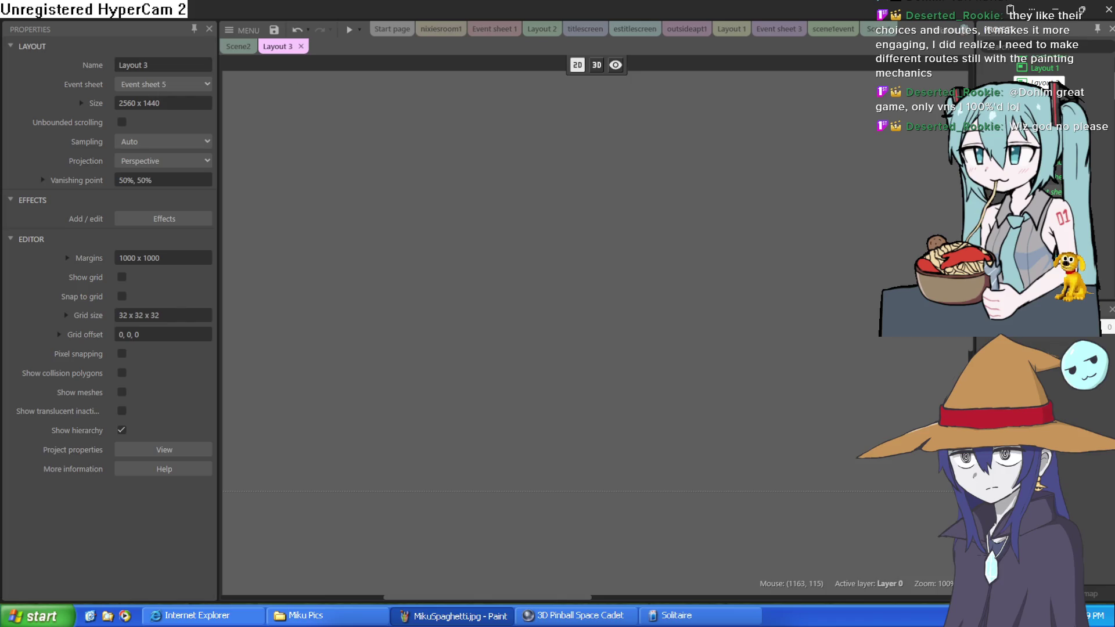
{"action": "key", "text": "ctrl+e"}
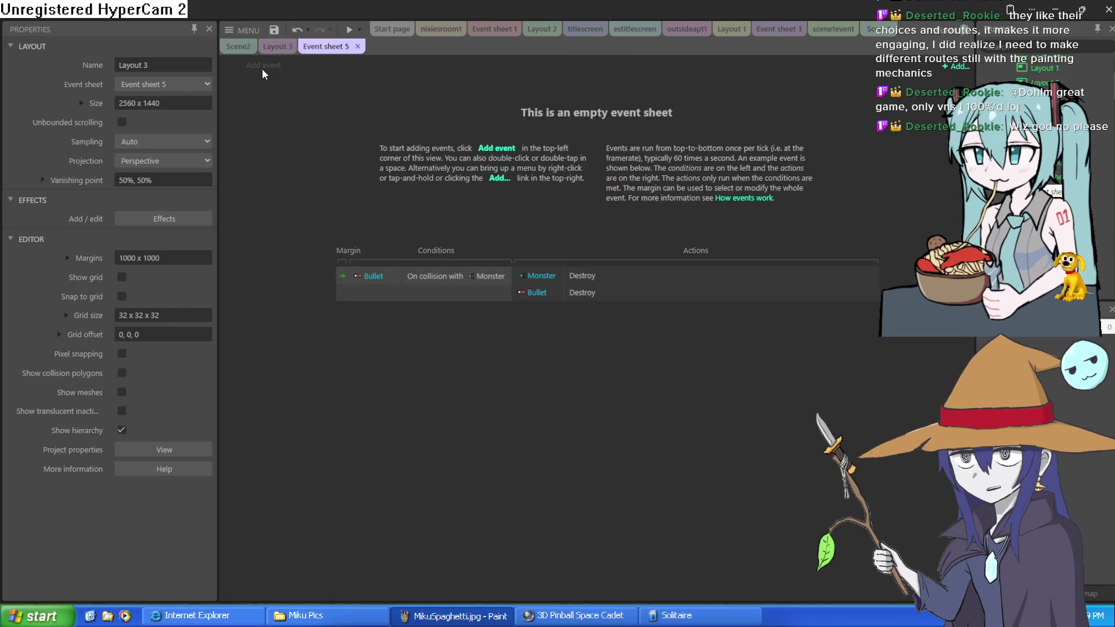
Step: Add a Mouse 'Left button is down' event to Event sheet 5, then return to Layout 3
{"action": "left_click", "coordinate": [263, 65]}
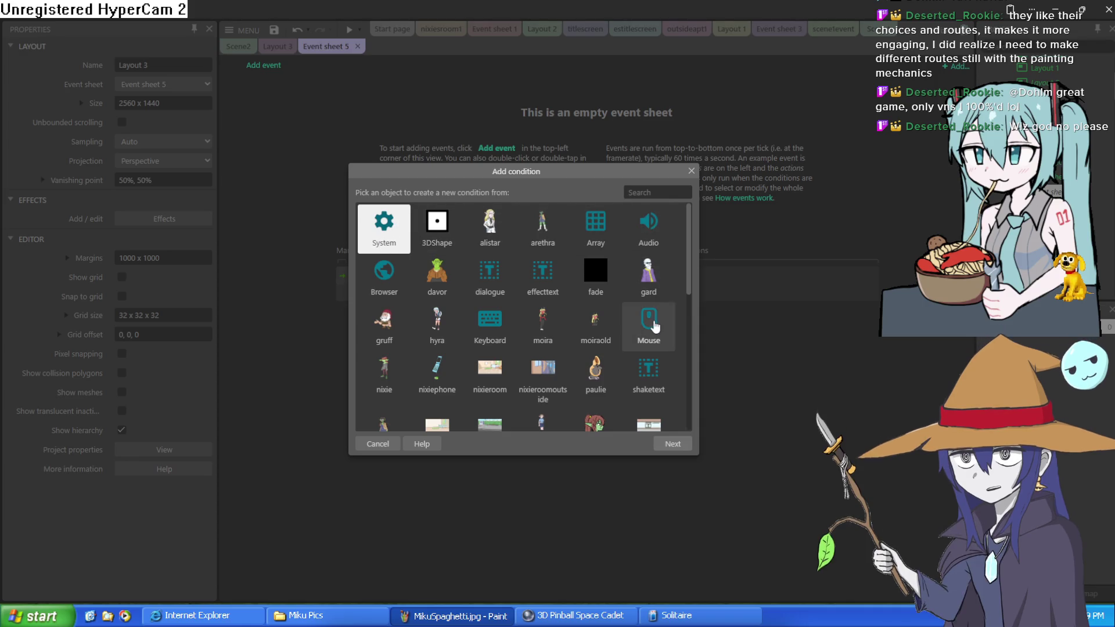
{"action": "double_click", "coordinate": [649, 325]}
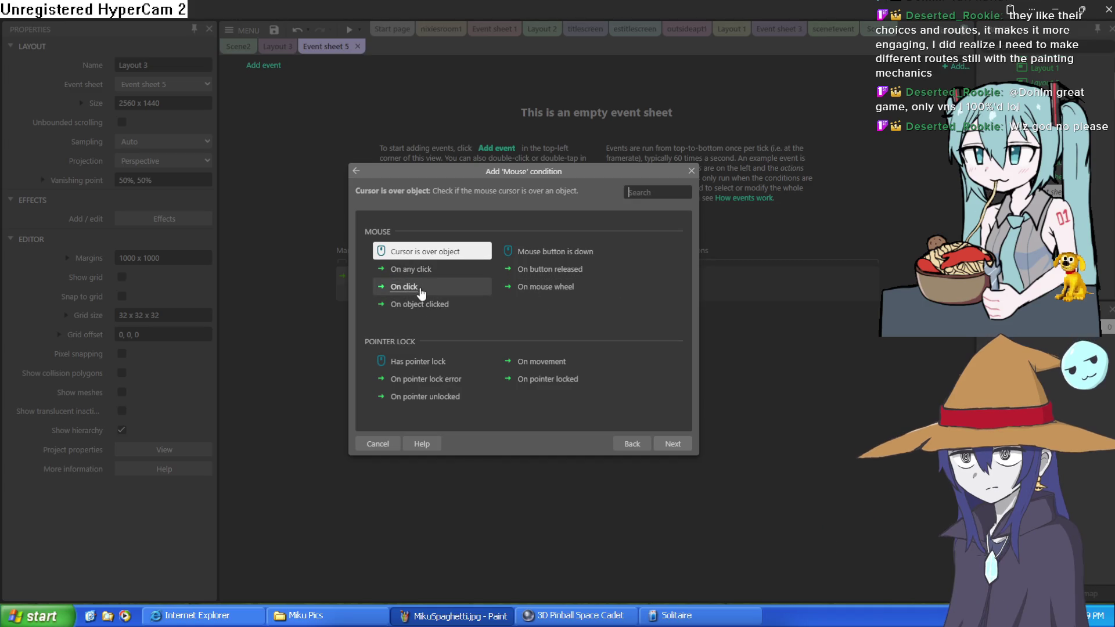
{"action": "double_click", "coordinate": [538, 250]}
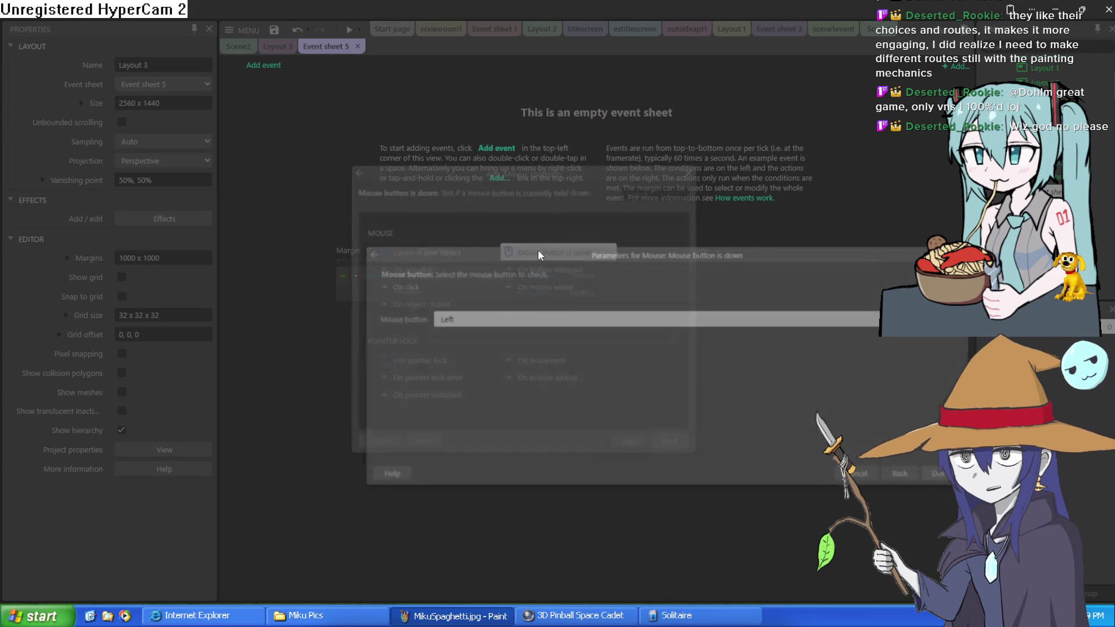
{"action": "key", "text": "Return"}
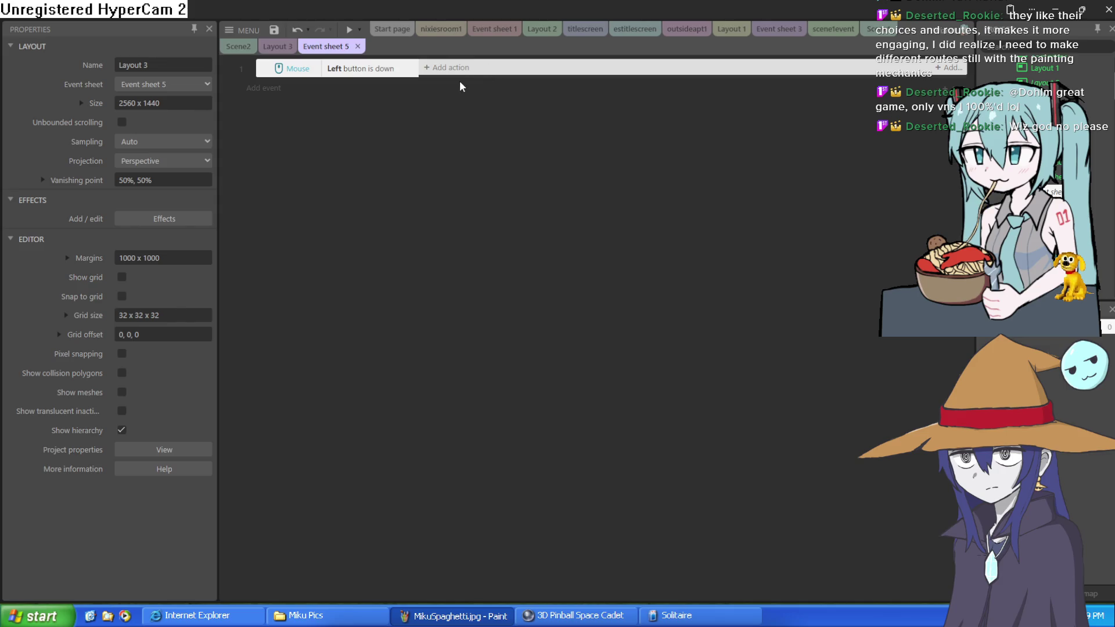
{"action": "left_click", "coordinate": [278, 47]}
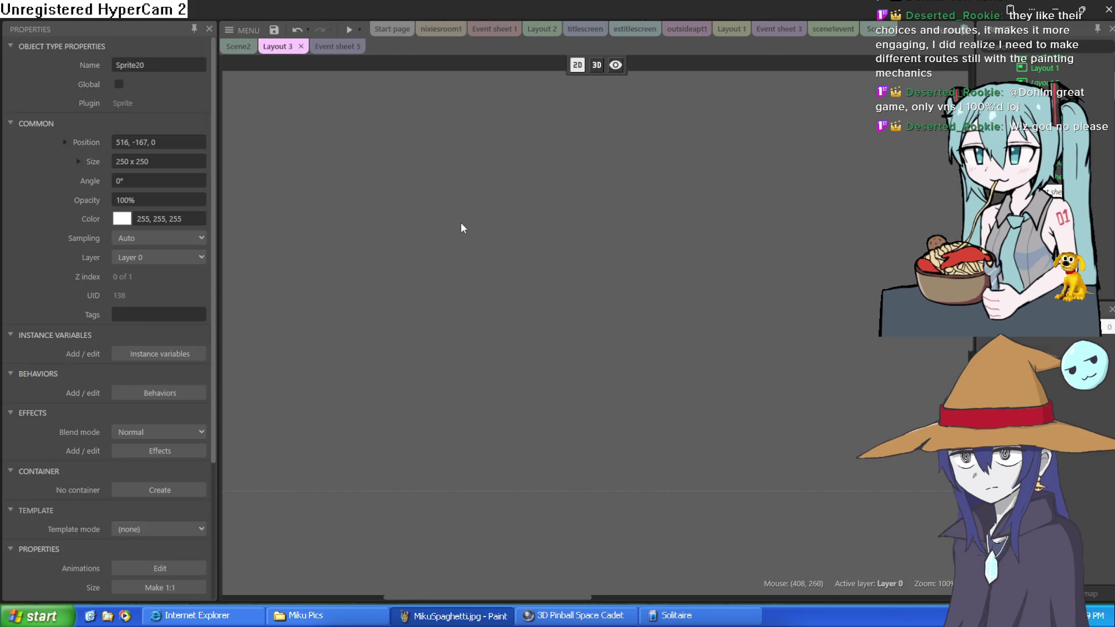
Step: Search object types for 'pa' and insert a Particles object into Layout 3
{"action": "scroll", "coordinate": [420, 332], "scroll_direction": "up", "scroll_amount": 3}
{"action": "double_click", "coordinate": [703, 137]}
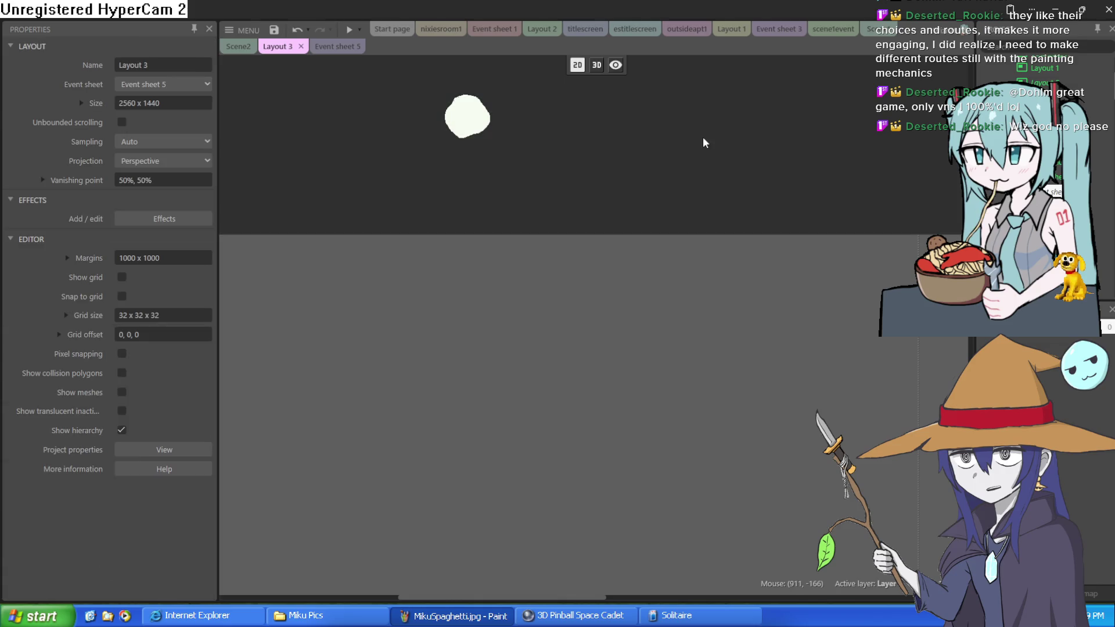
{"action": "scroll", "coordinate": [475, 304], "scroll_direction": "down", "scroll_amount": 2}
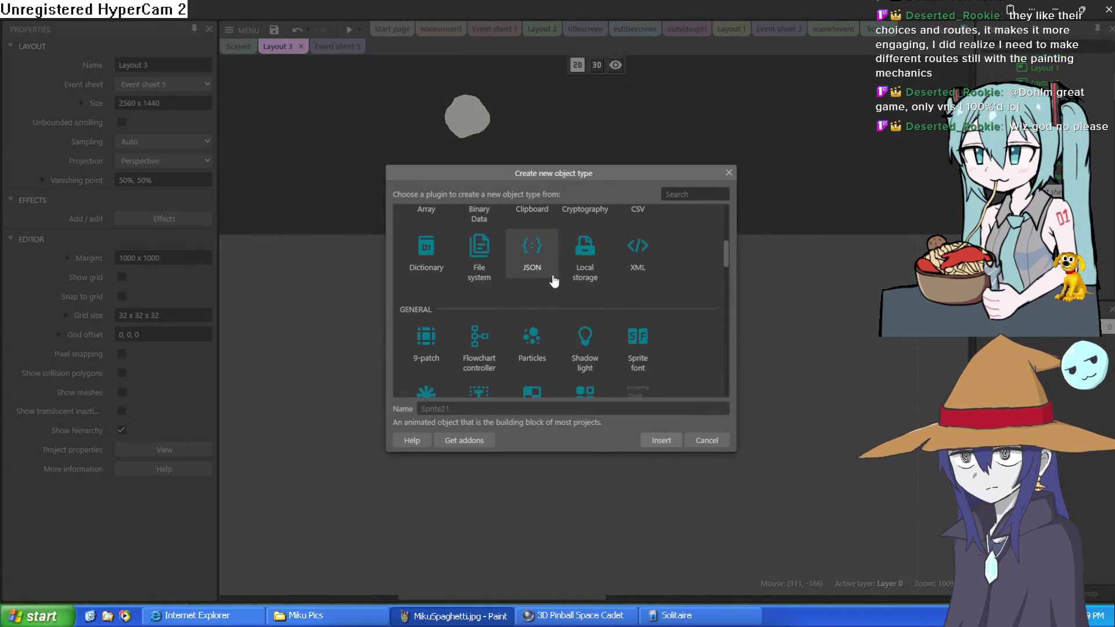
{"action": "left_click", "coordinate": [691, 194]}
{"action": "type", "text": "p"}
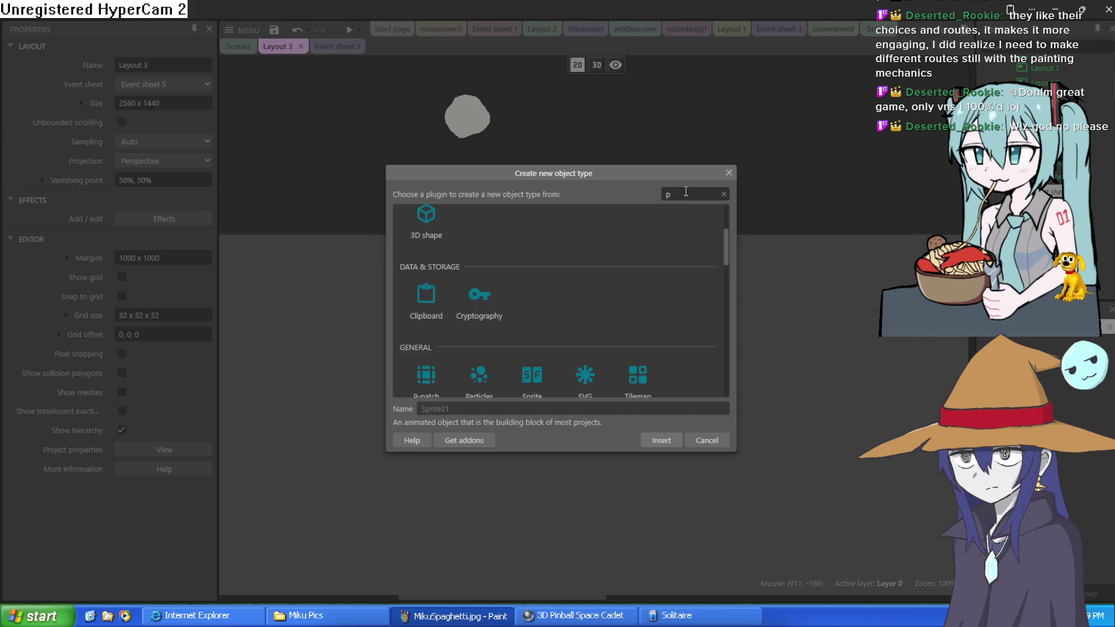
{"action": "type", "text": "a"}
{"action": "double_click", "coordinate": [483, 255]}
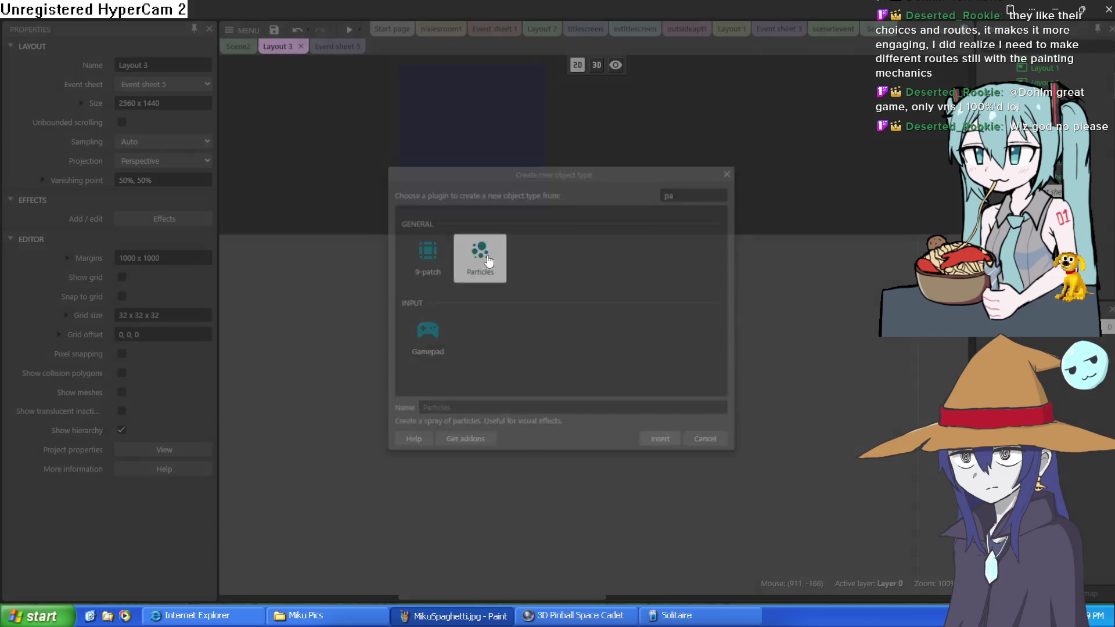
{"action": "left_click", "coordinate": [610, 141]}
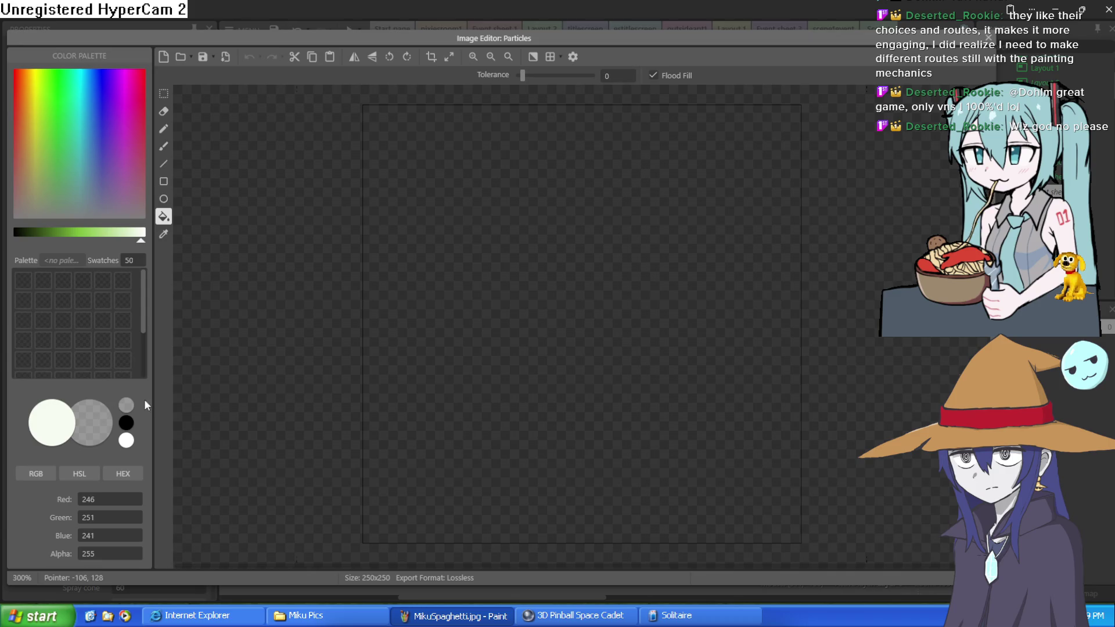
Step: Draw the Particles image as a closed circle filled near-white, redoing a leaked fill
{"action": "left_click", "coordinate": [163, 129]}
{"action": "left_click_drag", "start_coordinate": [592, 205], "coordinate": [491, 312]}
{"action": "mouse_move", "coordinate": [659, 328]}
{"action": "left_mouse_down"}
{"action": "mouse_move", "coordinate": [629, 217]}
{"action": "mouse_move", "coordinate": [578, 200]}
{"action": "left_mouse_up"}
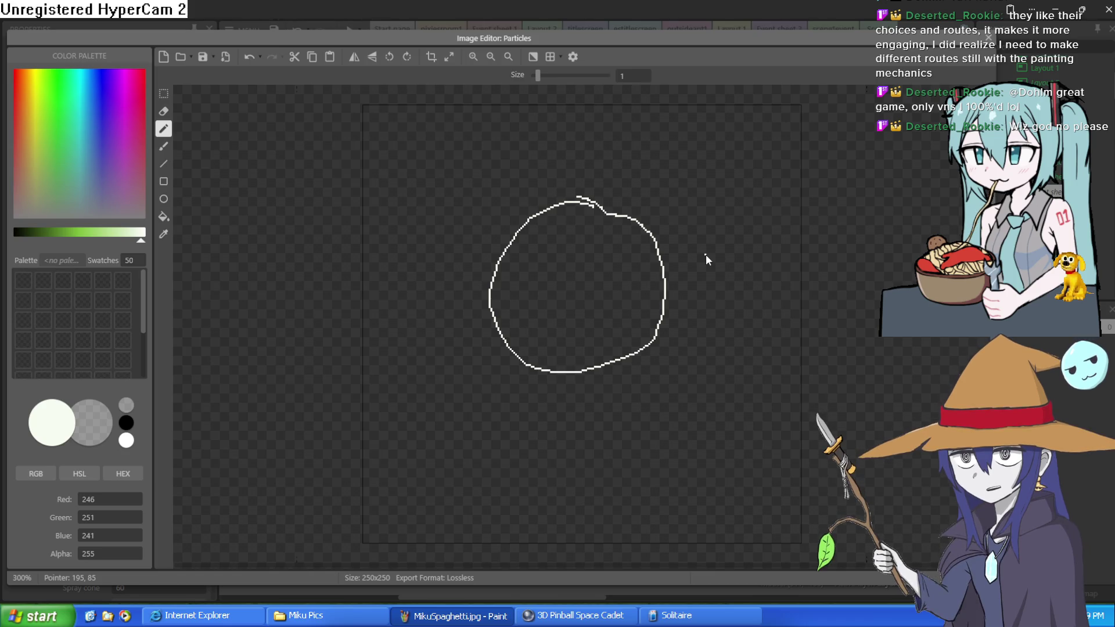
{"action": "left_click", "coordinate": [163, 217]}
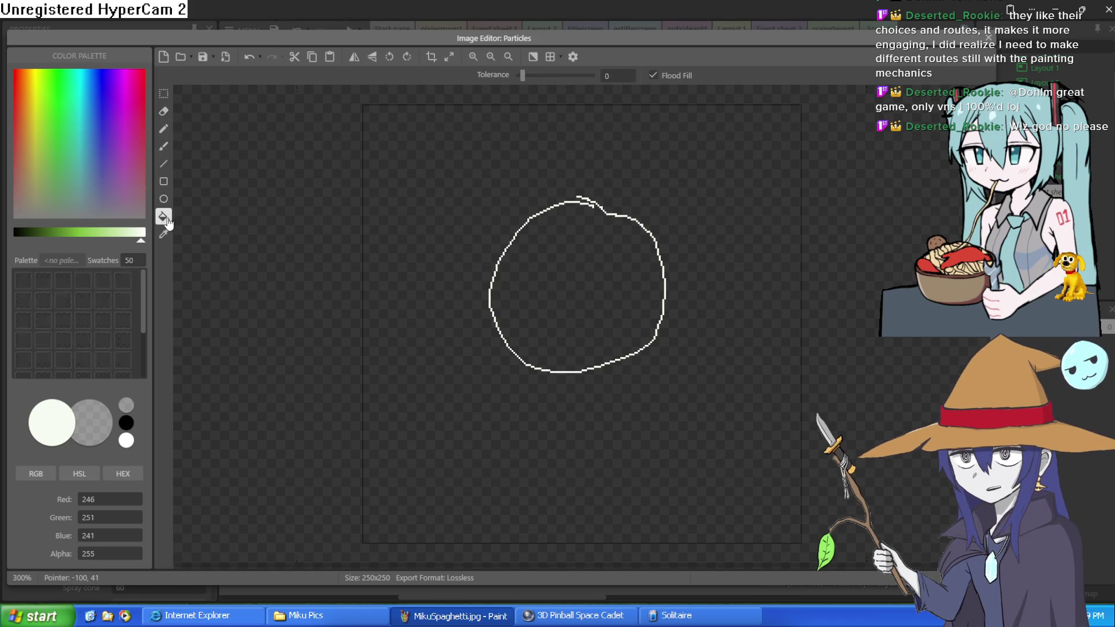
{"action": "left_click", "coordinate": [589, 267]}
{"action": "key", "text": "ctrl+z"}
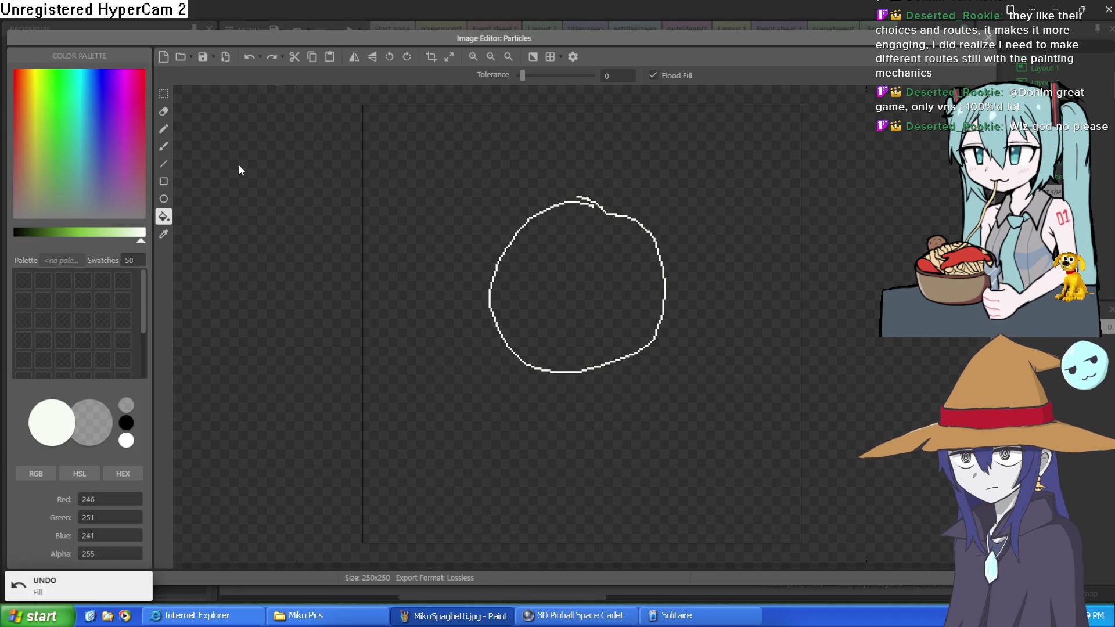
{"action": "left_click", "coordinate": [163, 129]}
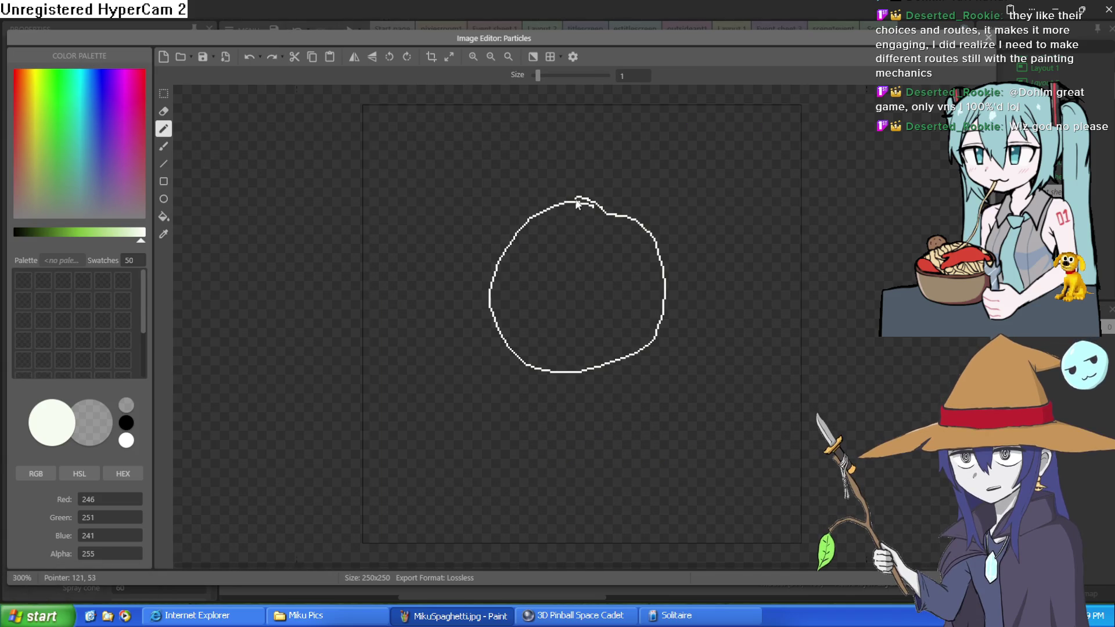
{"action": "left_click", "coordinate": [163, 216]}
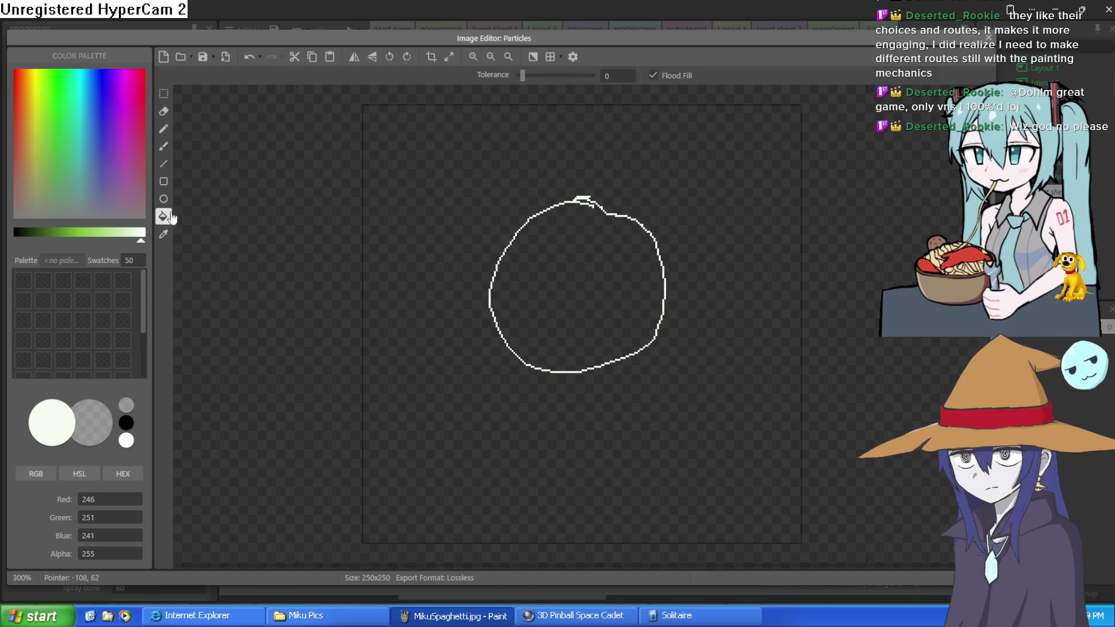
{"action": "left_click", "coordinate": [598, 270]}
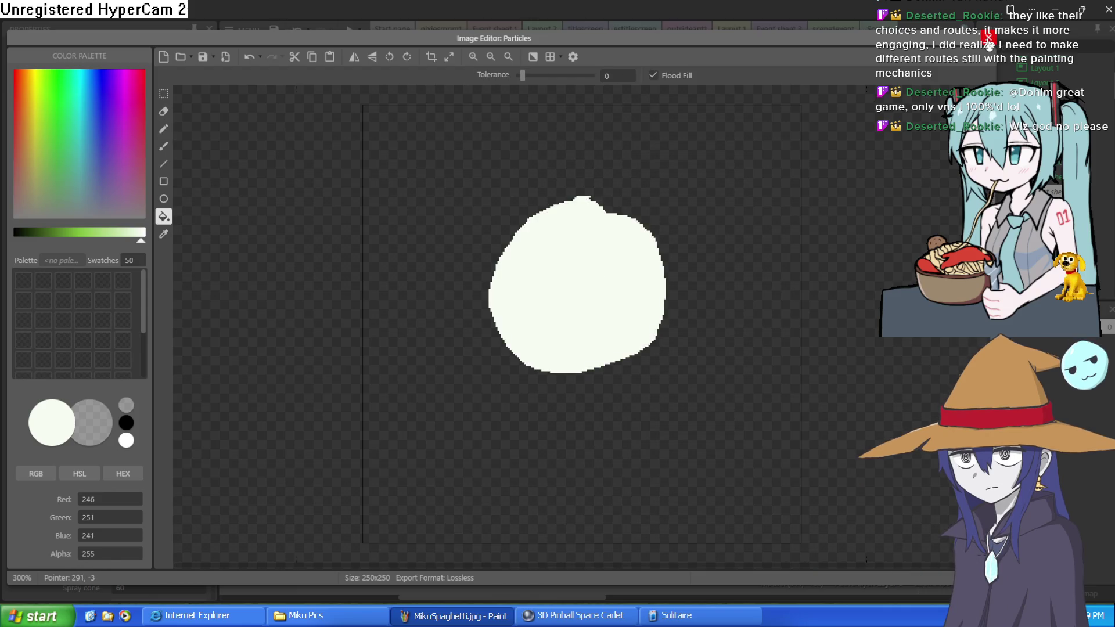
{"action": "left_click", "coordinate": [992, 39]}
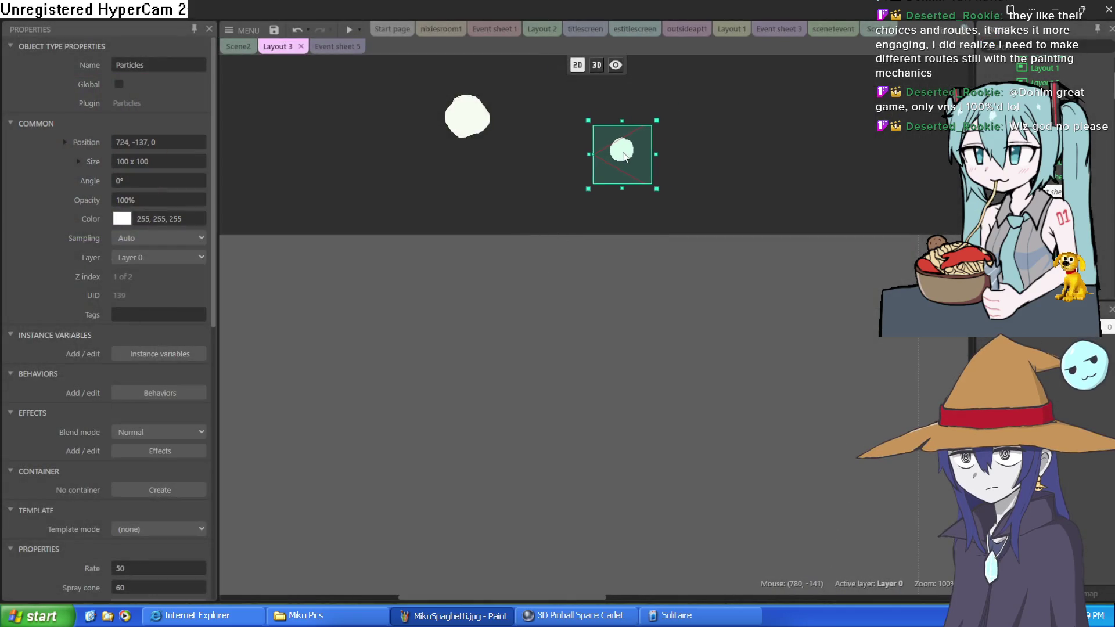